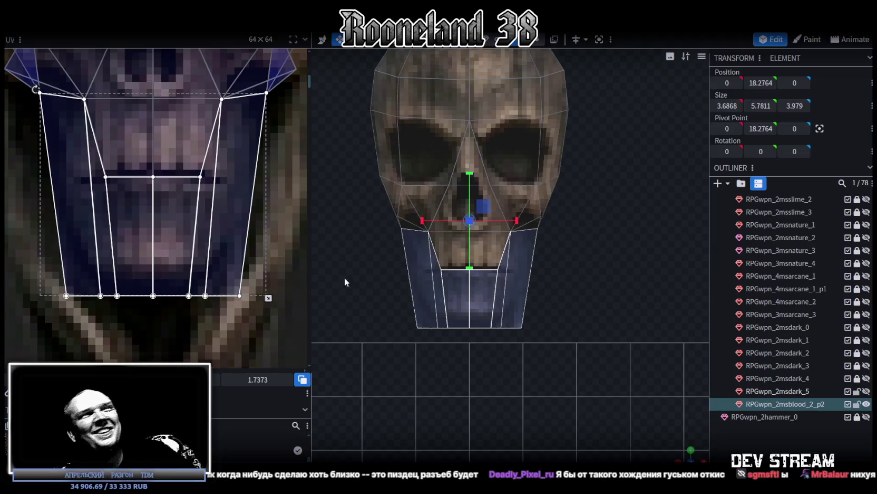
# Raise the jaw's bottom row of UV vertices slightly, then zoom out to a side view
pyautogui.moveTo(53, 323); pyautogui.dragTo(273, 288)
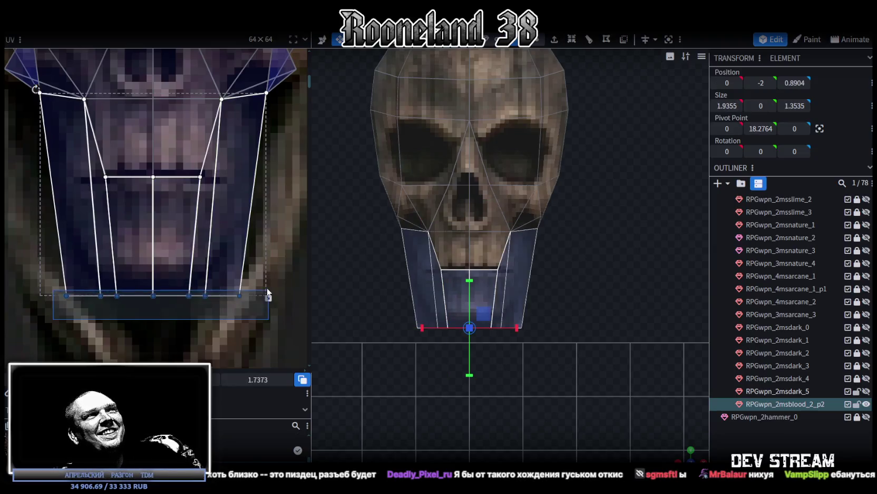
pyautogui.moveTo(268, 298); pyautogui.dragTo(269, 287)
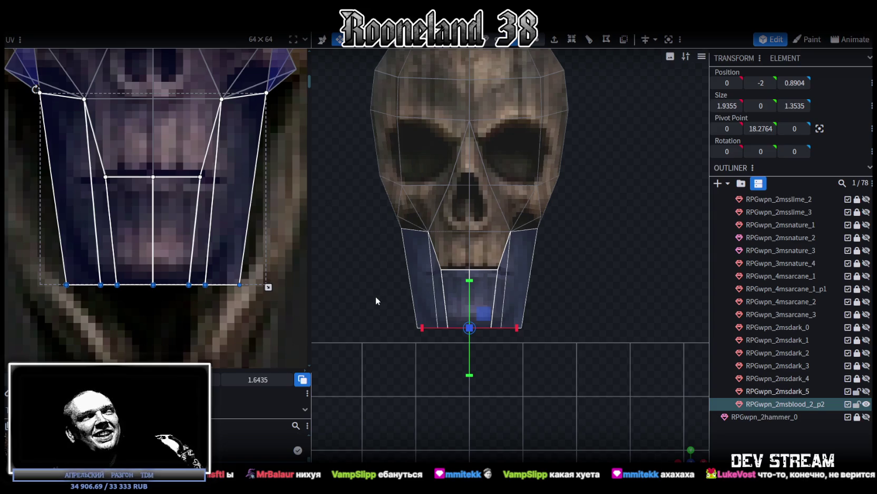
pyautogui.scroll(-3, 213, 238)
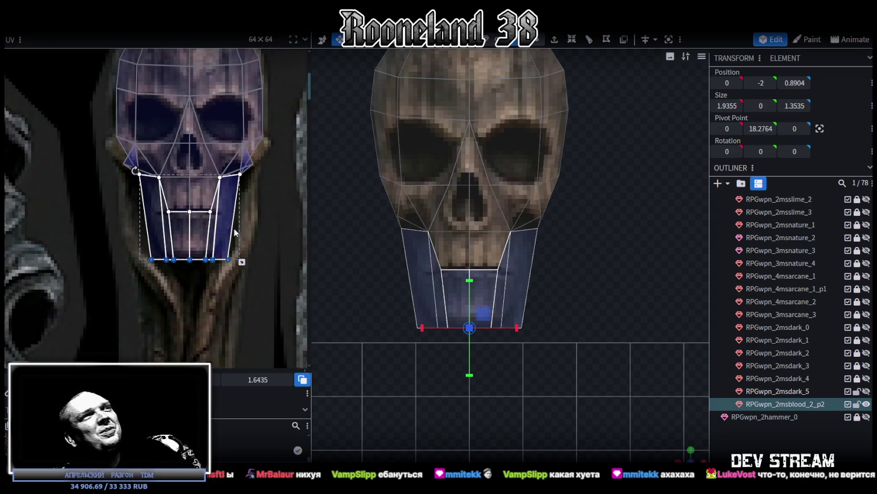
pyautogui.moveTo(670, 448)
pyautogui.mouseDown()
pyautogui.moveTo(607, 288)
pyautogui.moveTo(609, 344)
pyautogui.moveTo(629, 318)
pyautogui.moveTo(681, 344)
pyautogui.moveTo(652, 313)
pyautogui.moveTo(543, 379)
pyautogui.moveTo(543, 343)
pyautogui.moveTo(538, 351)
pyautogui.mouseUp()
# Select the skull's bottom vertices and shift them 0.5 along Z
pyautogui.moveTo(572, 218)
pyautogui.mouseDown()
pyautogui.moveTo(565, 347)
pyautogui.moveTo(552, 230)
pyautogui.mouseUp()
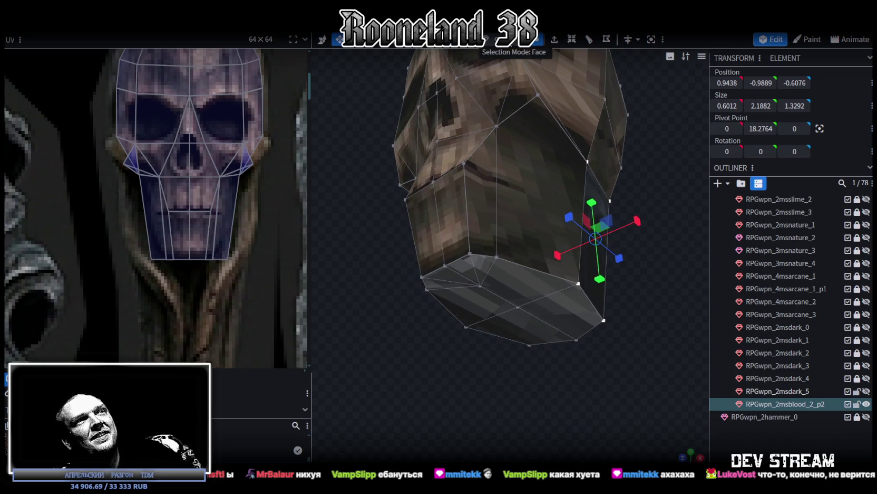
pyautogui.moveTo(444, 377); pyautogui.dragTo(480, 403)
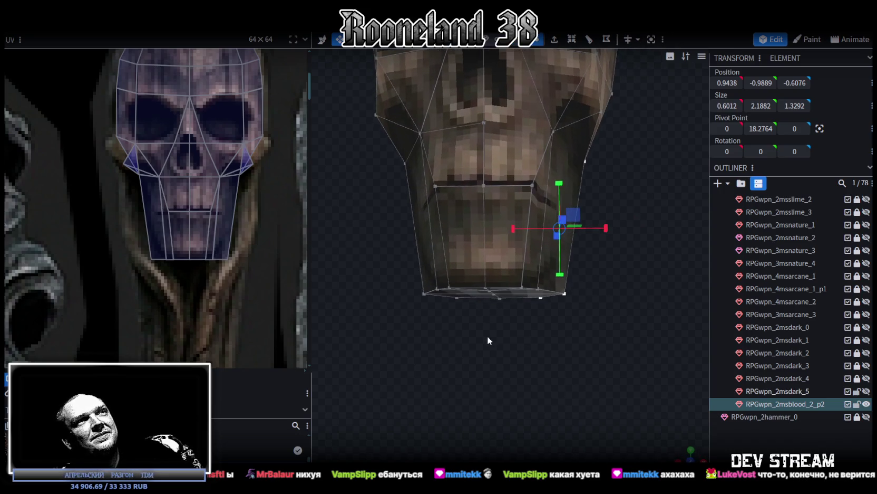
pyautogui.moveTo(384, 338)
pyautogui.mouseDown()
pyautogui.moveTo(618, 267)
pyautogui.moveTo(545, 227)
pyautogui.moveTo(515, 55)
pyautogui.mouseUp()
pyautogui.click(580, 303)
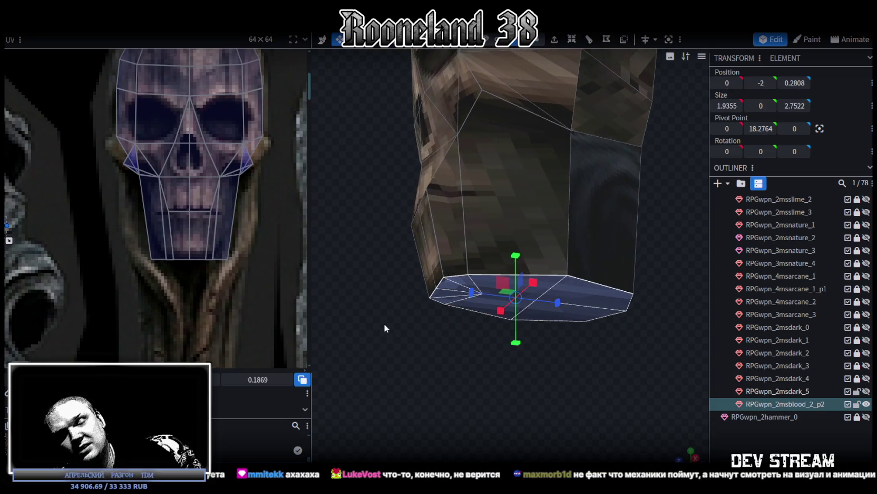
pyautogui.click(387, 407)
pyautogui.moveTo(387, 407)
pyautogui.mouseDown()
pyautogui.moveTo(488, 383)
pyautogui.moveTo(603, 318)
pyautogui.mouseUp()
pyautogui.moveTo(634, 258)
pyautogui.mouseDown()
pyautogui.moveTo(586, 304)
pyautogui.moveTo(567, 227)
pyautogui.mouseUp()
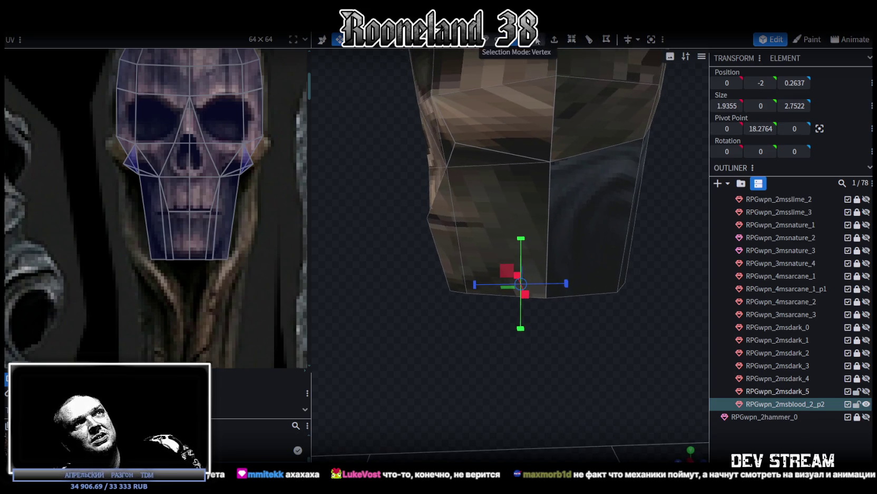
pyautogui.moveTo(543, 109); pyautogui.dragTo(559, 345)
pyautogui.moveTo(550, 315); pyautogui.dragTo(523, 242)
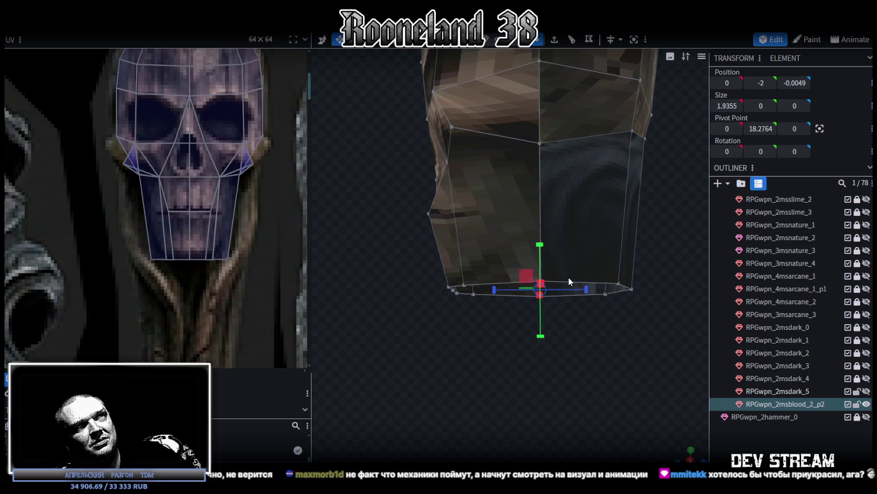
pyautogui.press('v')
pyautogui.moveTo(562, 287)
pyautogui.mouseDown()
pyautogui.moveTo(476, 291)
pyautogui.moveTo(515, 369)
pyautogui.moveTo(571, 359)
pyautogui.moveTo(577, 344)
pyautogui.moveTo(543, 315)
pyautogui.moveTo(551, 302)
pyautogui.mouseUp()
# Scale the front pair of bottom vertices wider apart
pyautogui.click(519, 260)
pyautogui.moveTo(499, 291); pyautogui.dragTo(458, 375)
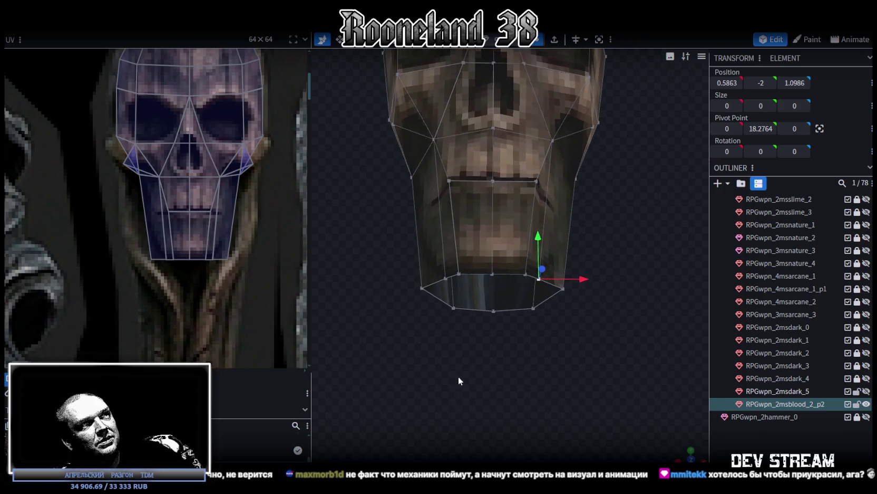
pyautogui.keyDown('shift'); pyautogui.click(447, 278); pyautogui.keyUp('shift')
pyautogui.moveTo(520, 358)
pyautogui.mouseDown()
pyautogui.moveTo(519, 377)
pyautogui.moveTo(539, 374)
pyautogui.mouseUp()
pyautogui.press('s')
pyautogui.moveTo(535, 308)
pyautogui.mouseDown()
pyautogui.moveTo(615, 312)
pyautogui.moveTo(554, 345)
pyautogui.moveTo(482, 327)
pyautogui.moveTo(522, 345)
pyautogui.moveTo(567, 326)
pyautogui.moveTo(564, 302)
pyautogui.mouseUp()
# Shift another group of base vertices 0.25 along Z
pyautogui.moveTo(492, 179)
pyautogui.mouseDown()
pyautogui.moveTo(656, 241)
pyautogui.moveTo(405, 247)
pyautogui.moveTo(591, 184)
pyautogui.mouseUp()
pyautogui.click(579, 194)
pyautogui.press('v')
pyautogui.moveTo(626, 340)
pyautogui.mouseDown()
pyautogui.moveTo(449, 334)
pyautogui.moveTo(579, 304)
pyautogui.moveTo(514, 315)
pyautogui.moveTo(476, 291)
pyautogui.mouseUp()
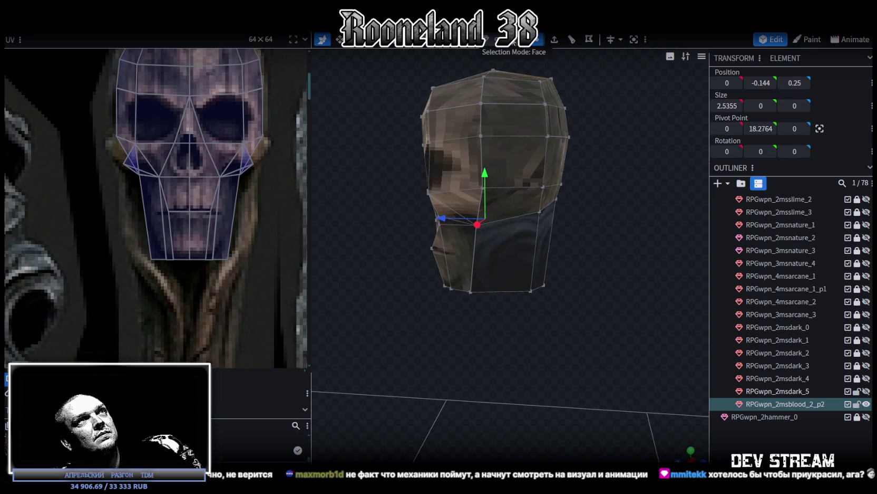
pyautogui.click(518, 250)
# Select the two adjacent neck faces and snap to the front orthographic view
pyautogui.moveTo(549, 223)
pyautogui.mouseDown()
pyautogui.moveTo(516, 248)
pyautogui.moveTo(545, 247)
pyautogui.mouseUp()
pyautogui.keyDown('shift'); pyautogui.click(546, 251); pyautogui.keyUp('shift')
pyautogui.scroll(-5, 50, 192)
pyautogui.scroll(2, 62, 199)
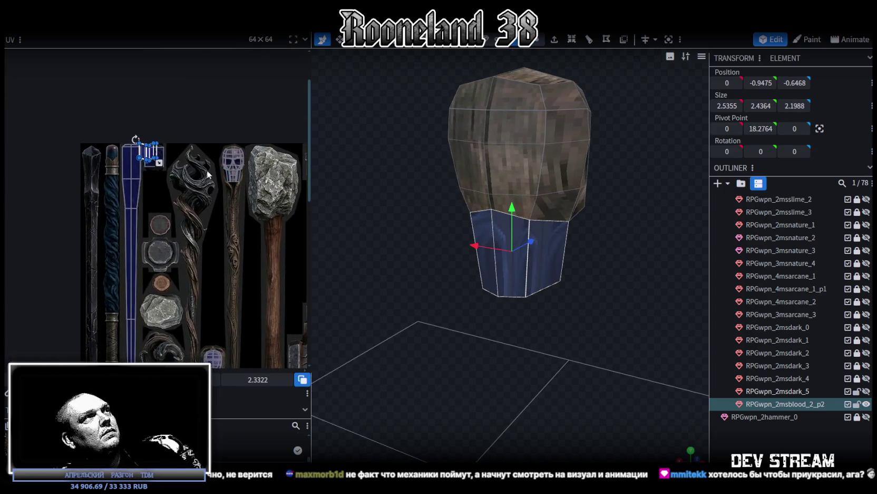
pyautogui.scroll(2, 181, 193)
pyautogui.scroll(1, 183, 174)
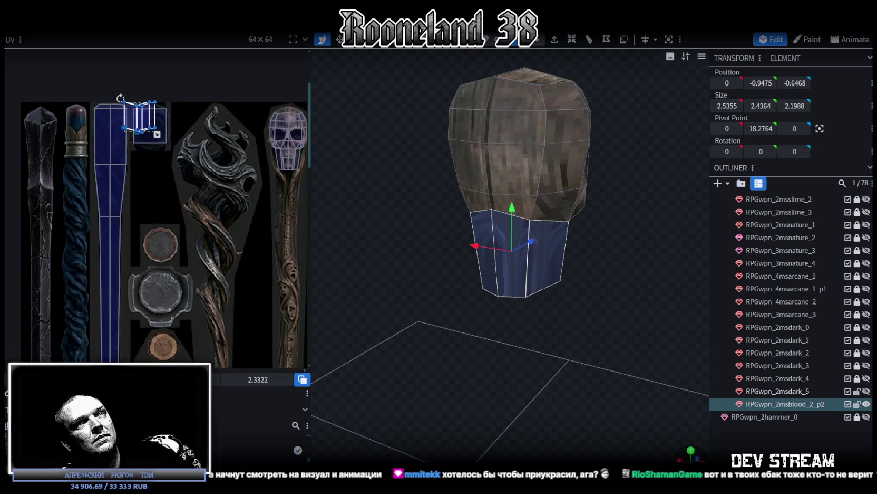
pyautogui.press('KP_1')
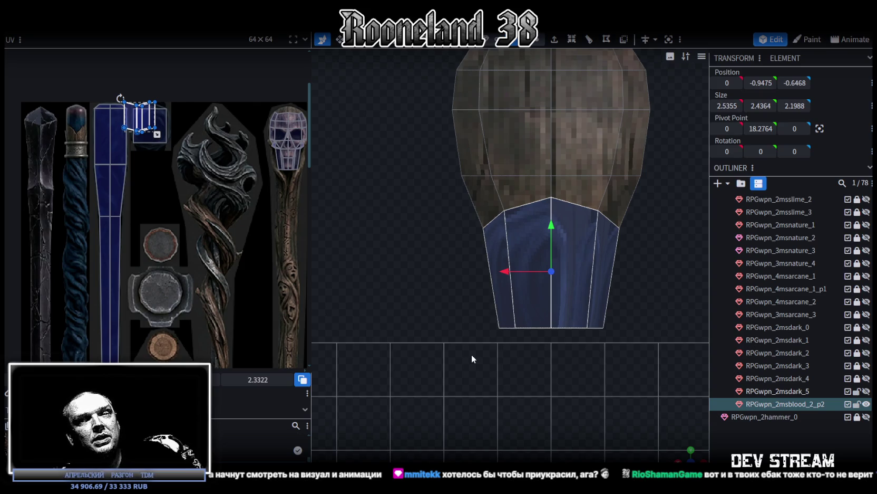
# Move the neck UVs onto the round cap texture and make them wider and shorter
pyautogui.moveTo(157, 134)
pyautogui.mouseDown()
pyautogui.moveTo(176, 108)
pyautogui.moveTo(168, 321)
pyautogui.mouseUp()
pyautogui.scroll(-5, 220, 197)
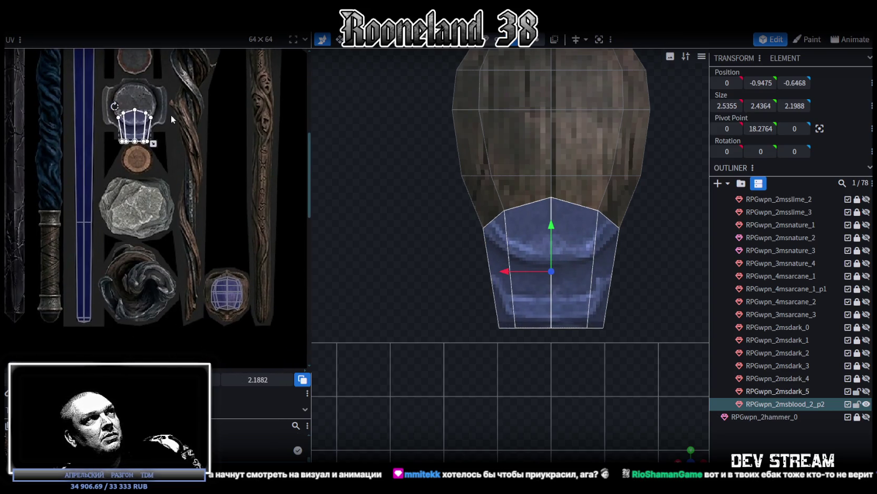
pyautogui.moveTo(143, 127); pyautogui.dragTo(232, 295)
pyautogui.scroll(3, 232, 296)
pyautogui.scroll(2, 233, 298)
pyautogui.moveTo(231, 296); pyautogui.dragTo(162, 249, button='middle')
pyautogui.moveTo(163, 249); pyautogui.dragTo(149, 264)
pyautogui.moveTo(249, 309); pyautogui.dragTo(284, 285)
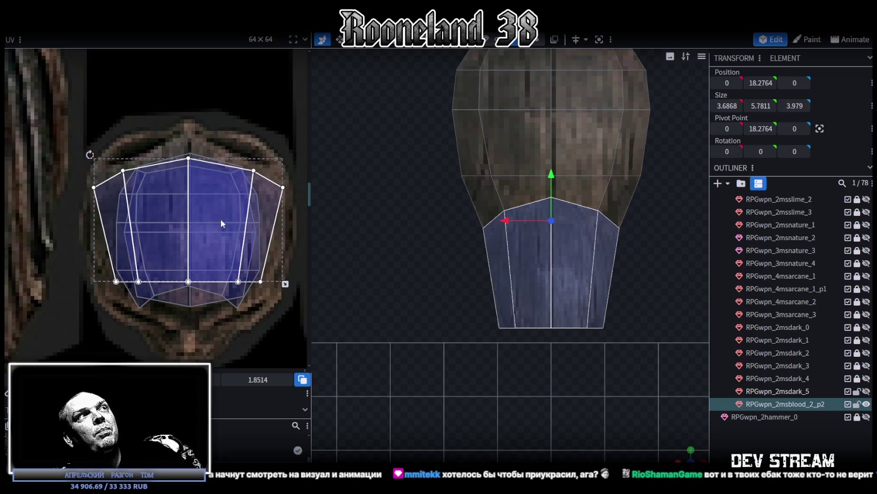
# Move the neck UVs down on the cap texture and squash them vertically
pyautogui.moveTo(104, 188); pyautogui.dragTo(109, 194)
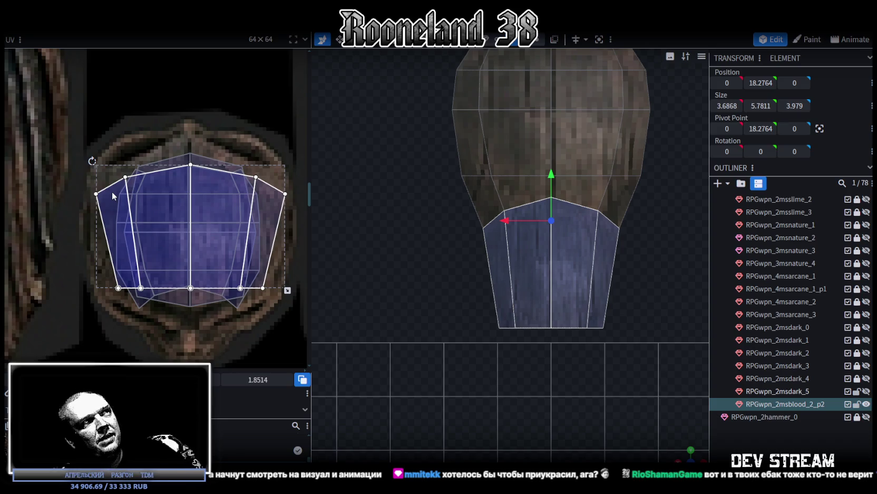
pyautogui.moveTo(288, 290)
pyautogui.mouseDown()
pyautogui.moveTo(288, 267)
pyautogui.moveTo(288, 298)
pyautogui.mouseUp()
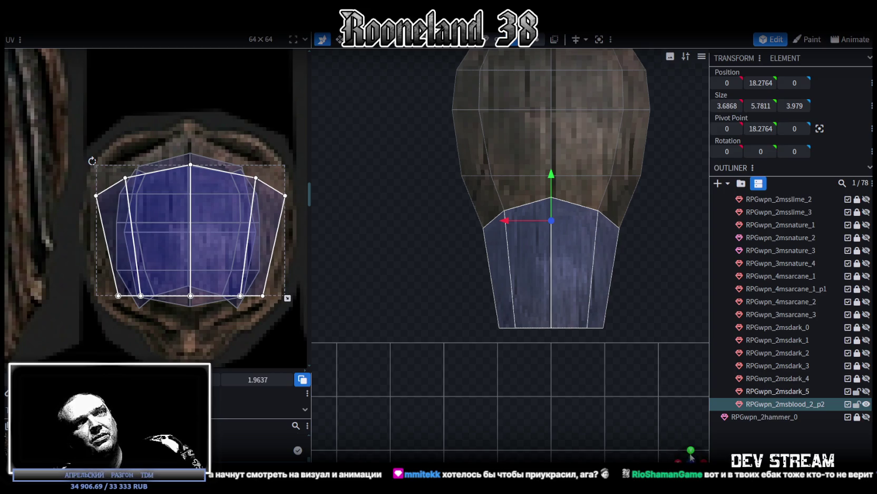
pyautogui.moveTo(692, 456); pyautogui.dragTo(532, 368)
pyautogui.scroll(5, 542, 292)
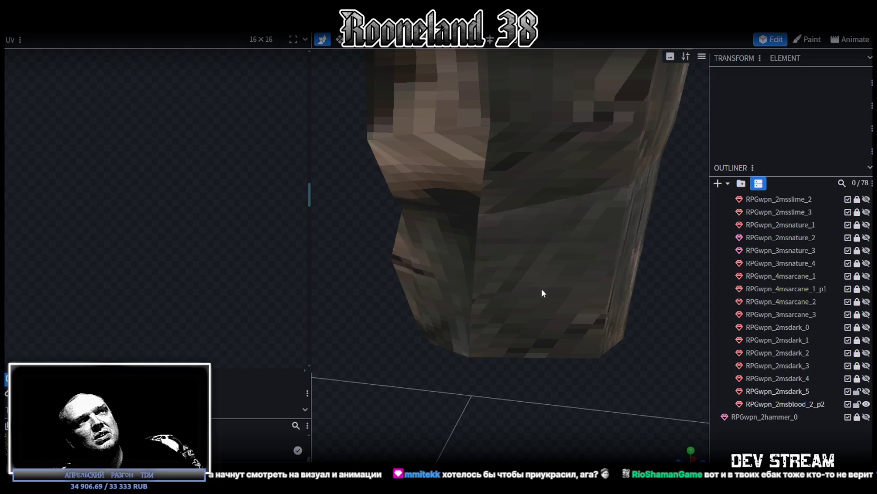
pyautogui.click(467, 287)
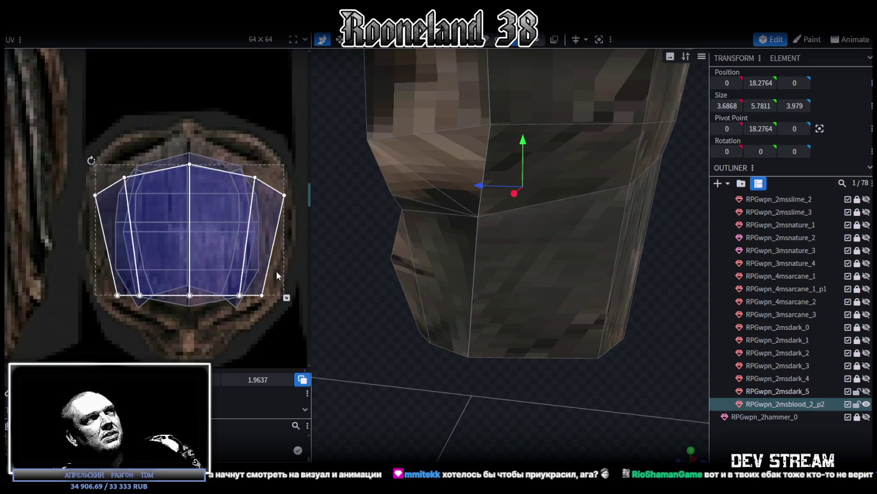
# Pull the right side neck face's bottom UV corner outward and adjust the mirrored left face
pyautogui.click(236, 270)
pyautogui.moveTo(228, 275); pyautogui.dragTo(241, 274)
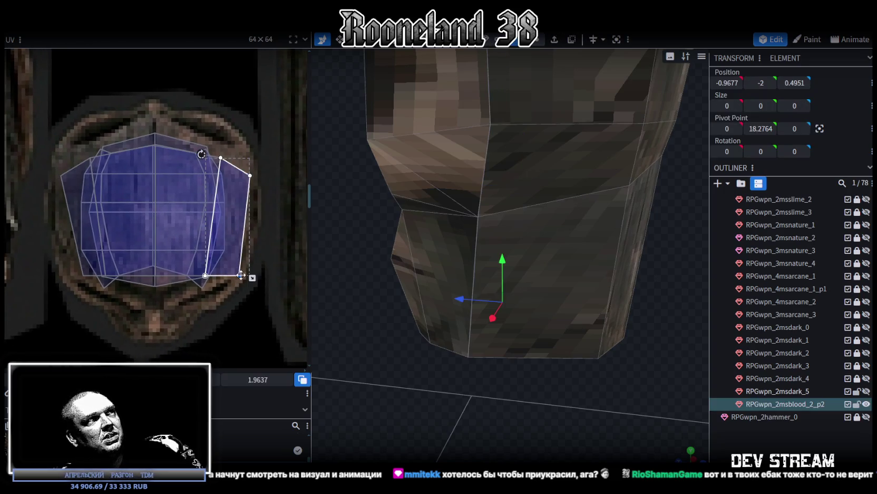
pyautogui.hscroll(-3, 221, 280)
pyautogui.moveTo(142, 269)
pyautogui.mouseDown()
pyautogui.moveTo(155, 264)
pyautogui.moveTo(136, 263)
pyautogui.mouseUp()
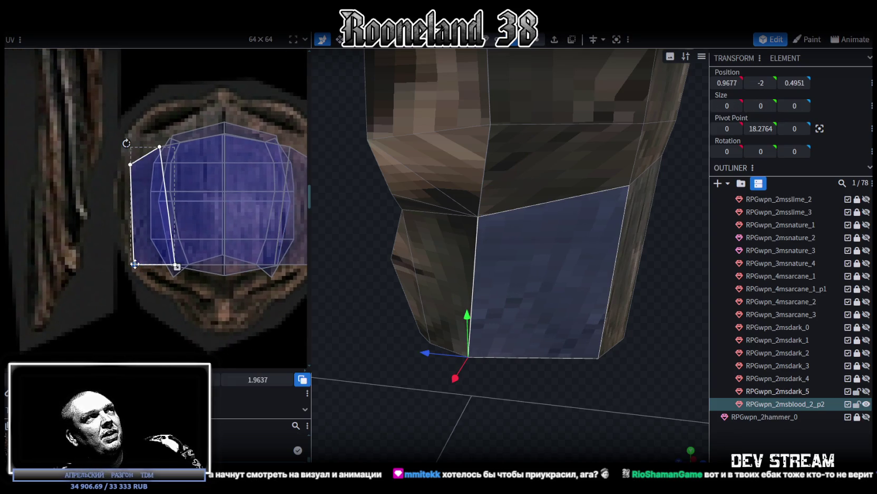
pyautogui.scroll(-2, 159, 269)
# Select a narrow neck face and a face beside the eye socket, checking the whole skull
pyautogui.moveTo(524, 301)
pyautogui.mouseDown()
pyautogui.moveTo(591, 365)
pyautogui.moveTo(553, 298)
pyautogui.mouseUp()
pyautogui.click(548, 317)
pyautogui.moveTo(544, 333)
pyautogui.mouseDown()
pyautogui.moveTo(525, 340)
pyautogui.moveTo(526, 268)
pyautogui.moveTo(563, 357)
pyautogui.moveTo(453, 297)
pyautogui.mouseUp()
pyautogui.scroll(-3, 453, 297)
pyautogui.moveTo(469, 327); pyautogui.dragTo(492, 269)
pyautogui.click(516, 195)
pyautogui.moveTo(523, 214)
pyautogui.mouseDown()
pyautogui.moveTo(531, 233)
pyautogui.moveTo(514, 233)
pyautogui.moveTo(547, 230)
pyautogui.mouseUp()
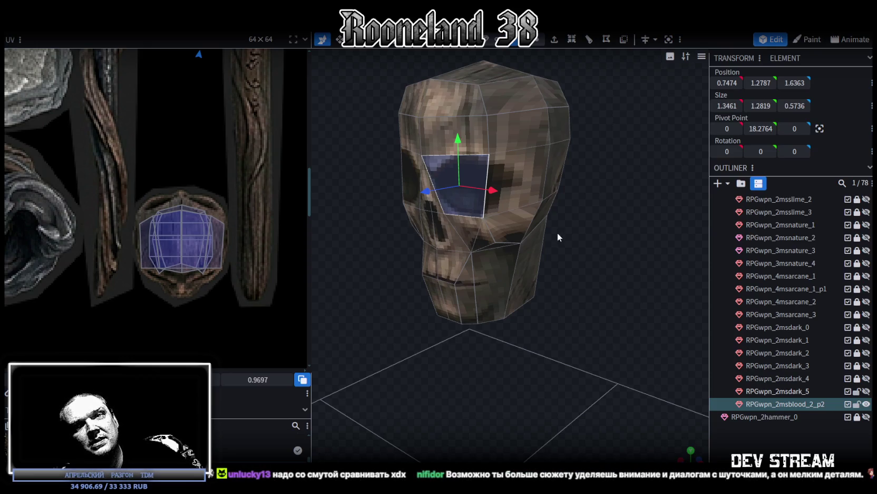
# In vertex mode, select the top band of skull UV vertices and raise it
pyautogui.click(538, 41)
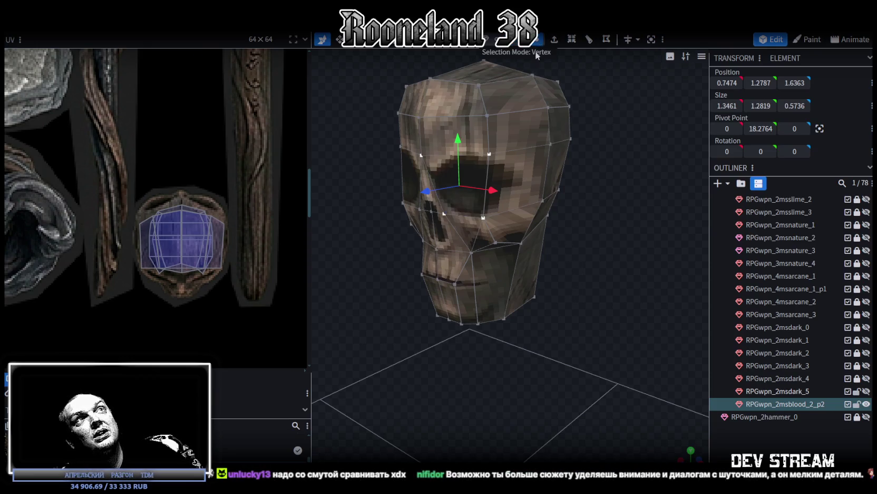
pyautogui.click(485, 215)
pyautogui.moveTo(547, 268)
pyautogui.mouseDown()
pyautogui.moveTo(618, 290)
pyautogui.moveTo(564, 291)
pyautogui.moveTo(579, 282)
pyautogui.mouseUp()
pyautogui.scroll(-2, 143, 145)
pyautogui.scroll(-3, 185, 158)
pyautogui.scroll(1, 196, 148)
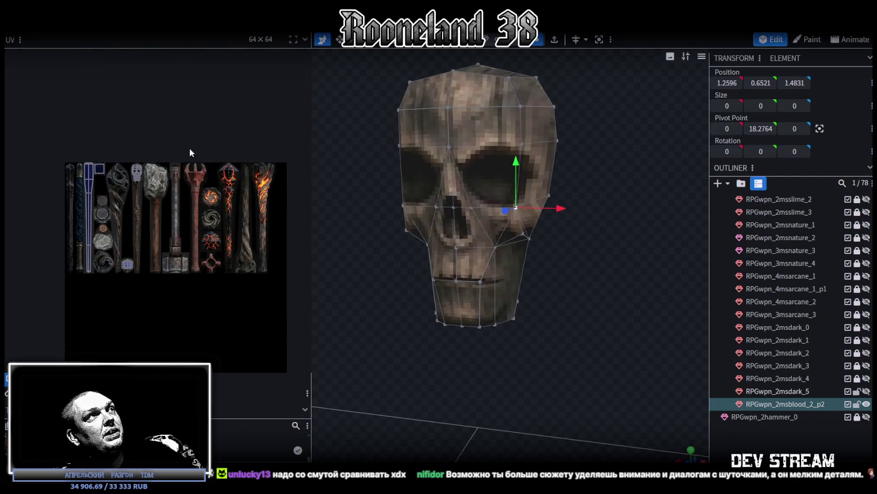
pyautogui.scroll(3, 149, 137)
pyautogui.scroll(3, 152, 153)
pyautogui.scroll(2, 158, 174)
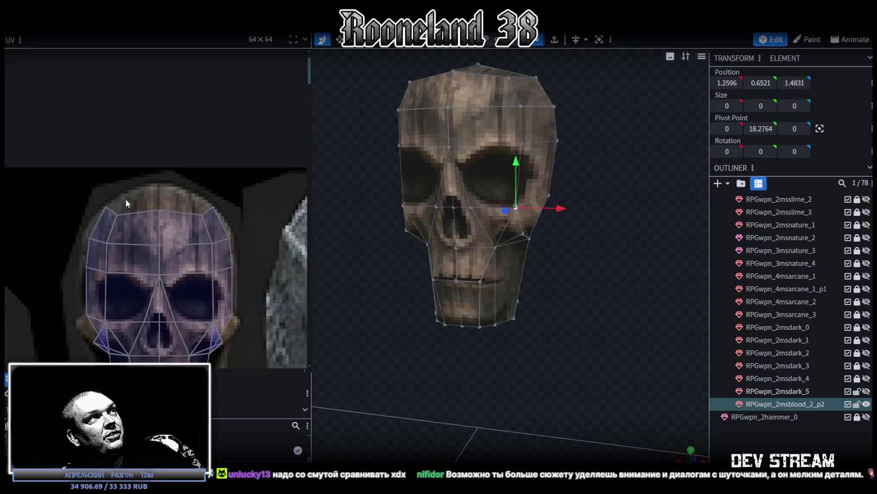
pyautogui.moveTo(125, 204); pyautogui.dragTo(120, 177, button='middle')
pyautogui.scroll(2, 120, 175)
pyautogui.moveTo(111, 163); pyautogui.dragTo(285, 232)
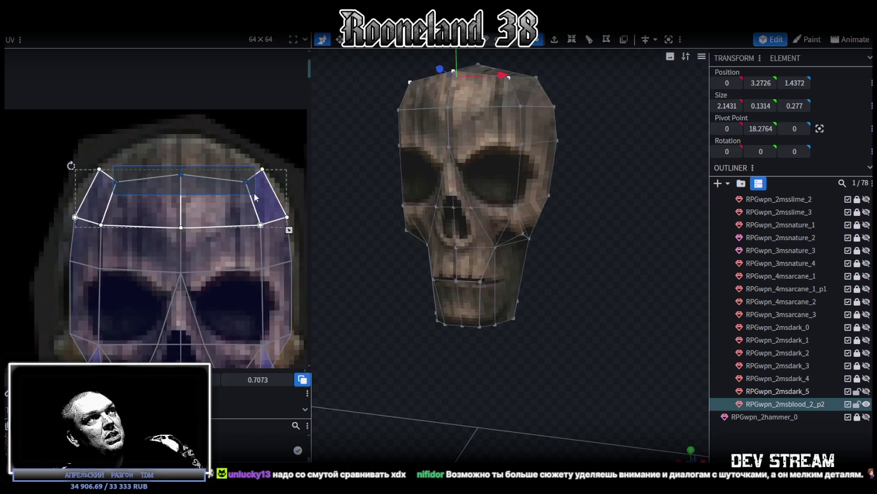
pyautogui.moveTo(258, 379); pyautogui.dragTo(267, 380)
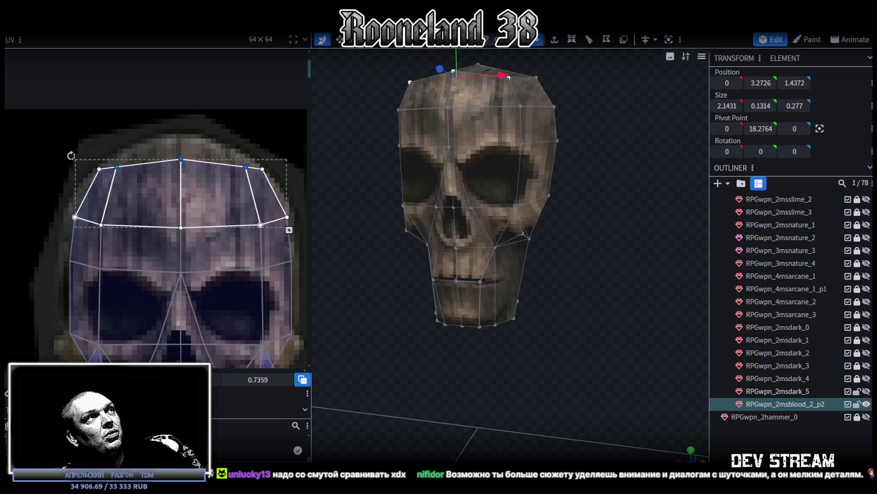
# Move the middle rows of skull UV vertices up the texture
pyautogui.scroll(-1, 174, 258)
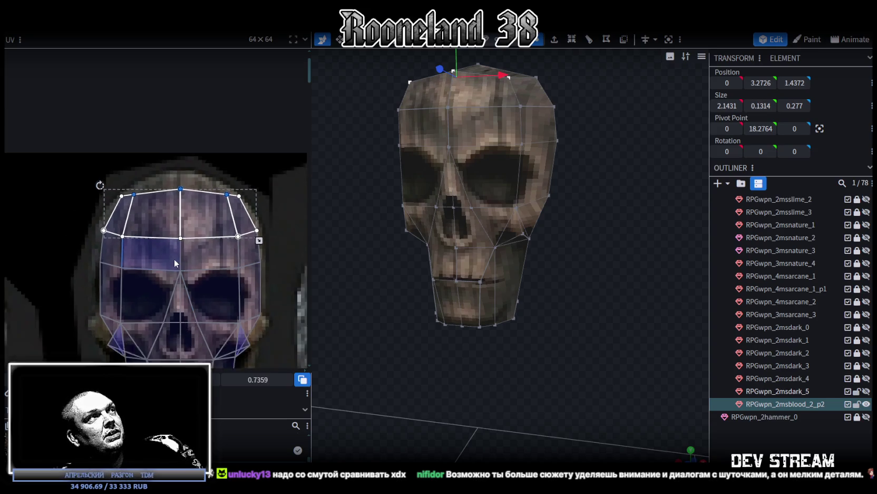
pyautogui.scroll(-2, 174, 259)
pyautogui.click(83, 242)
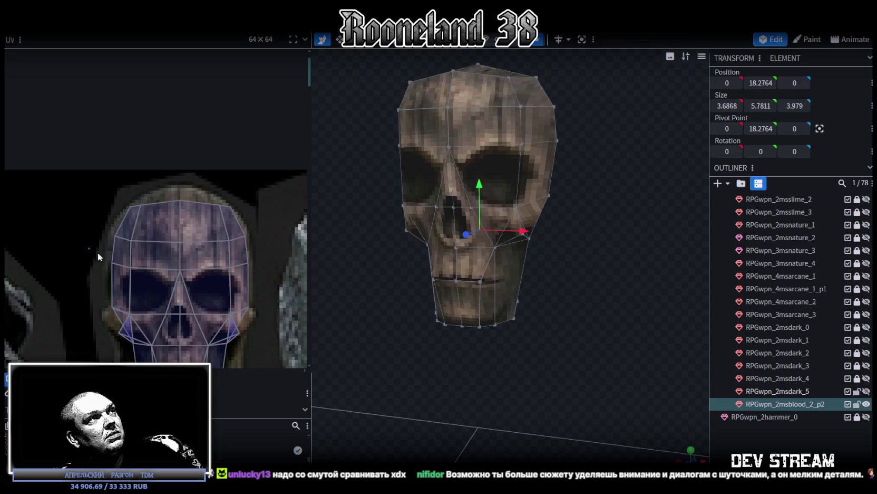
pyautogui.moveTo(87, 275)
pyautogui.mouseDown()
pyautogui.moveTo(243, 246)
pyautogui.moveTo(252, 232)
pyautogui.mouseUp()
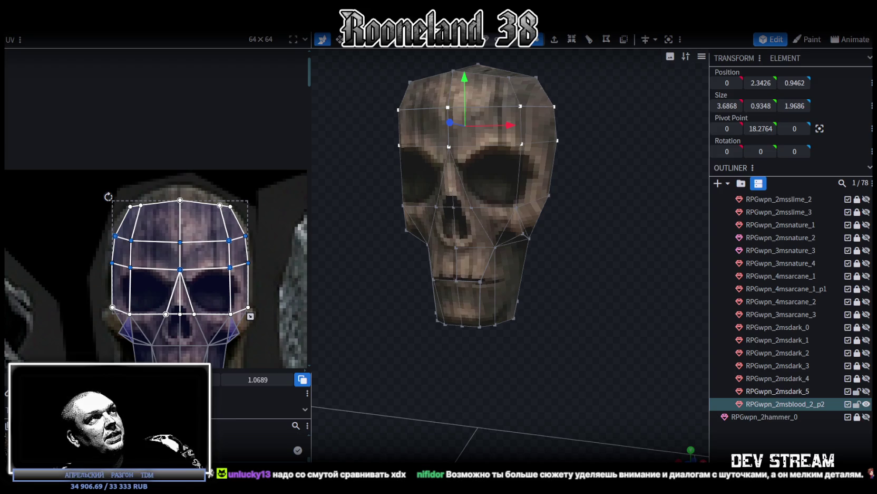
pyautogui.moveTo(180, 249); pyautogui.dragTo(180, 237)
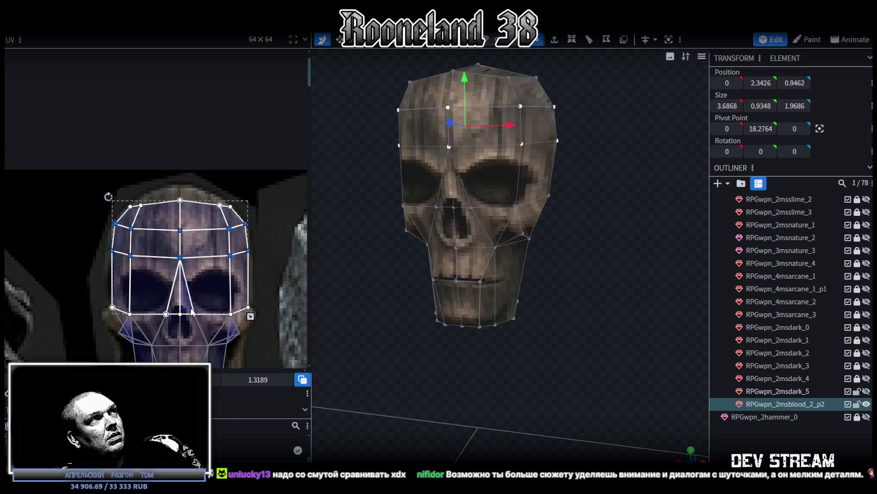
# Nudge the top UV row slightly higher and return the viewport to front view
pyautogui.moveTo(136, 189); pyautogui.dragTo(228, 221)
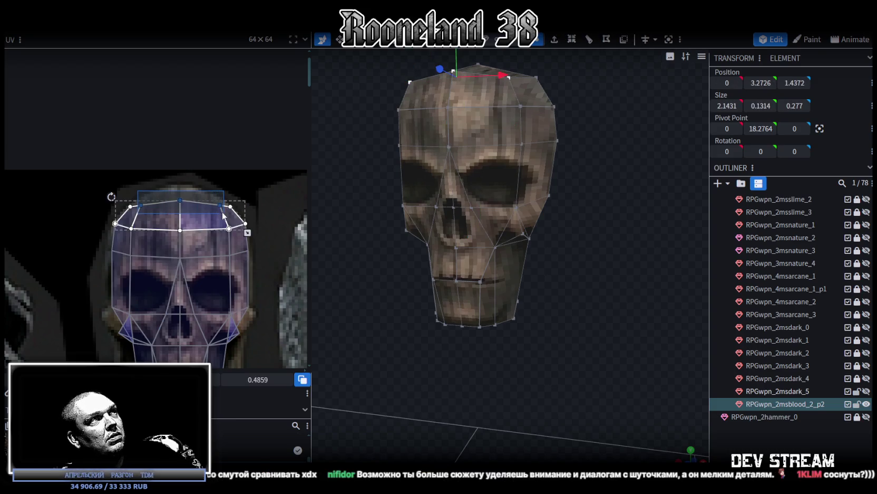
pyautogui.moveTo(180, 200); pyautogui.dragTo(180, 194)
pyautogui.moveTo(530, 331); pyautogui.dragTo(577, 341)
pyautogui.click(576, 341)
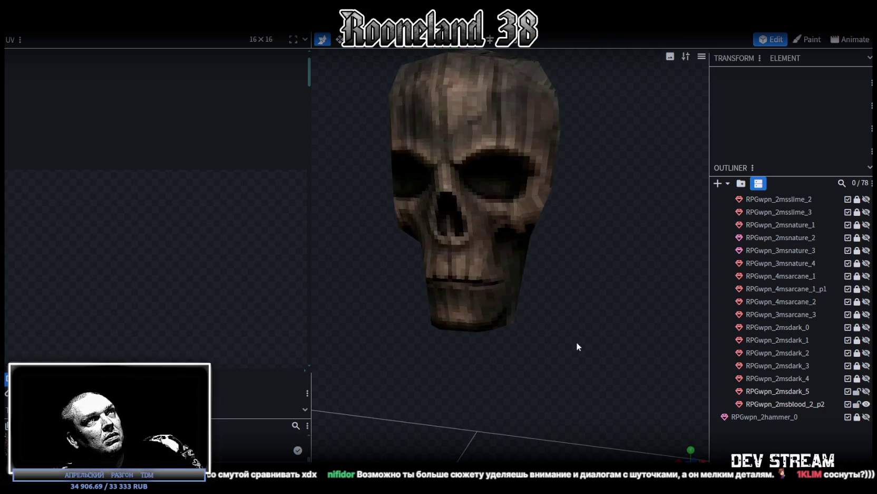
pyautogui.click(502, 214)
pyautogui.moveTo(503, 214)
pyautogui.mouseDown()
pyautogui.moveTo(434, 262)
pyautogui.moveTo(387, 267)
pyautogui.moveTo(526, 260)
pyautogui.mouseUp()
pyautogui.press('KP_1')
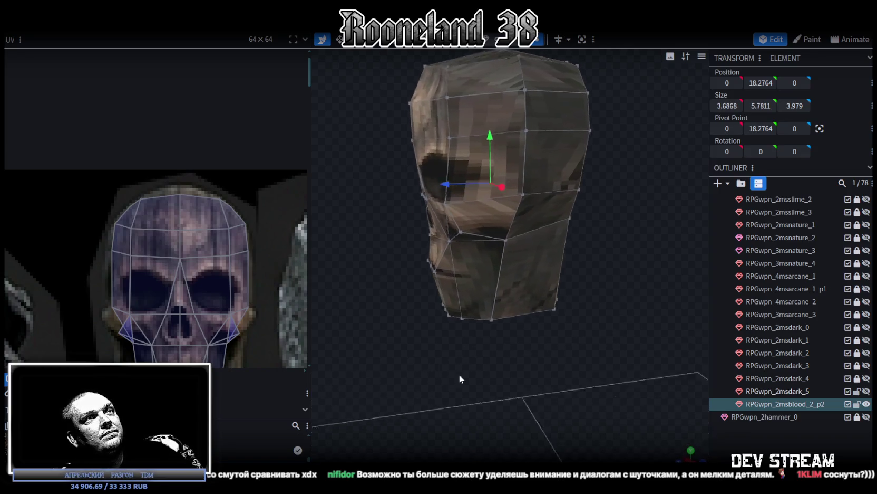
# Show the handle mesh RPGwpn_2msdark_5, hide the skull, and select the column's top face
pyautogui.click(867, 391)
pyautogui.scroll(-3, 539, 331)
pyautogui.click(497, 307)
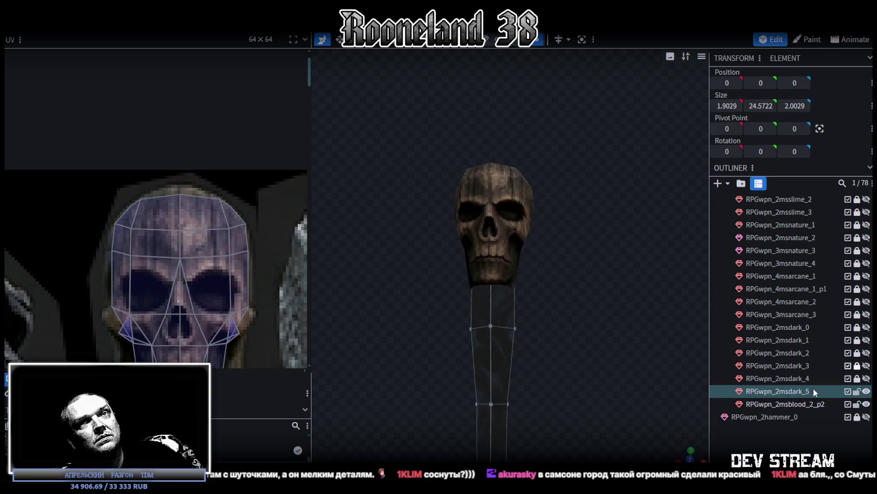
pyautogui.click(866, 403)
pyautogui.scroll(2, 563, 294)
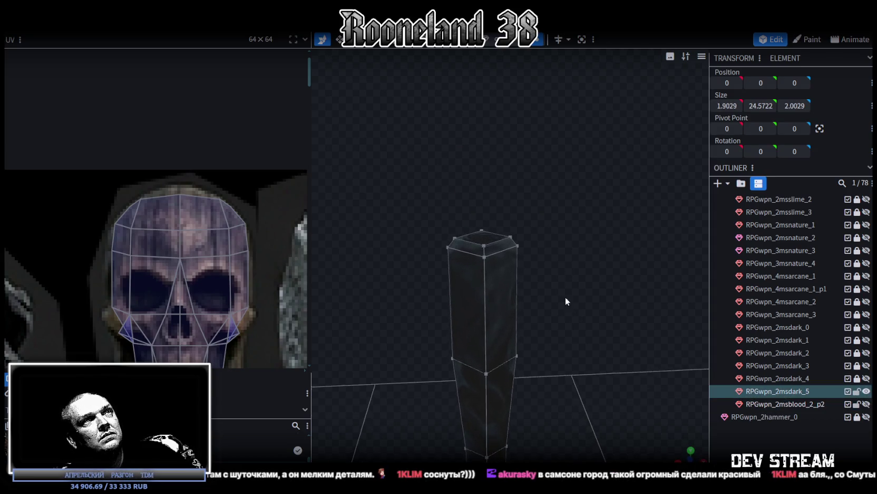
pyautogui.moveTo(438, 165)
pyautogui.mouseDown()
pyautogui.moveTo(539, 240)
pyautogui.moveTo(557, 95)
pyautogui.mouseUp()
# Lower the column's top face to Y 15.7, show the skull again, and select both meshes
pyautogui.moveTo(389, 167); pyautogui.dragTo(578, 264)
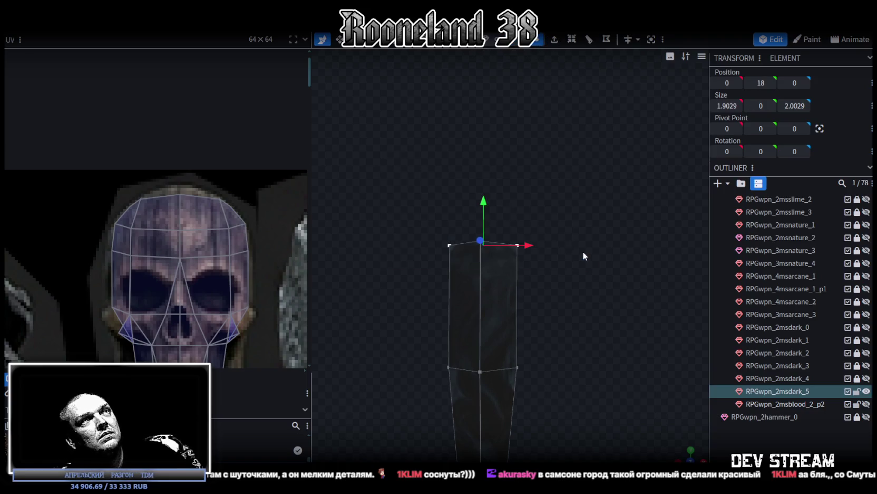
pyautogui.moveTo(483, 200); pyautogui.dragTo(484, 243)
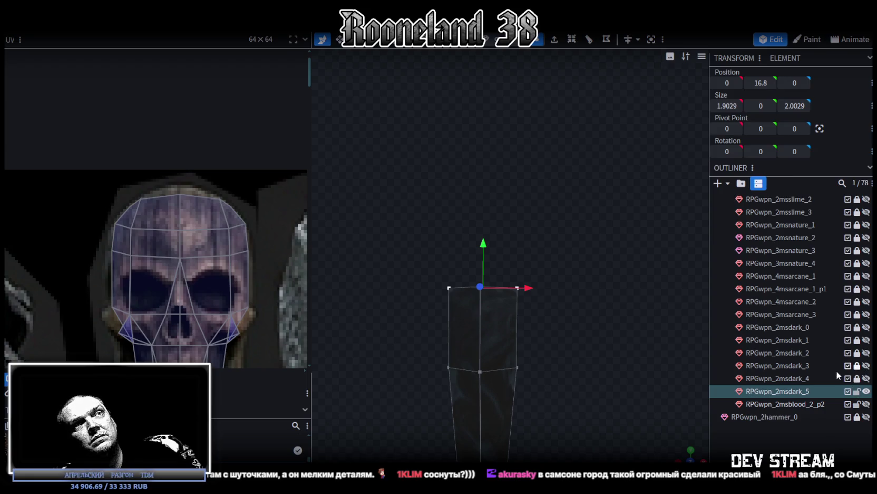
pyautogui.click(865, 403)
pyautogui.moveTo(586, 273); pyautogui.dragTo(537, 295)
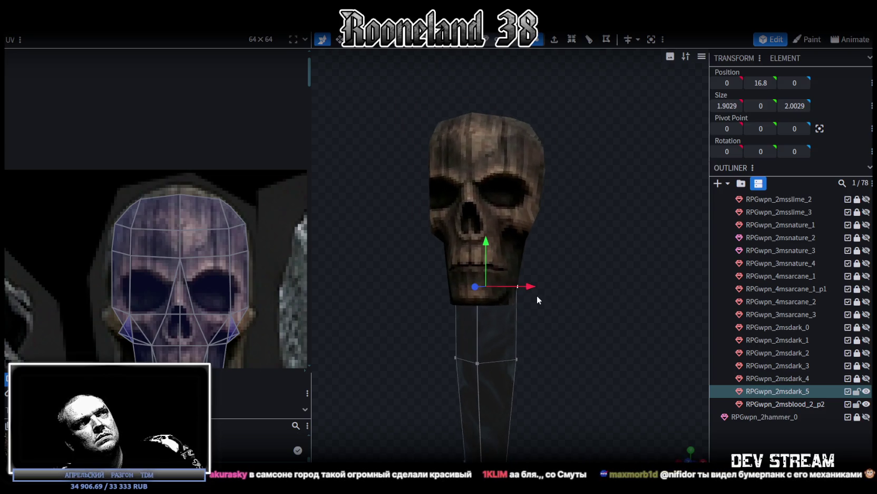
pyautogui.moveTo(486, 243)
pyautogui.mouseDown()
pyautogui.moveTo(497, 323)
pyautogui.moveTo(543, 332)
pyautogui.moveTo(559, 279)
pyautogui.mouseUp()
pyautogui.scroll(3, 602, 315)
pyautogui.moveTo(602, 315)
pyautogui.mouseDown()
pyautogui.moveTo(571, 318)
pyautogui.moveTo(580, 314)
pyautogui.mouseUp()
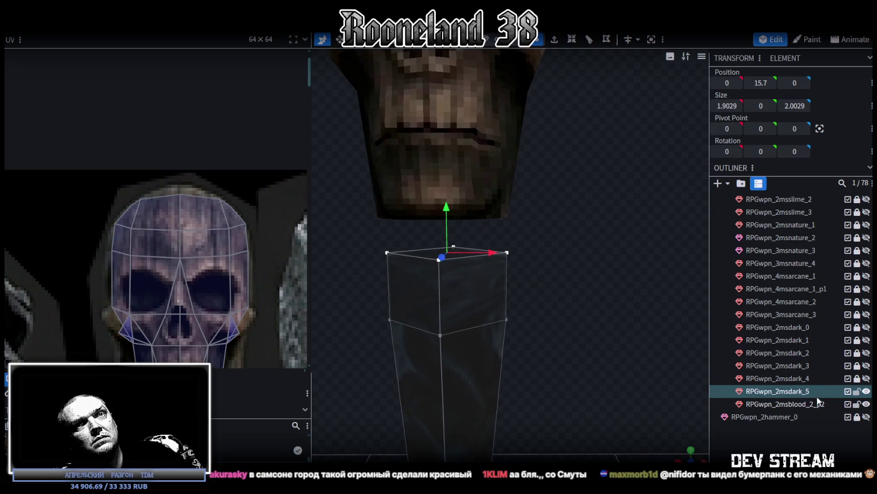
pyautogui.keyDown('ctrl'); pyautogui.click(804, 408); pyautogui.keyUp('ctrl')
pyautogui.rightClick(802, 407)
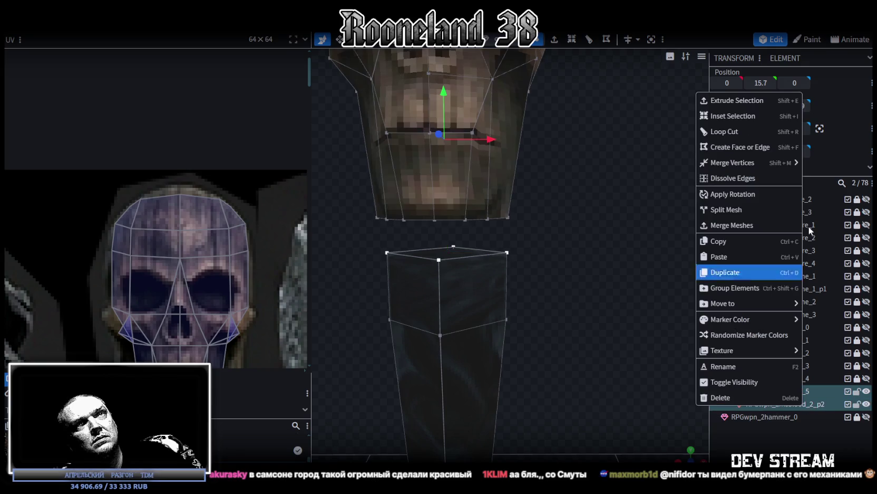
# Merge the skull and handle into one mesh, then split off the handle's top block
pyautogui.click(749, 225)
pyautogui.moveTo(519, 290)
pyautogui.mouseDown()
pyautogui.moveTo(574, 259)
pyautogui.moveTo(528, 293)
pyautogui.moveTo(560, 291)
pyautogui.moveTo(575, 273)
pyautogui.moveTo(569, 283)
pyautogui.moveTo(594, 304)
pyautogui.moveTo(573, 310)
pyautogui.mouseUp()
pyautogui.click(461, 237)
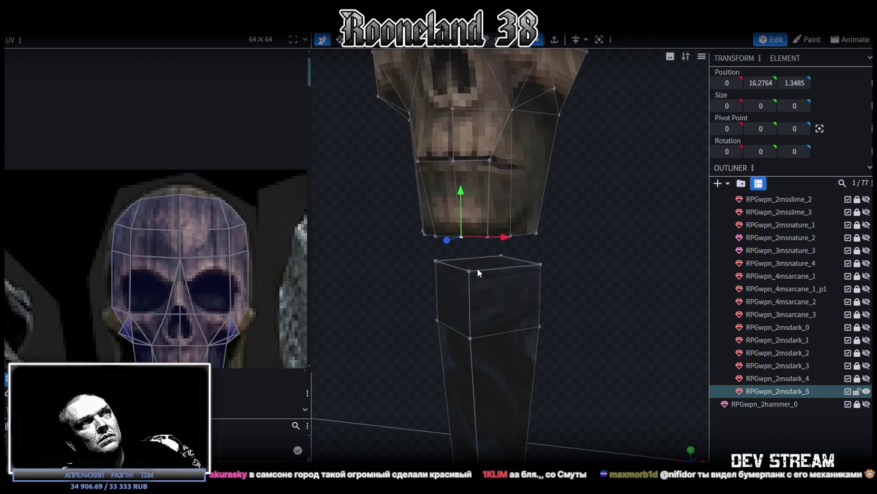
pyautogui.moveTo(482, 266); pyautogui.dragTo(584, 266)
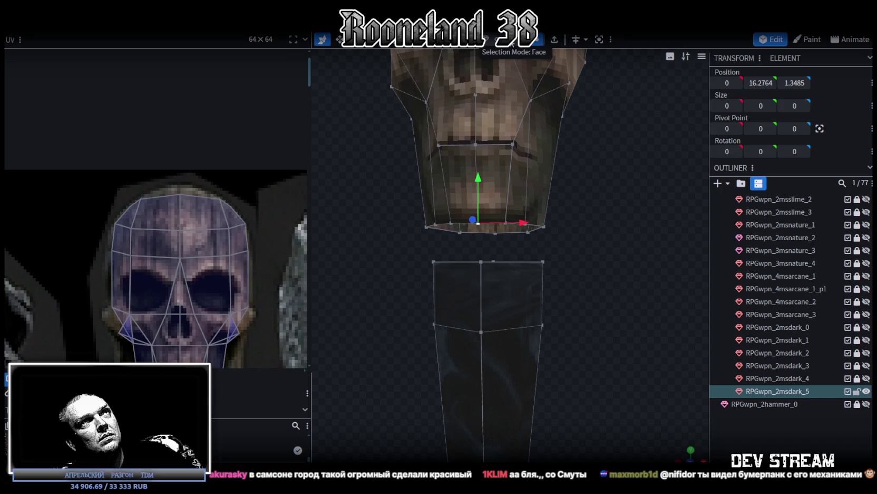
pyautogui.moveTo(394, 242); pyautogui.dragTo(569, 333)
pyautogui.rightClick(507, 314)
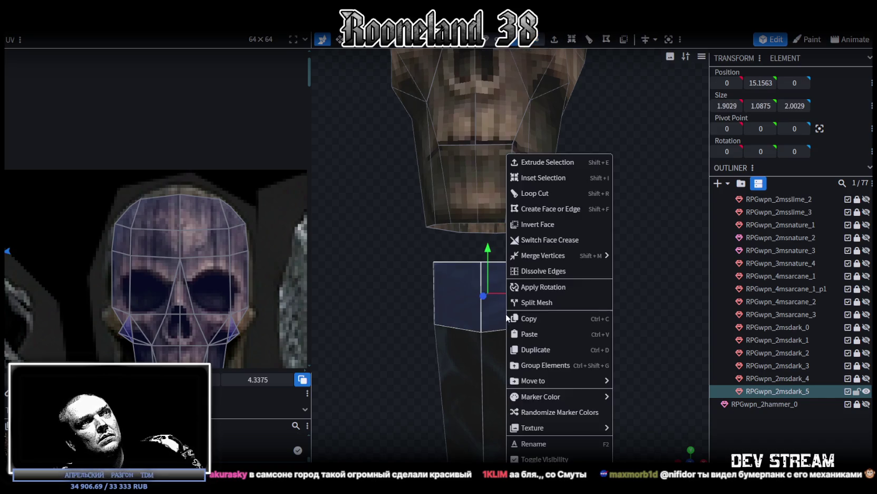
pyautogui.click(548, 304)
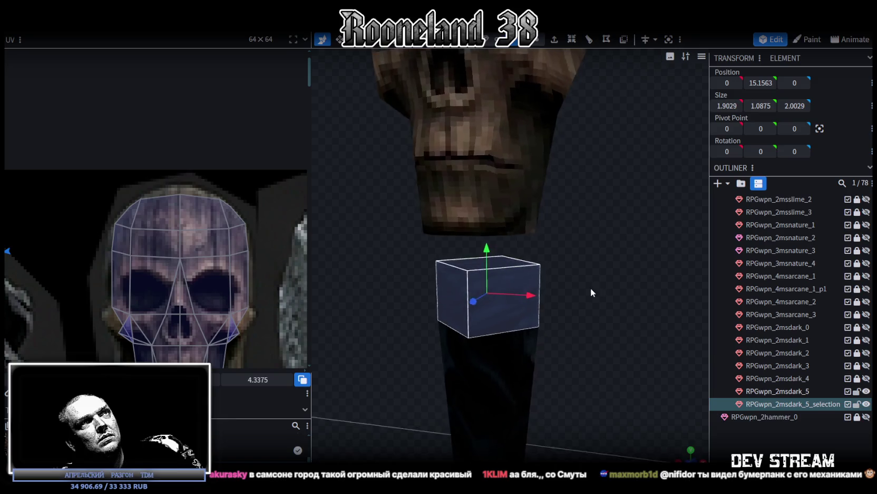
# Select the whole skull and split it into its own mesh
pyautogui.click(504, 209)
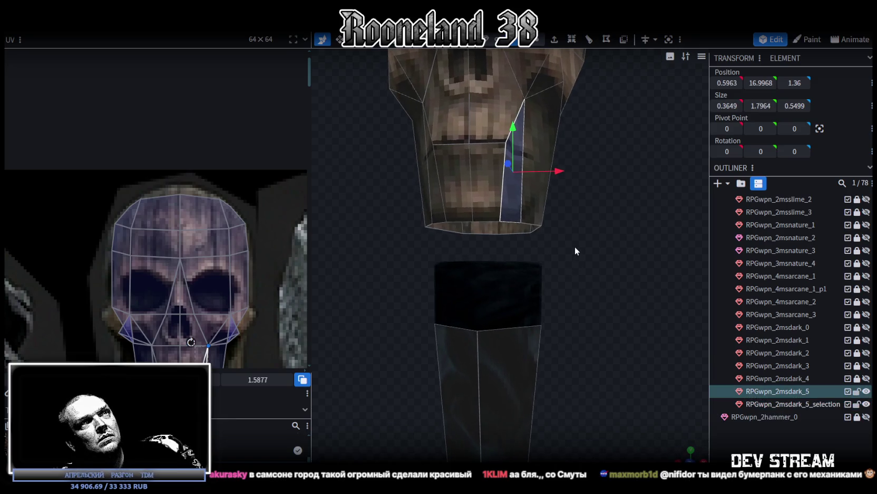
pyautogui.scroll(-5, 574, 246)
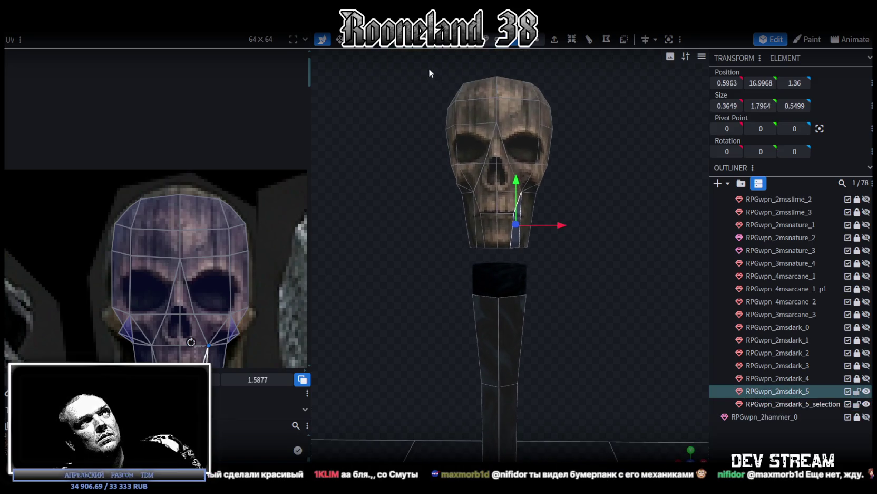
pyautogui.moveTo(429, 72); pyautogui.dragTo(602, 249)
pyautogui.rightClick(497, 158)
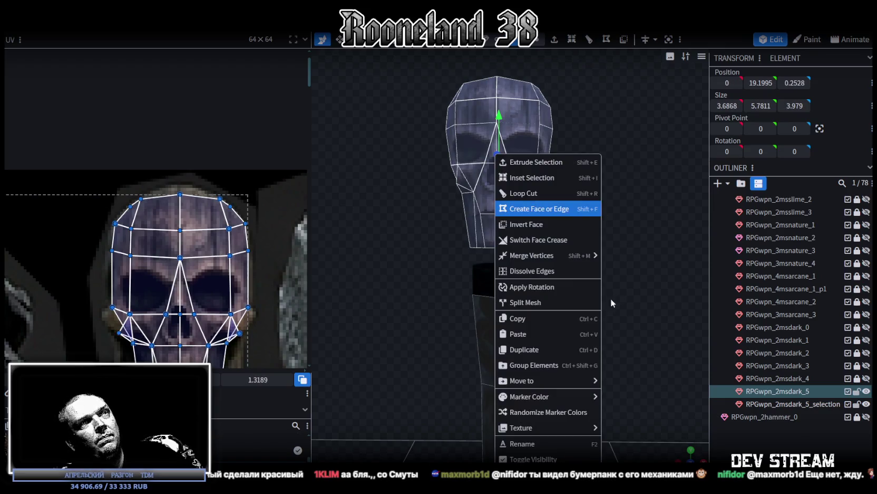
pyautogui.click(539, 303)
# Merge the two split meshes into one, RPGwpn_2msdark_5_selection
pyautogui.keyDown('ctrl'); pyautogui.click(789, 417); pyautogui.keyUp('ctrl')
pyautogui.rightClick(790, 417)
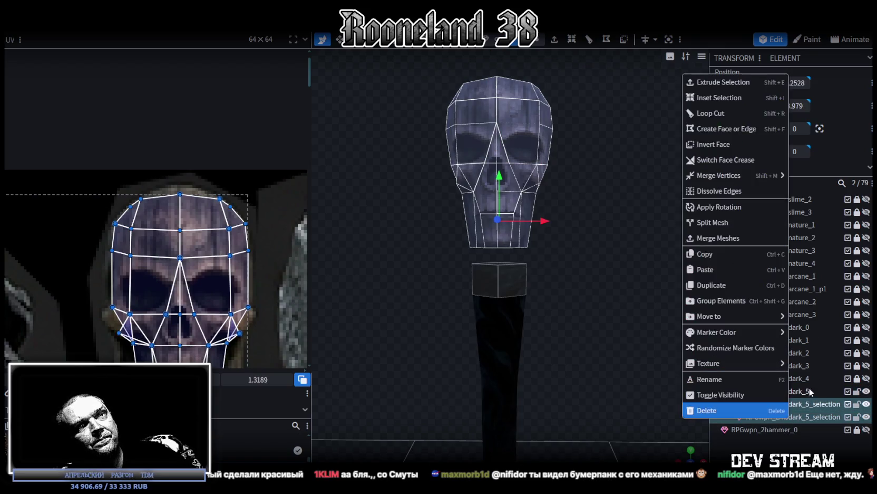
pyautogui.click(730, 237)
pyautogui.scroll(5, 496, 276)
pyautogui.moveTo(598, 230); pyautogui.dragTo(581, 164)
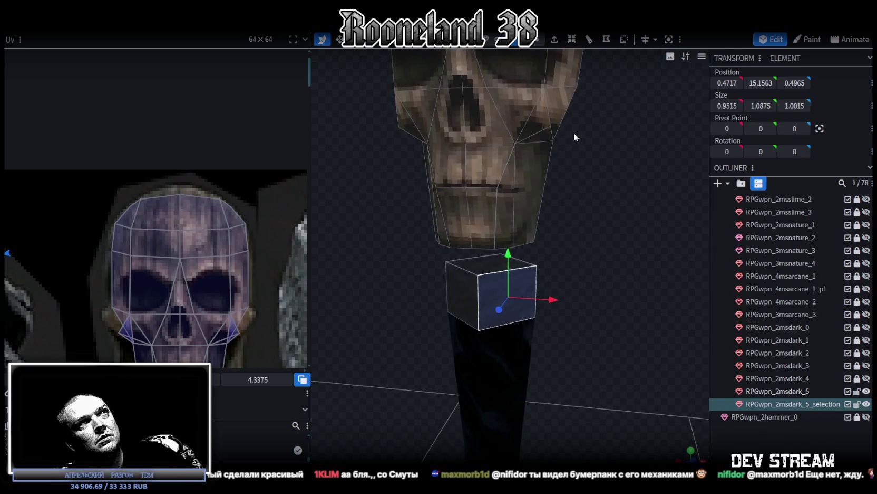
# Add a vertical loop cut with 2 cuts to the neck block
pyautogui.click(589, 40)
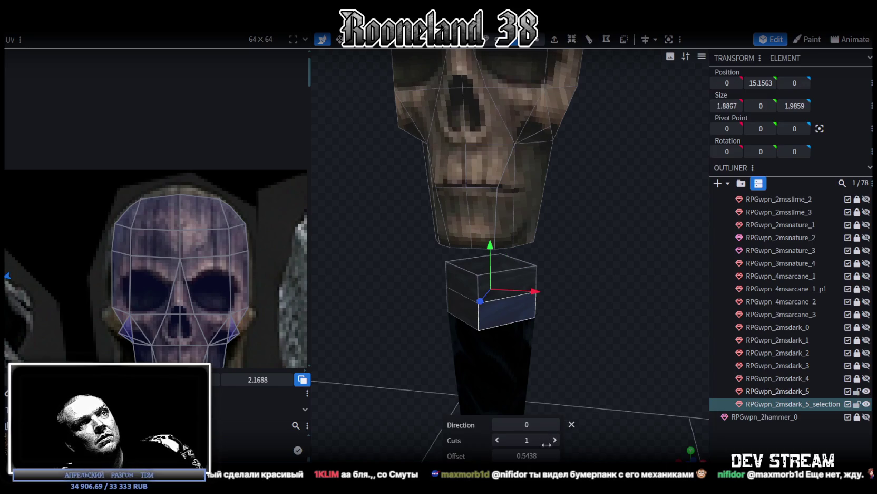
pyautogui.click(556, 424)
pyautogui.click(555, 440)
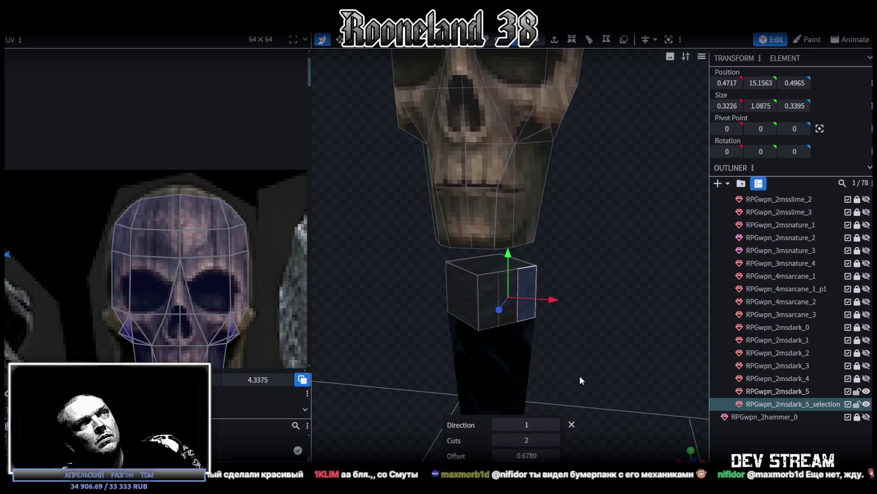
pyautogui.moveTo(579, 375); pyautogui.dragTo(563, 301)
pyautogui.click(590, 40)
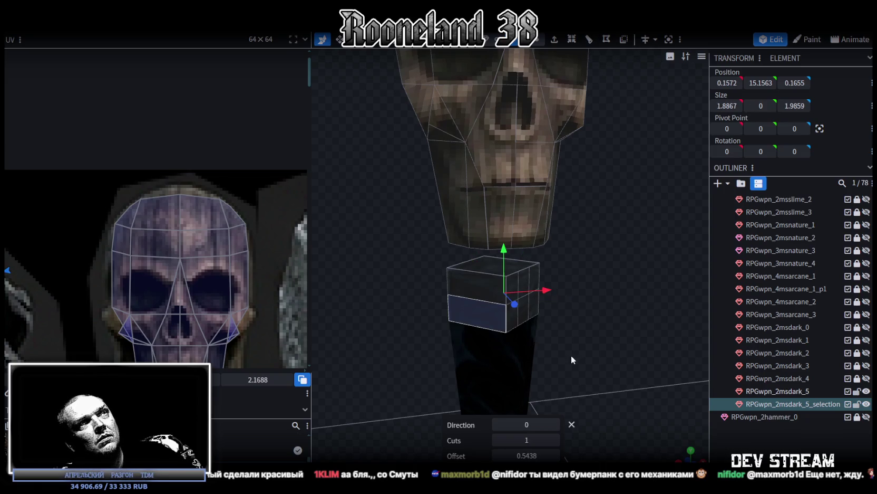
pyautogui.click(555, 424)
pyautogui.click(555, 440)
pyautogui.moveTo(585, 384)
pyautogui.mouseDown()
pyautogui.moveTo(583, 331)
pyautogui.moveTo(548, 295)
pyautogui.mouseUp()
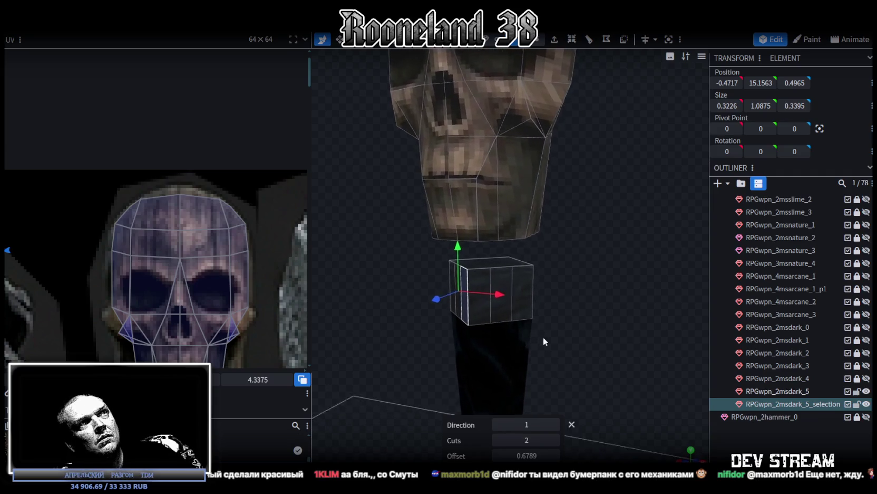
# Select two bottom skull vertices, then zoom out to check the whole skull and handle
pyautogui.click(537, 40)
pyautogui.moveTo(496, 181); pyautogui.dragTo(470, 220)
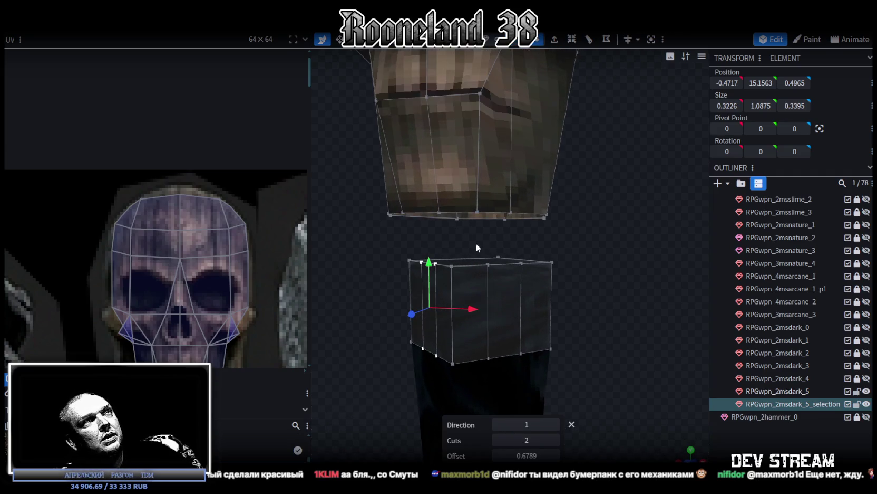
pyautogui.moveTo(530, 238); pyautogui.dragTo(547, 236)
pyautogui.click(476, 210)
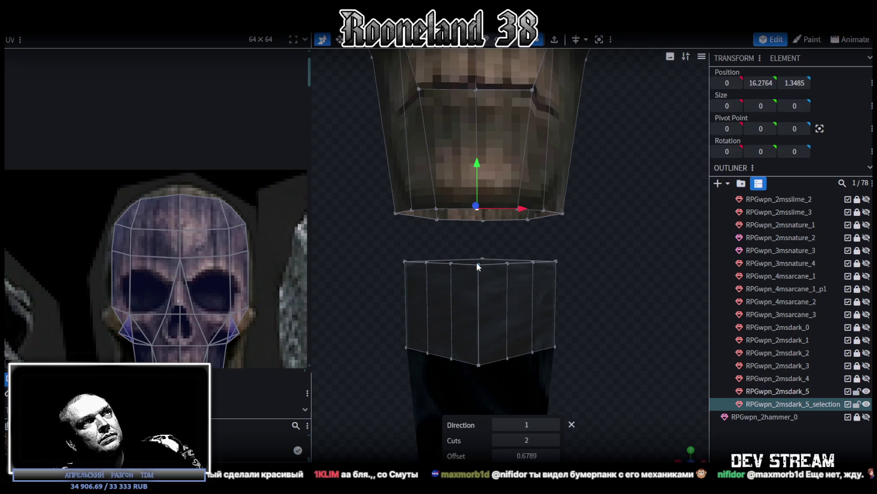
pyautogui.keyDown('shift'); pyautogui.click(477, 263); pyautogui.keyUp('shift')
pyautogui.moveTo(478, 268); pyautogui.dragTo(501, 235)
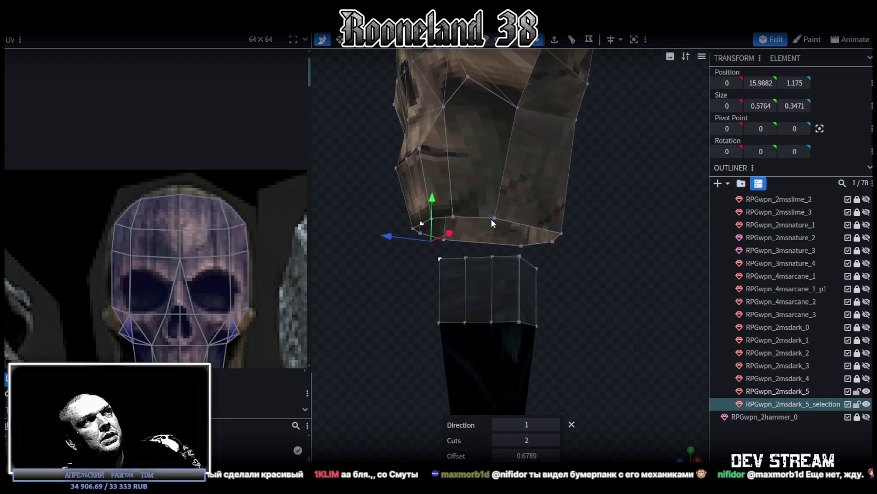
pyautogui.moveTo(501, 236); pyautogui.dragTo(474, 232)
pyautogui.scroll(-2, 232, 207)
pyautogui.scroll(-3, 233, 206)
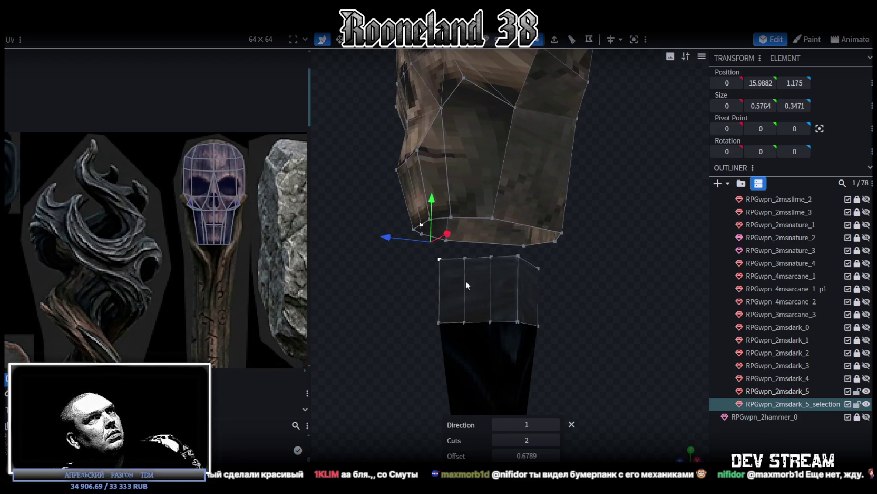
pyautogui.moveTo(449, 285); pyautogui.dragTo(671, 299)
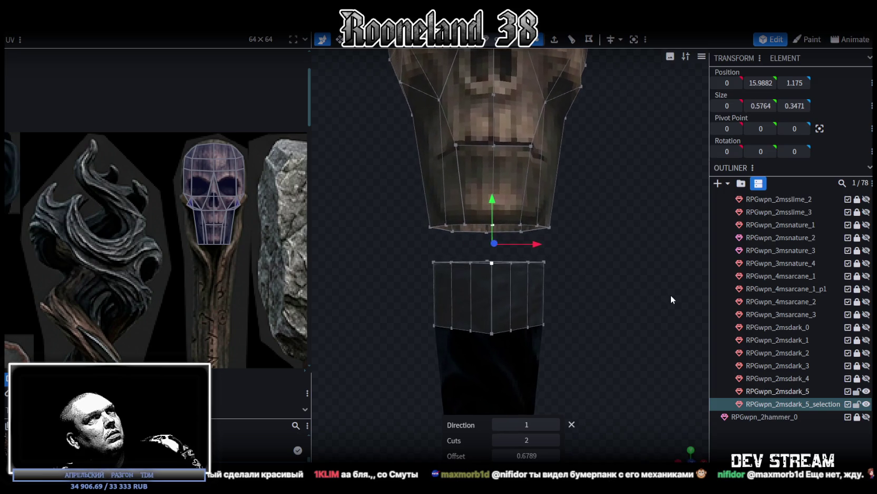
pyautogui.moveTo(671, 299); pyautogui.dragTo(672, 297)
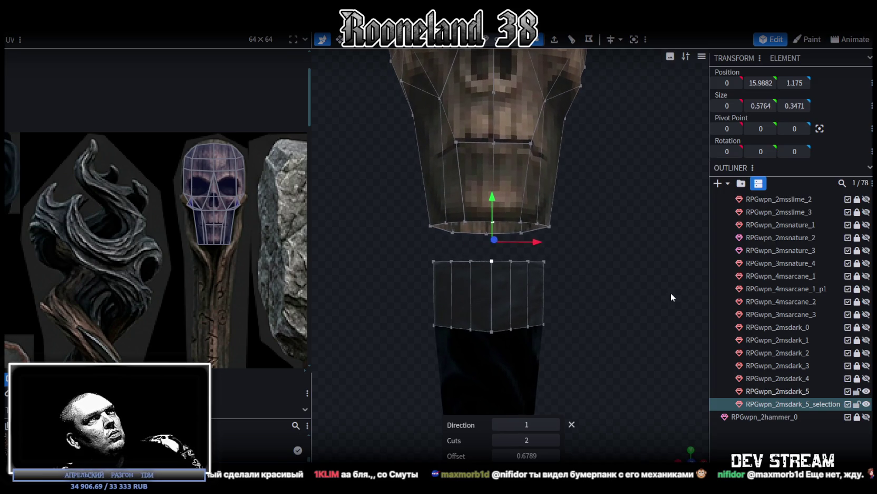
pyautogui.scroll(-2, 672, 297)
pyautogui.scroll(-2, 662, 298)
pyautogui.scroll(-1, 665, 300)
pyautogui.moveTo(661, 302)
pyautogui.mouseDown()
pyautogui.moveTo(641, 299)
pyautogui.moveTo(656, 298)
pyautogui.mouseUp()
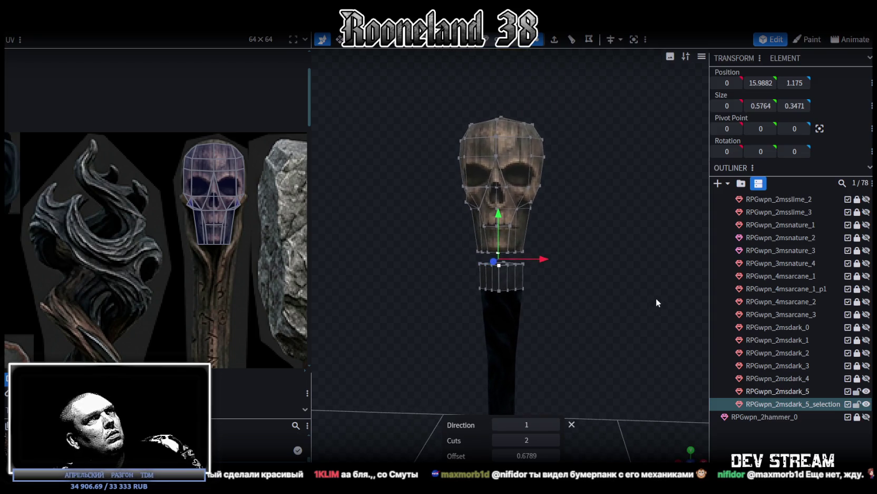
# Raise the skull's two lower edge loops by 0.1 on the Y axis
pyautogui.scroll(1, 481, 259)
pyautogui.moveTo(446, 234); pyautogui.dragTo(580, 256)
pyautogui.moveTo(494, 203); pyautogui.dragTo(498, 190)
pyautogui.moveTo(437, 197); pyautogui.dragTo(559, 243)
pyautogui.moveTo(496, 188); pyautogui.dragTo(497, 181)
pyautogui.moveTo(578, 222)
pyautogui.mouseDown()
pyautogui.moveTo(563, 226)
pyautogui.moveTo(582, 233)
pyautogui.mouseUp()
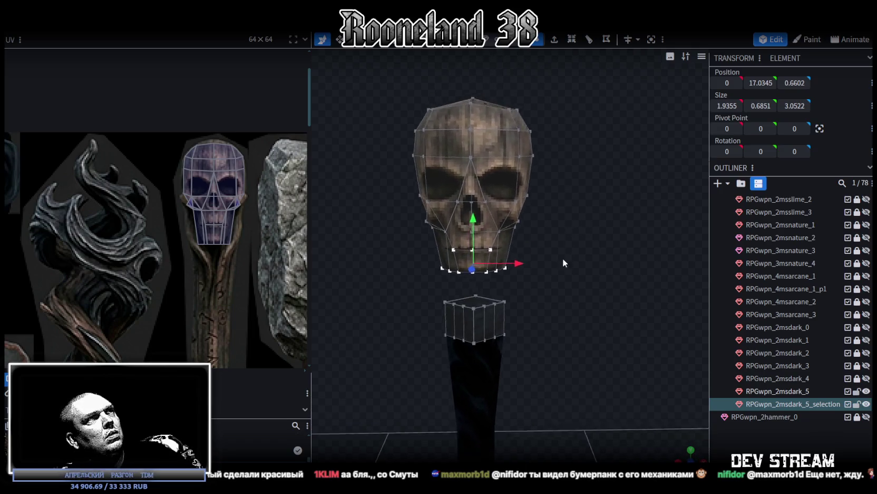
# Orbit around the skull to inspect the change, then bring the YouTube browser forward
pyautogui.moveTo(581, 233)
pyautogui.mouseDown()
pyautogui.moveTo(557, 253)
pyautogui.moveTo(570, 256)
pyautogui.mouseUp()
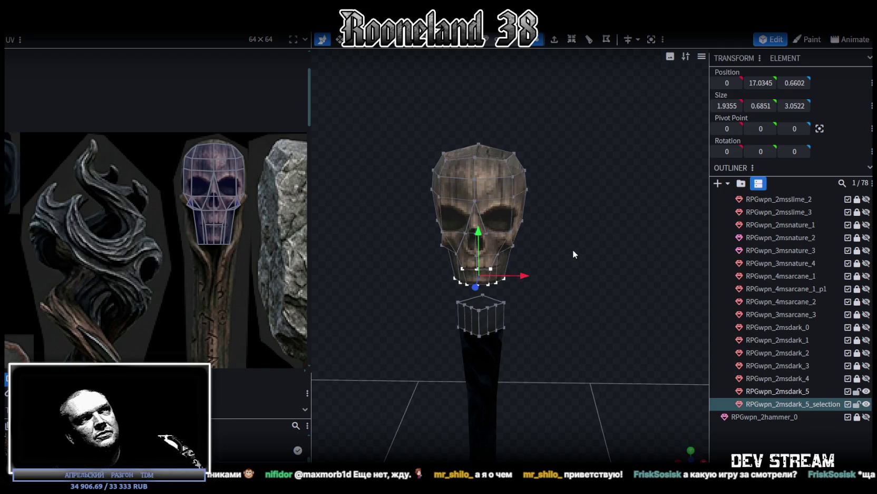
pyautogui.scroll(3, 572, 249)
pyautogui.moveTo(600, 295)
pyautogui.mouseDown()
pyautogui.moveTo(468, 294)
pyautogui.moveTo(631, 318)
pyautogui.moveTo(613, 310)
pyautogui.mouseUp()
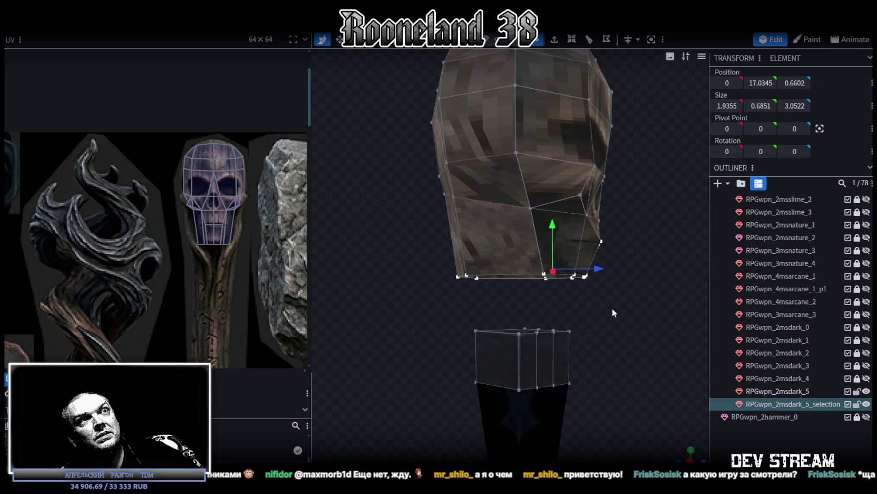
pyautogui.moveTo(518, 290); pyautogui.dragTo(519, 291)
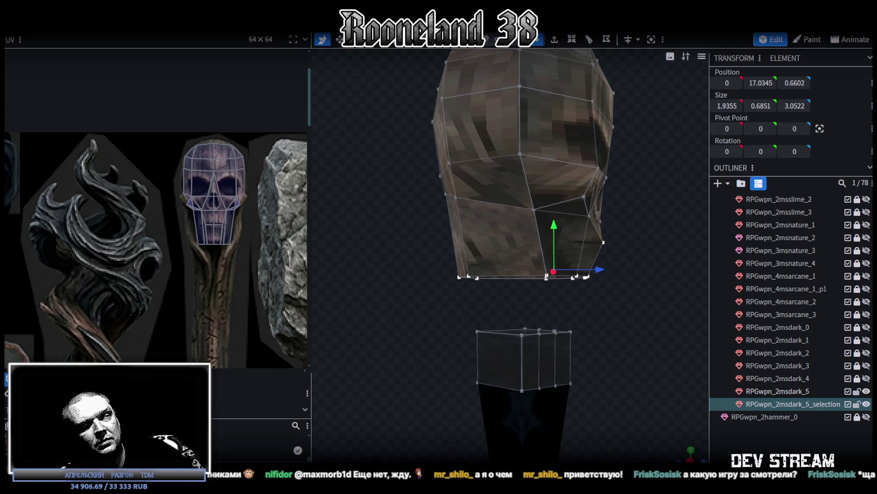
pyautogui.hotkey('alt', 'Tab')
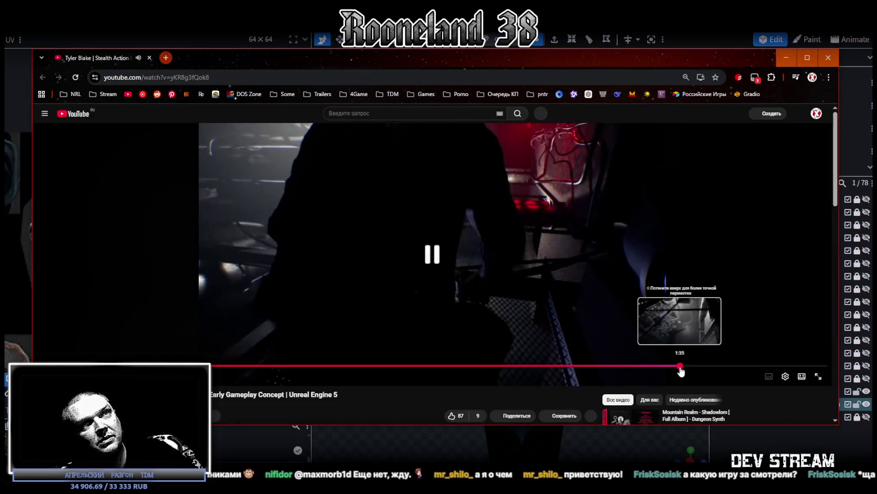
# Maximize the browser and pause the video at the leather-jacket scene around 1:40–1:43
pyautogui.click(680, 366)
pyautogui.click(808, 57)
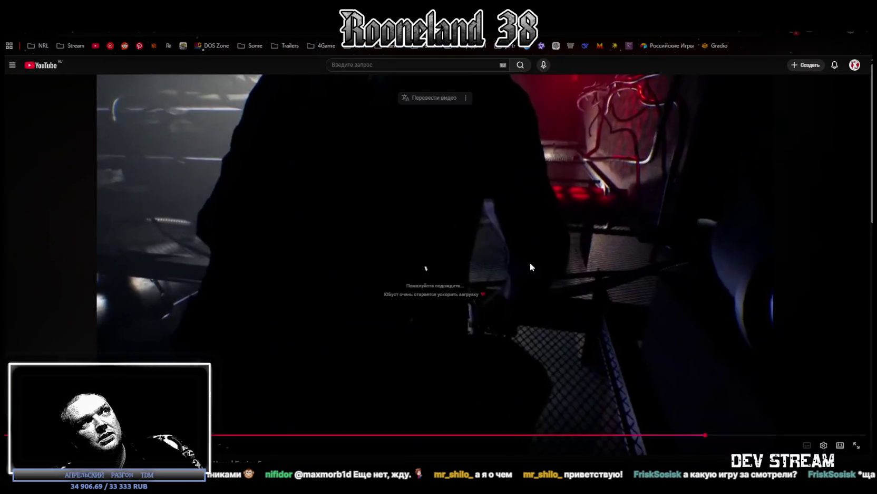
pyautogui.moveTo(435, 254)
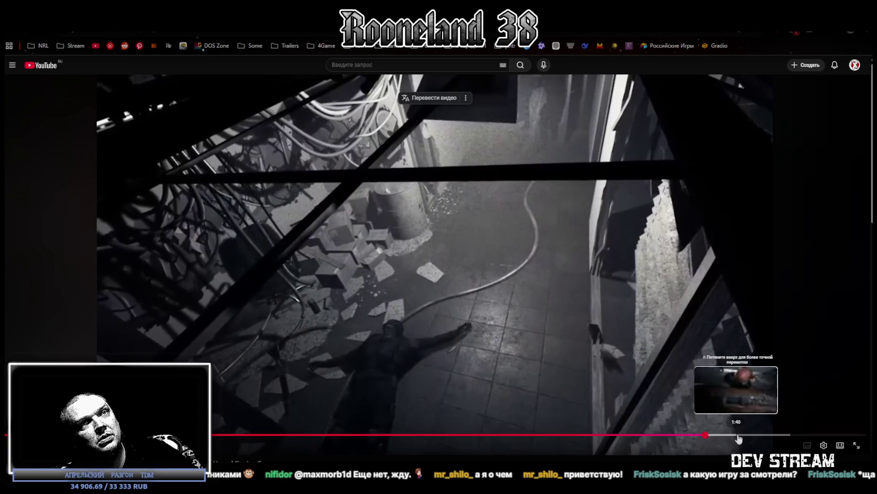
pyautogui.moveTo(720, 437); pyautogui.dragTo(736, 438)
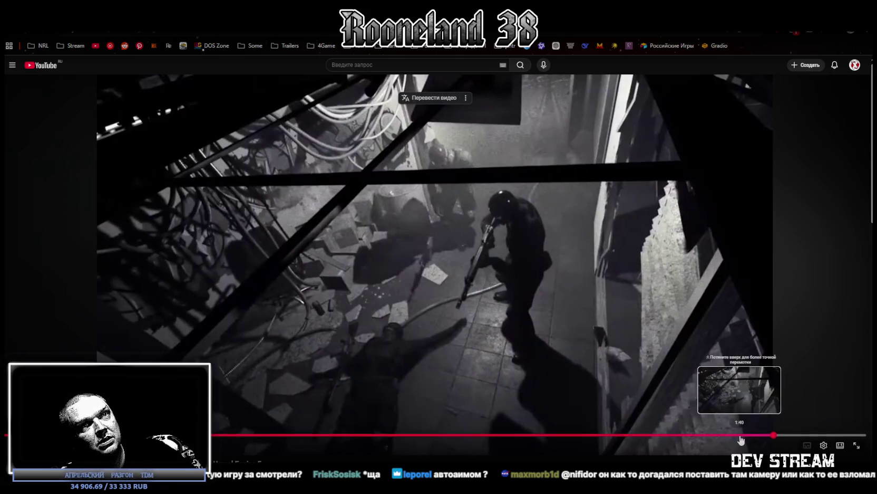
pyautogui.moveTo(740, 434); pyautogui.dragTo(753, 435)
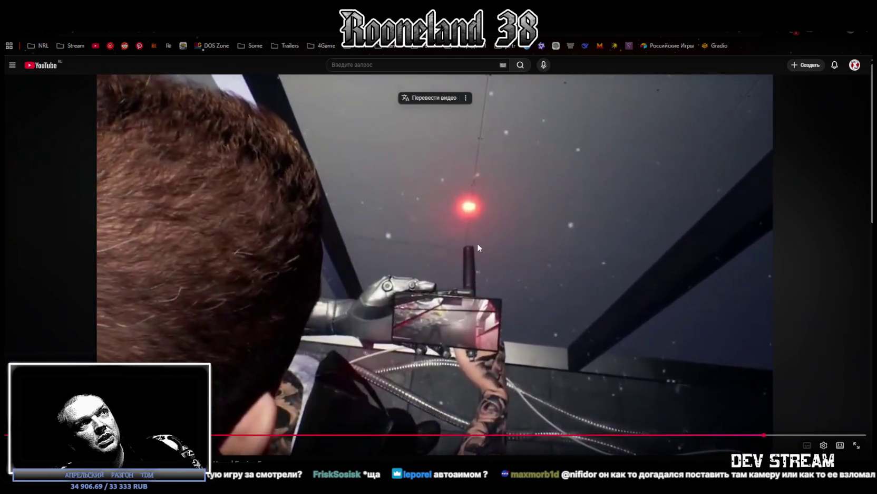
pyautogui.click(479, 247)
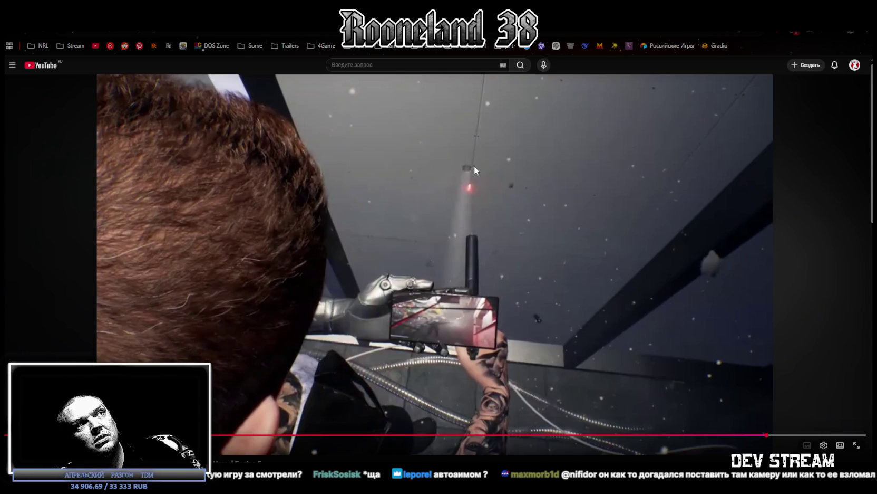
pyautogui.click(761, 436)
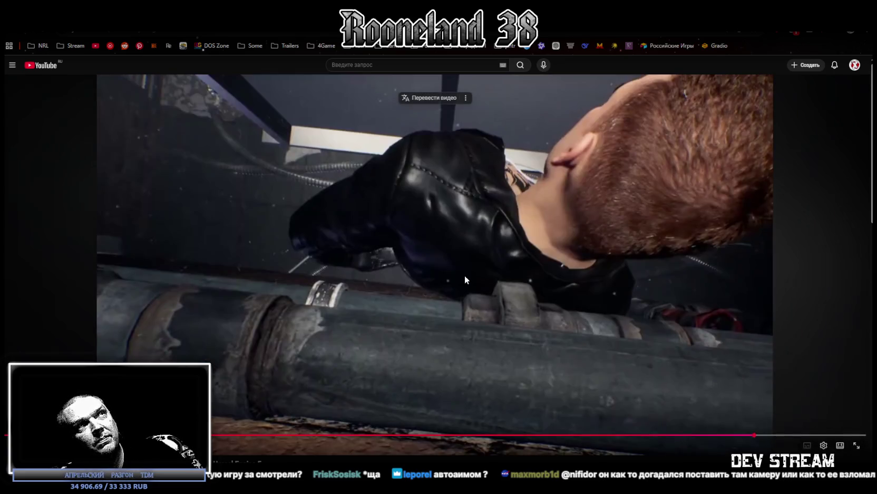
# Replay the leather-jacket scene near 1:41 a few times, pausing between plays
pyautogui.click(465, 274)
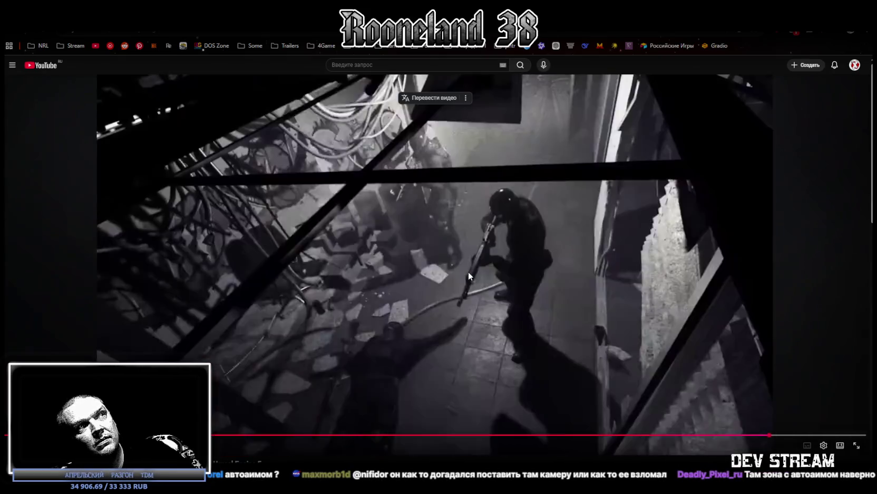
pyautogui.click(469, 272)
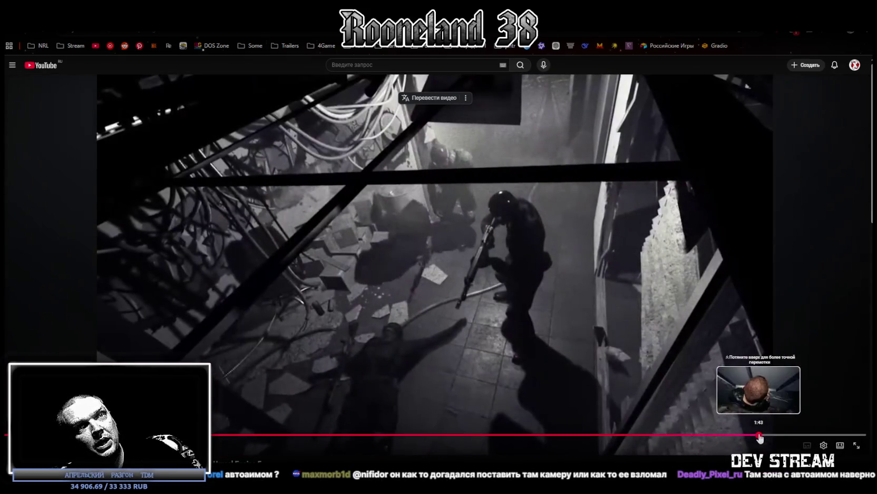
pyautogui.click(760, 434)
pyautogui.click(477, 315)
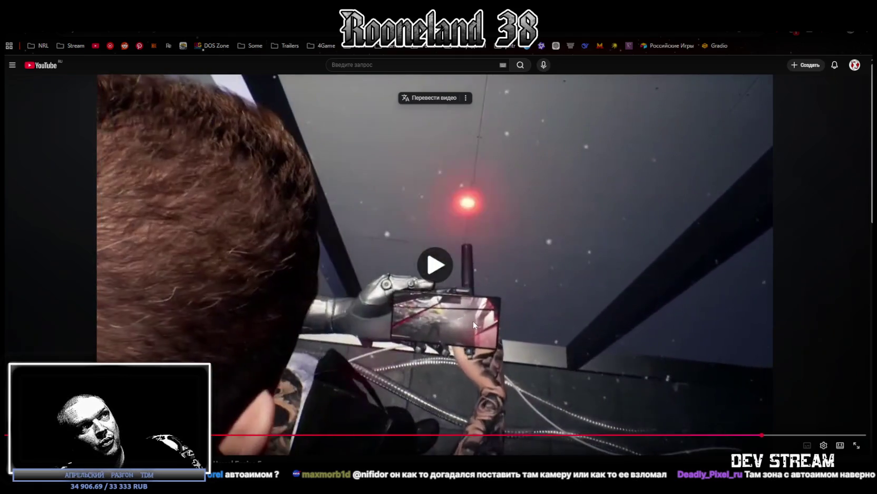
pyautogui.click(455, 318)
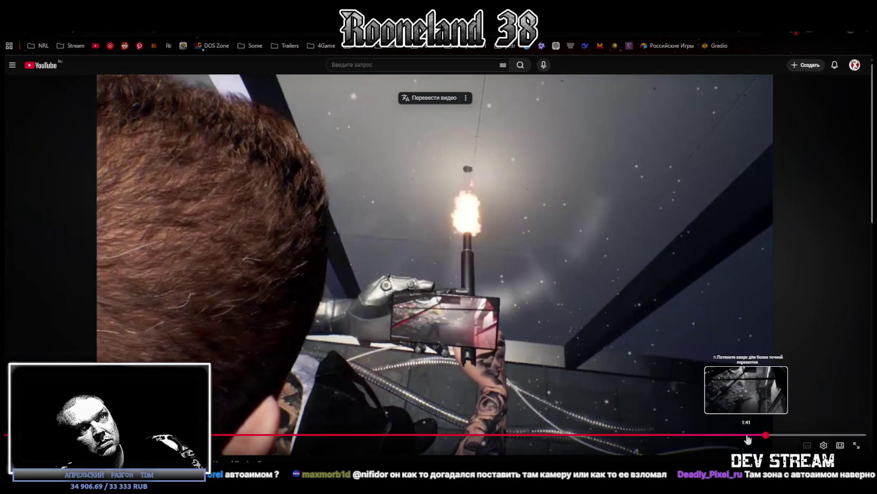
pyautogui.click(600, 359)
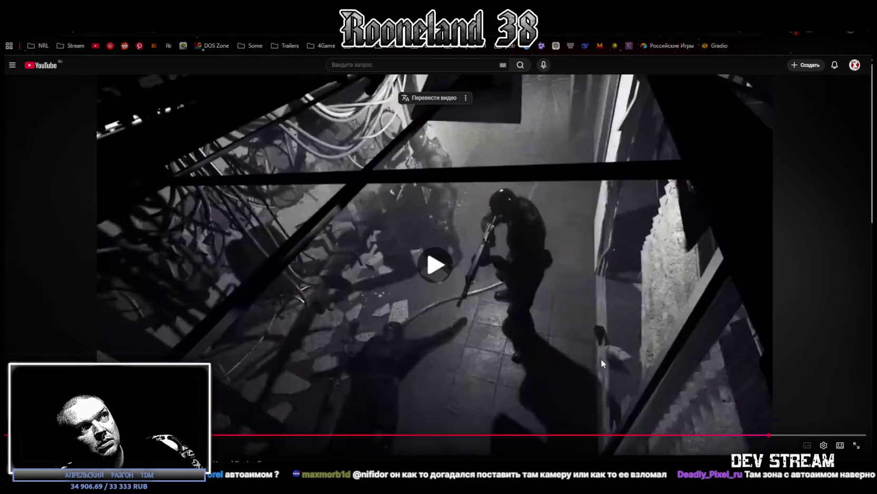
pyautogui.click(598, 357)
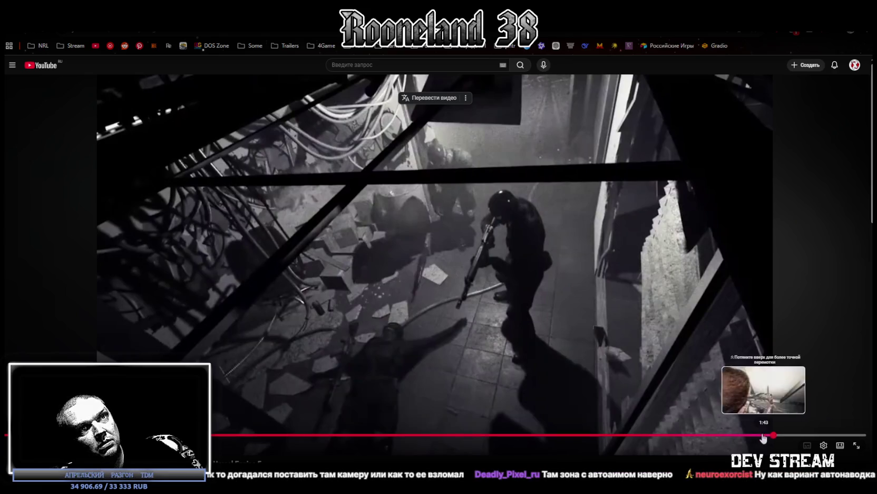
# Replay again to pause on the muzzle-flash frame, then seek back to 1:44
pyautogui.click(756, 435)
pyautogui.click(507, 307)
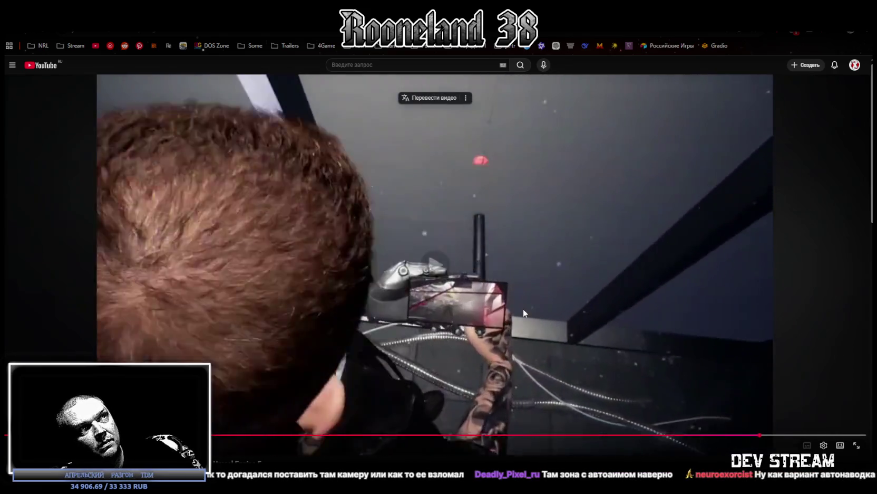
pyautogui.click(522, 309)
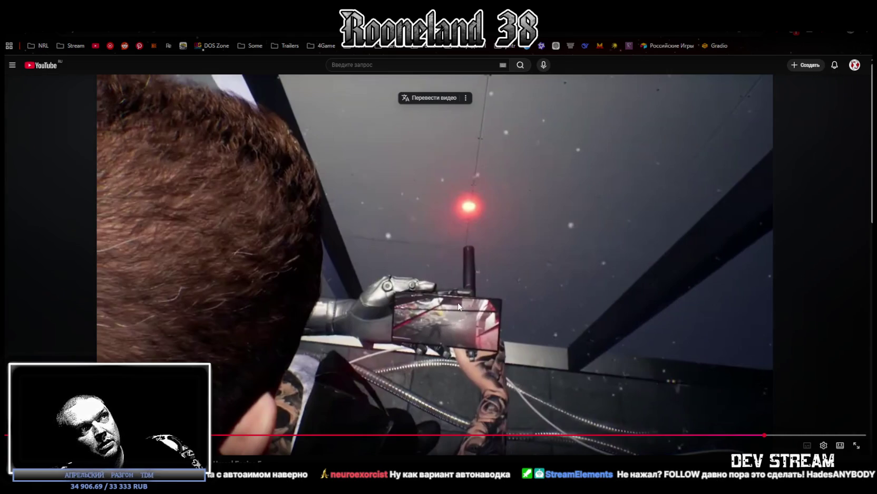
pyautogui.click(492, 222)
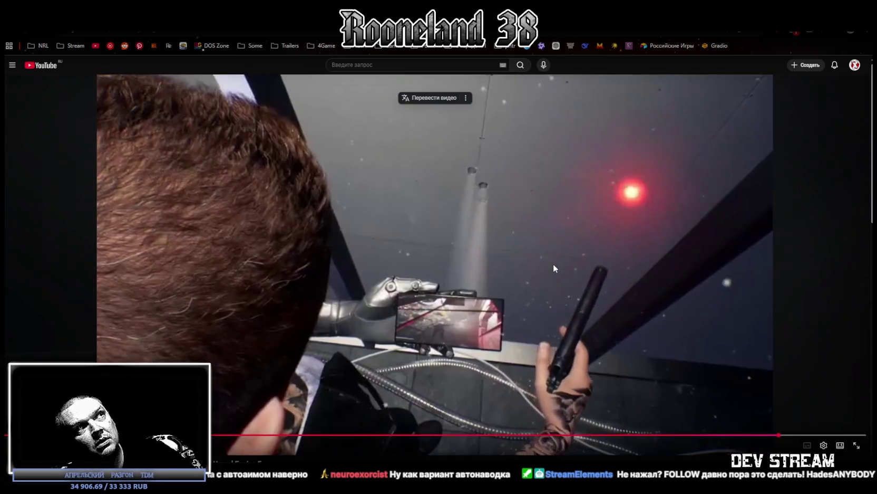
pyautogui.click(554, 265)
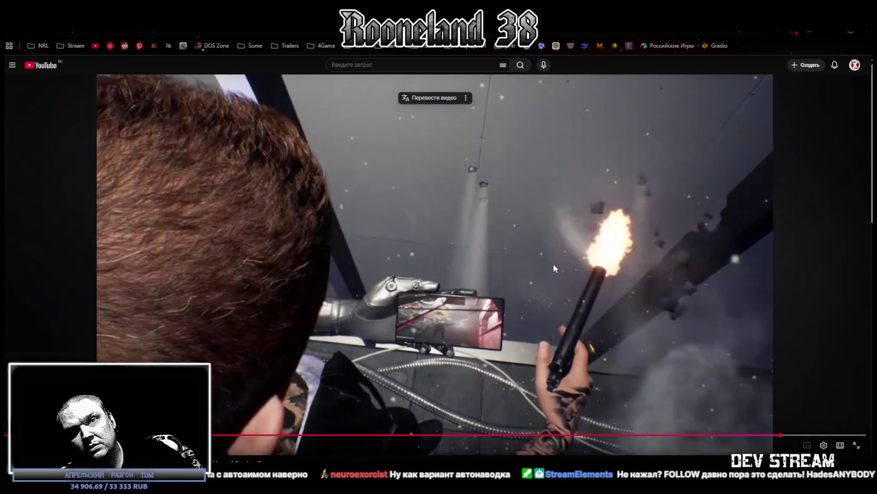
pyautogui.click(537, 230)
pyautogui.click(514, 221)
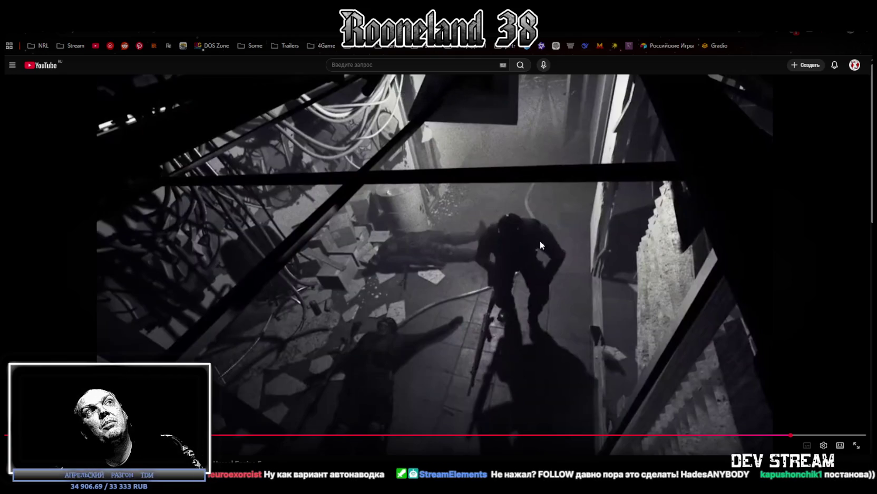
pyautogui.click(771, 435)
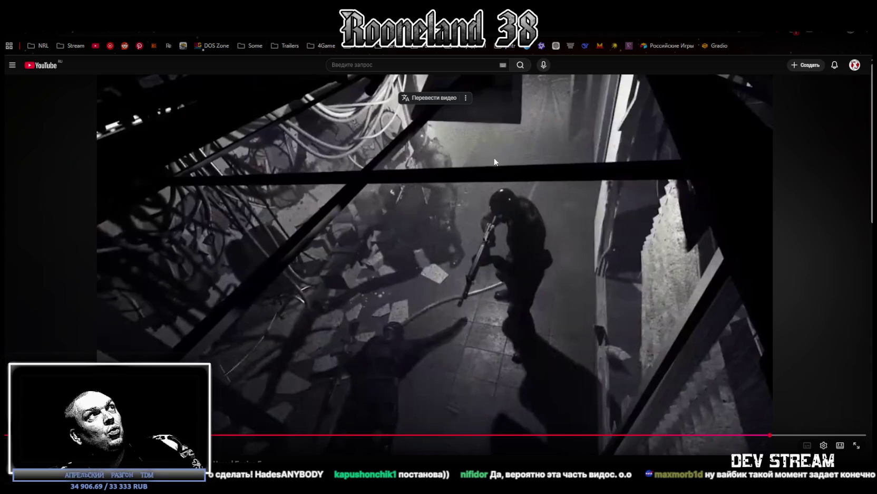
# Scroll down to show the video's title, description and comments
pyautogui.scroll(-3, 358, 319)
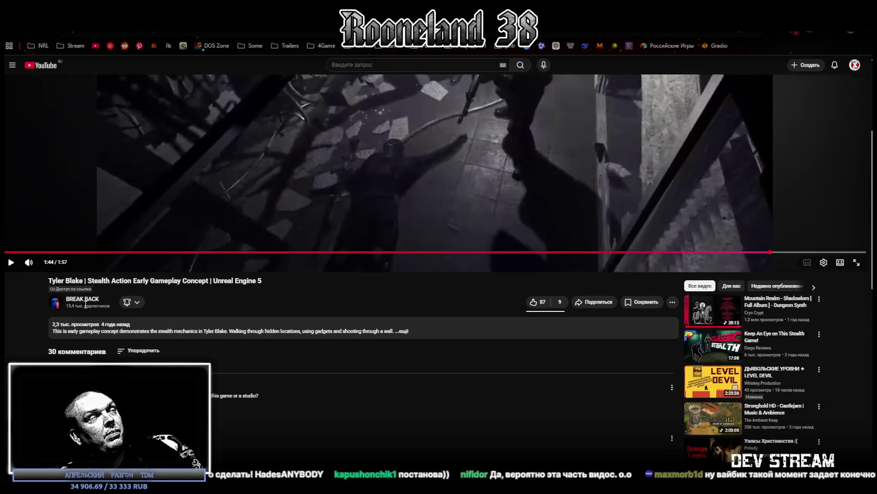
# Scrub back to the hallway scene near 1:25 and pause on the man aiming a pistol
pyautogui.scroll(3, 293, 328)
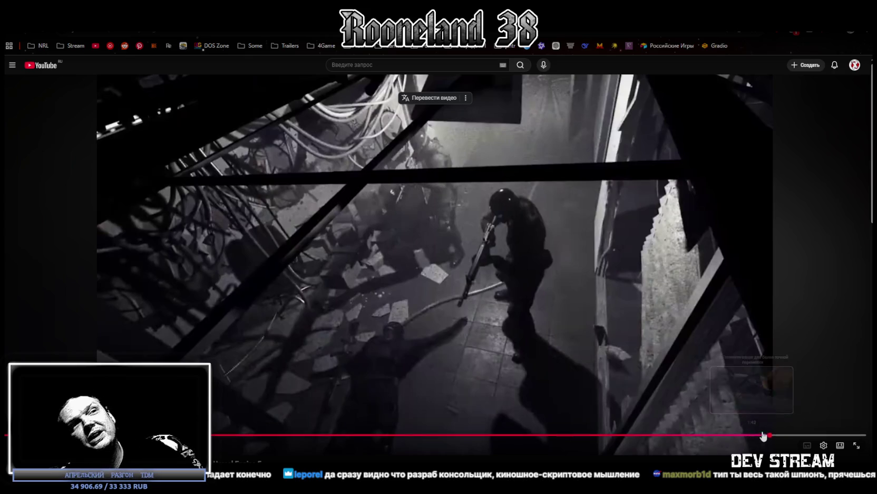
pyautogui.moveTo(738, 439); pyautogui.dragTo(727, 439)
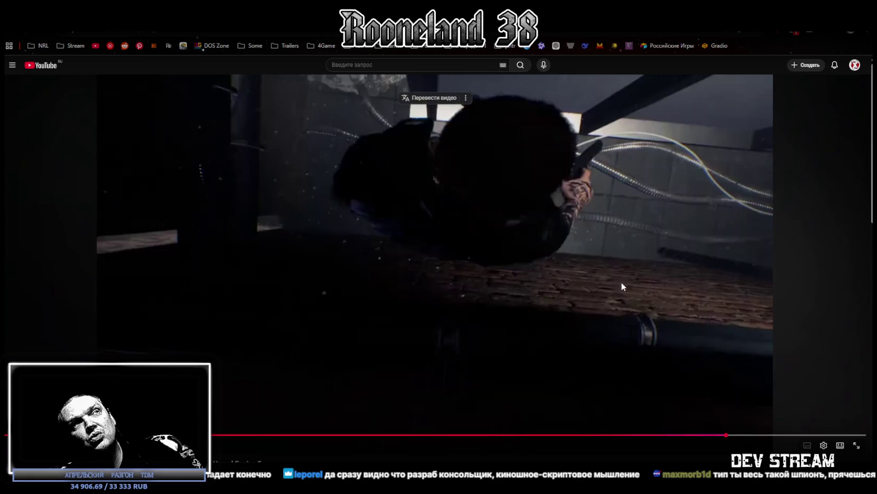
pyautogui.click(493, 268)
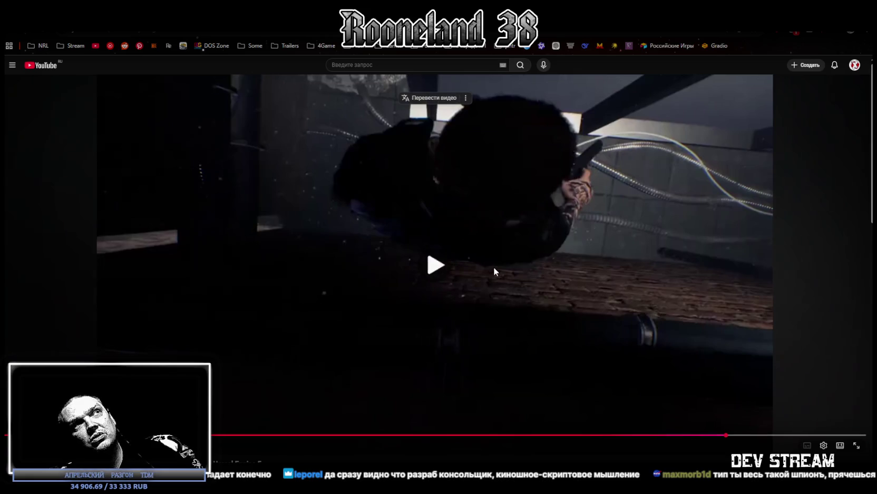
pyautogui.click(676, 435)
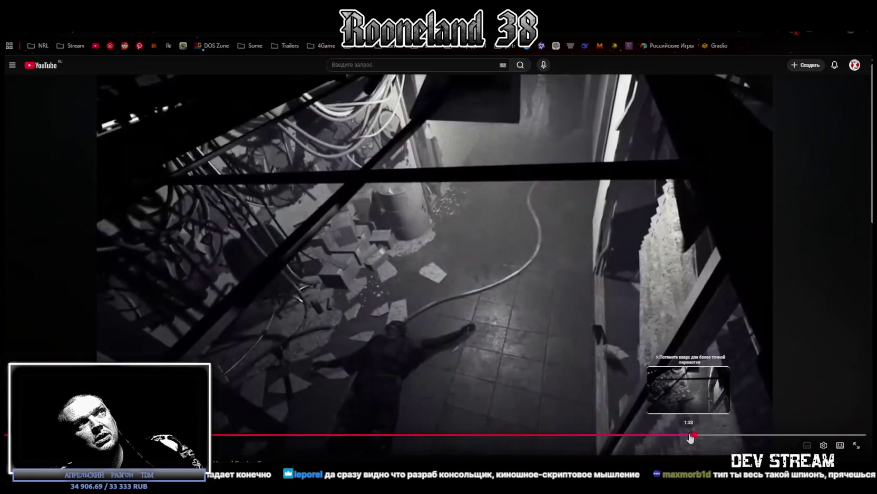
pyautogui.moveTo(670, 438); pyautogui.dragTo(645, 438)
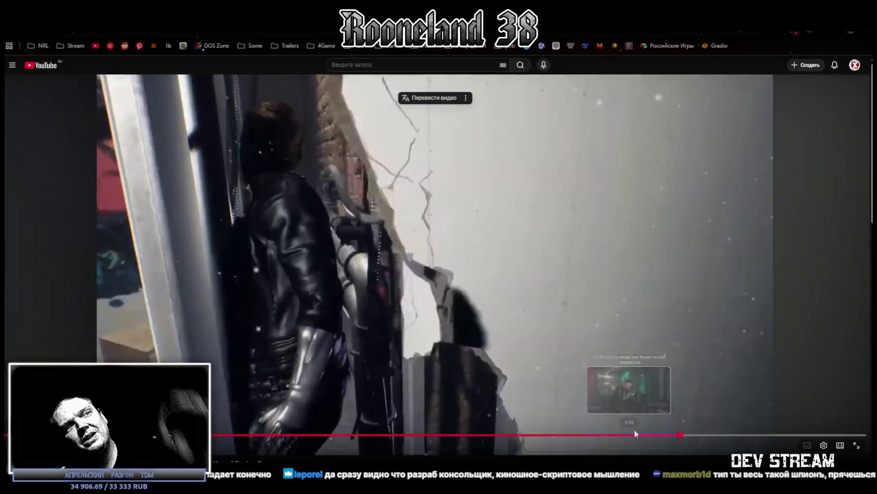
pyautogui.moveTo(635, 434); pyautogui.dragTo(612, 434)
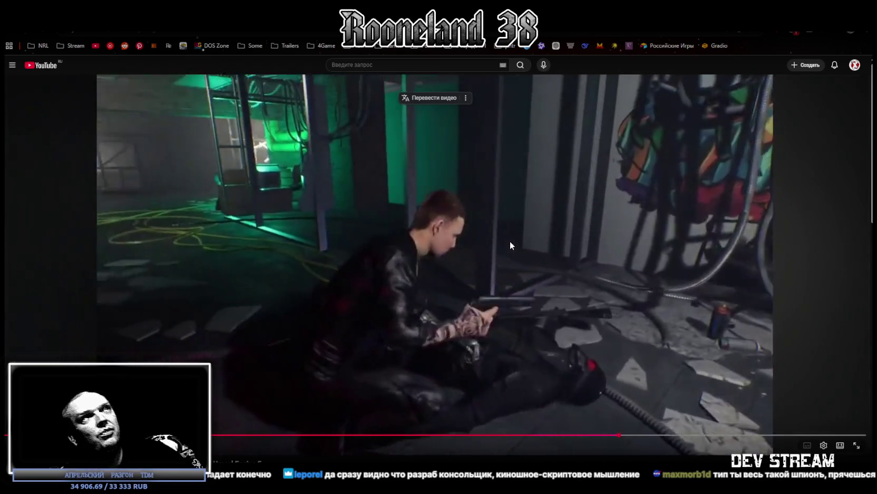
pyautogui.click(534, 256)
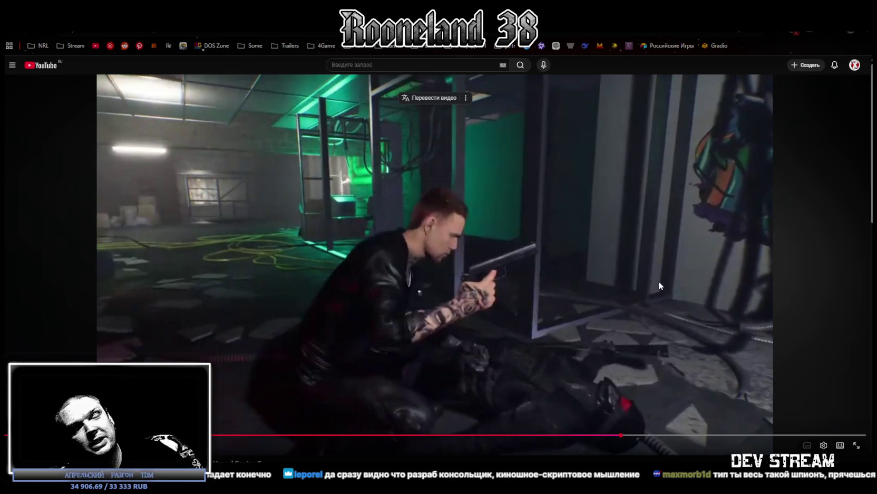
# Skim ahead in the trailer, playing and pausing around the overhead shot
pyautogui.click(587, 285)
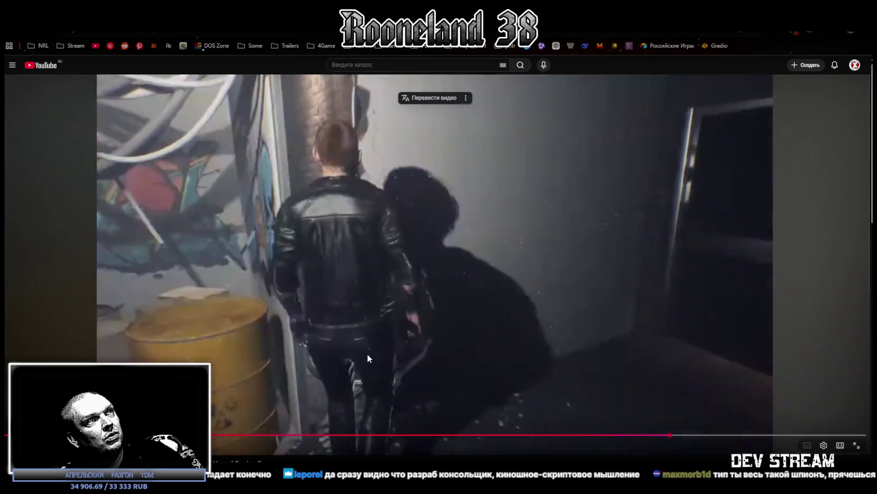
pyautogui.moveTo(685, 441); pyautogui.dragTo(638, 437)
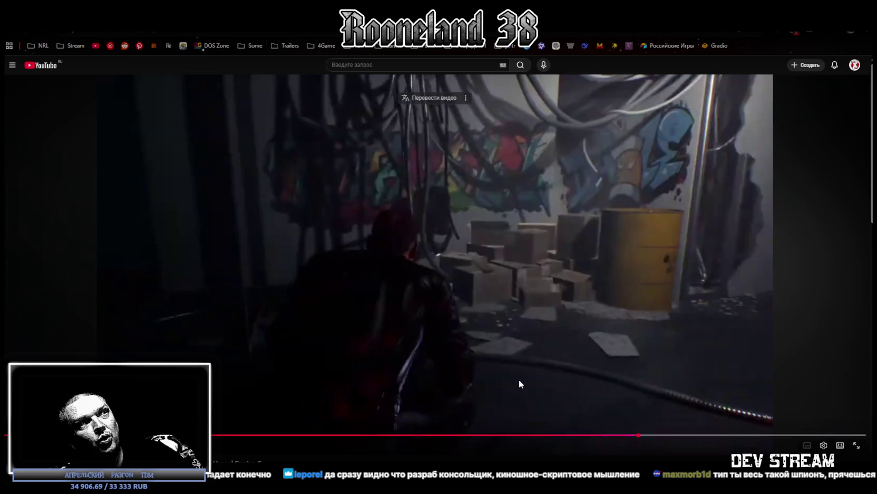
pyautogui.click(521, 386)
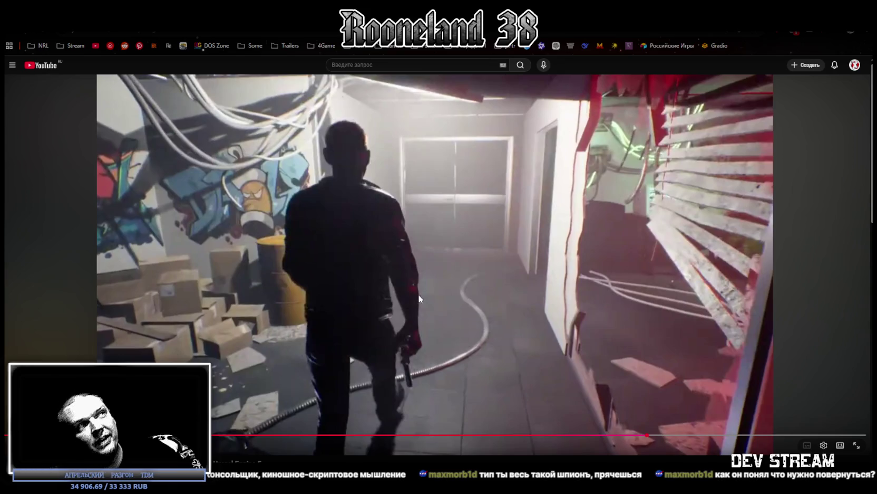
pyautogui.click(450, 283)
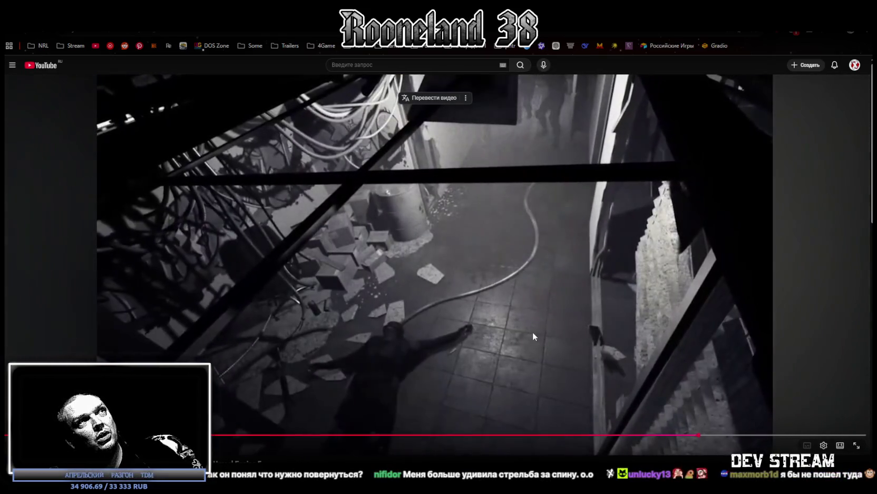
pyautogui.press('space')
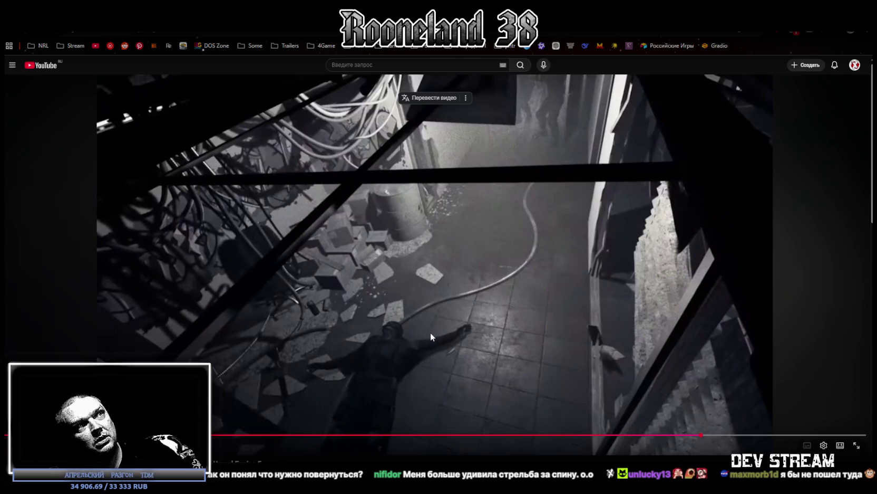
pyautogui.press('space')
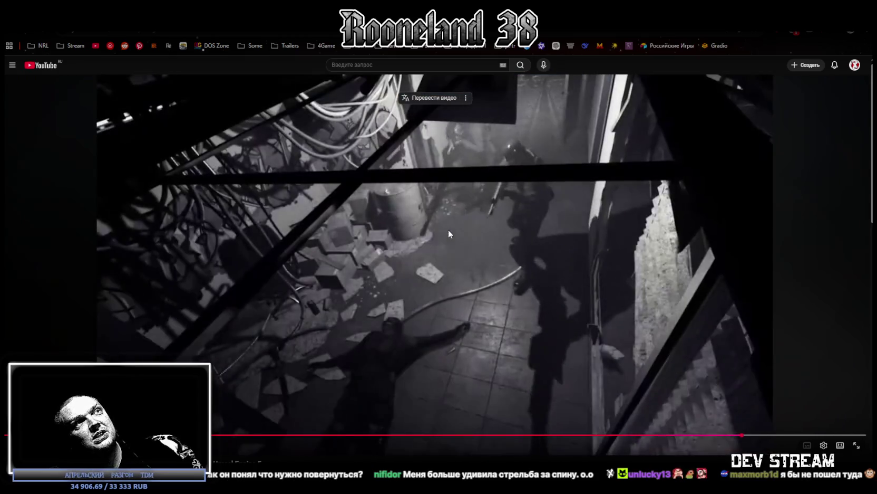
pyautogui.click(521, 302)
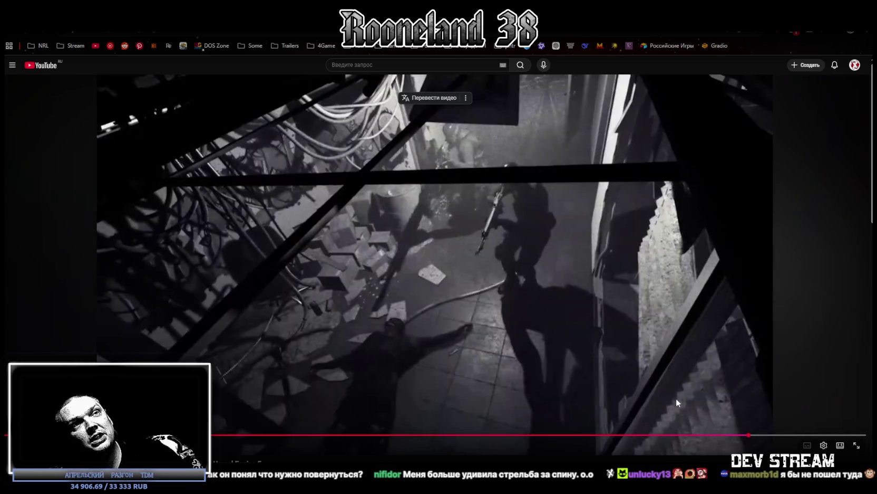
pyautogui.click(533, 342)
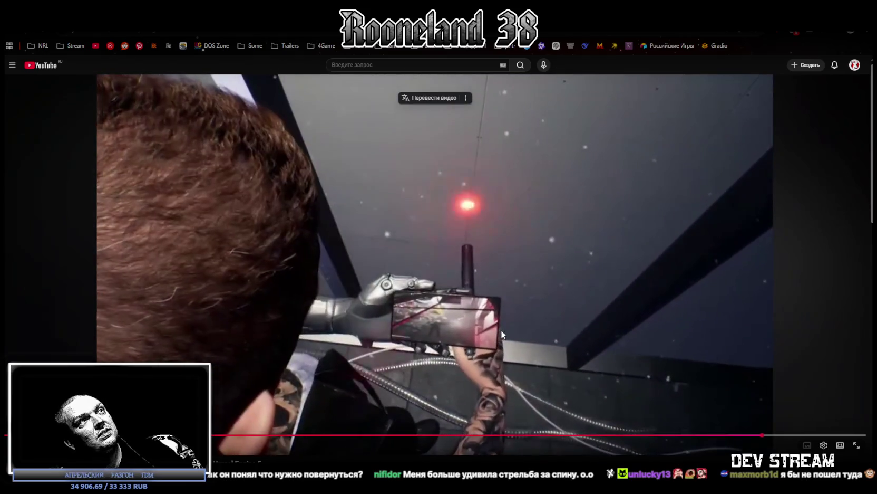
pyautogui.click(501, 329)
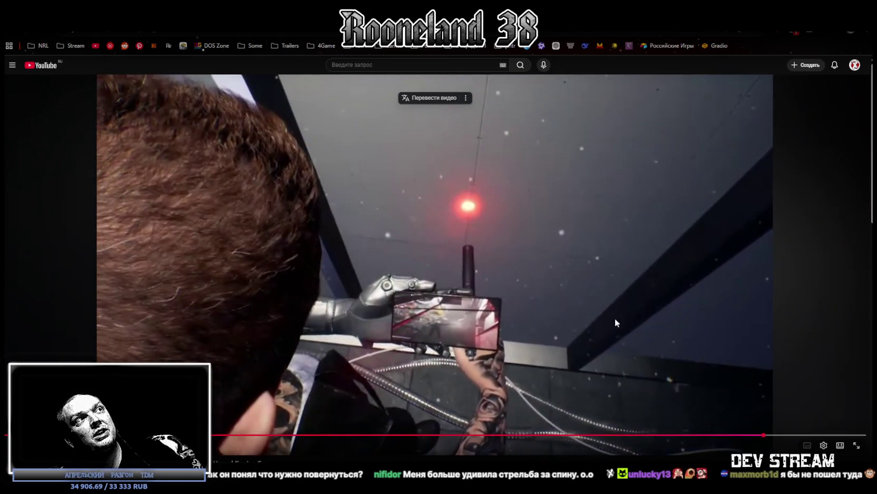
pyautogui.click(635, 352)
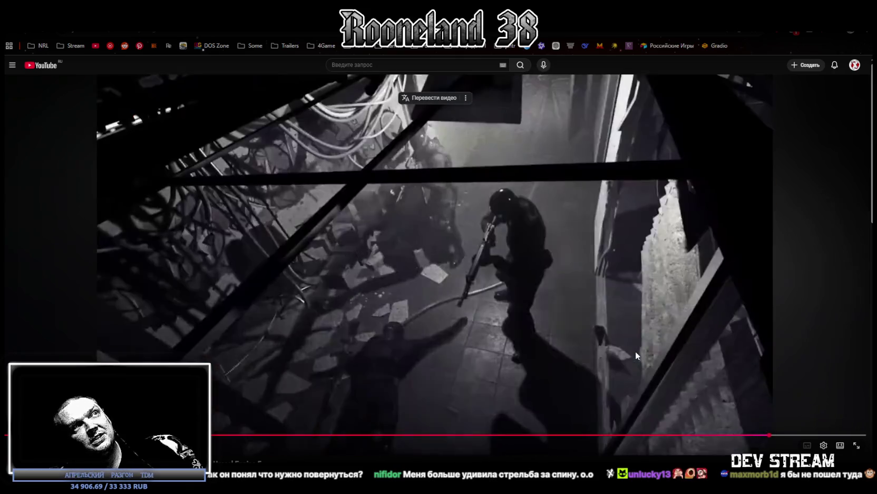
pyautogui.click(395, 224)
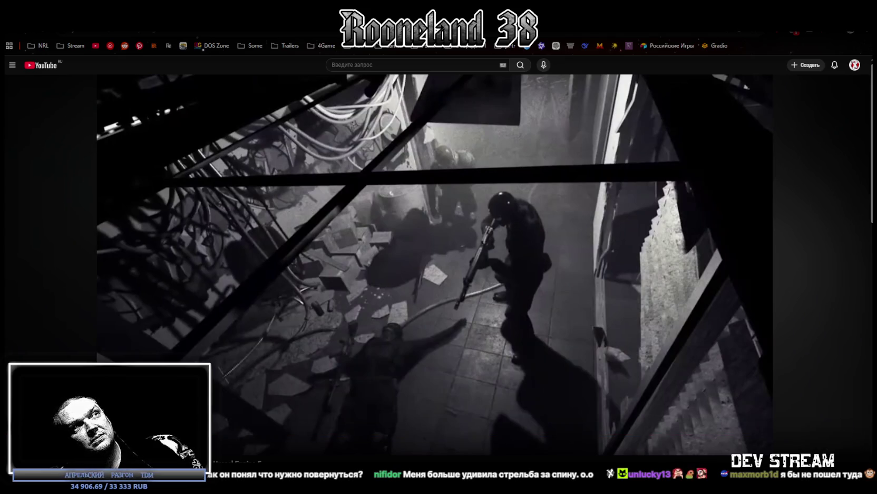
# Play the trailer through to its end screen, then switch back to Blockbench
pyautogui.click(605, 313)
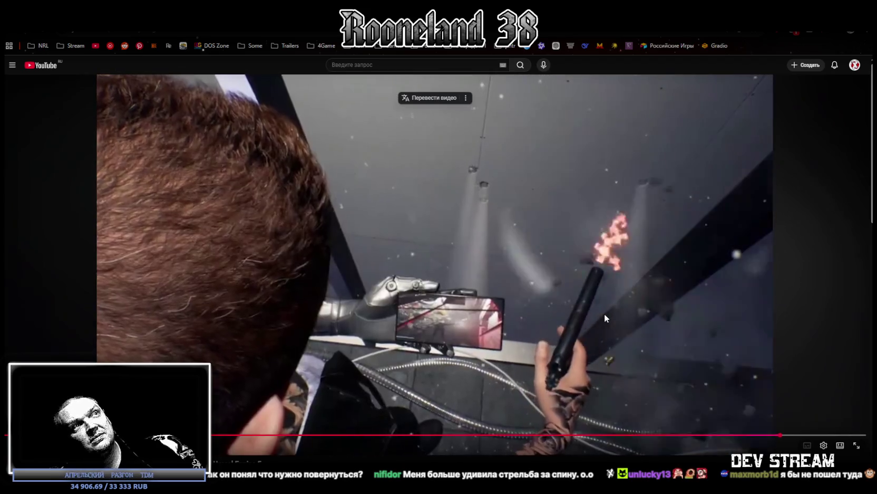
pyautogui.click(605, 313)
pyautogui.click(604, 312)
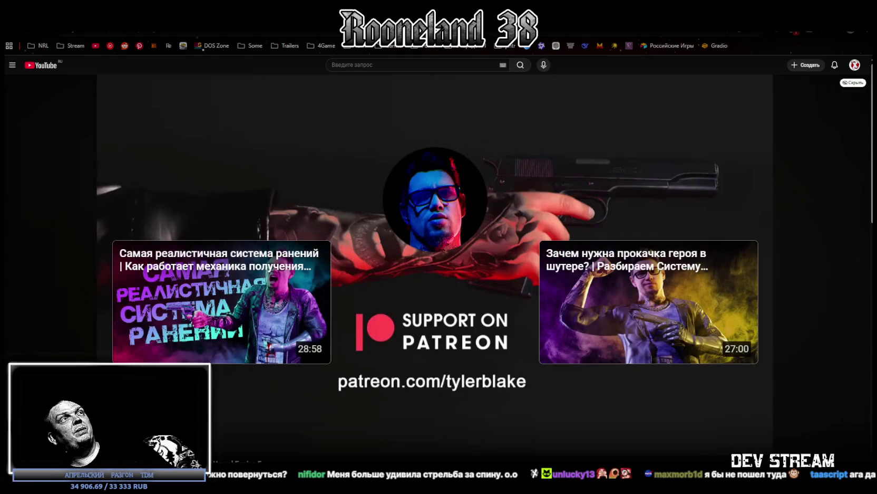
pyautogui.hotkey('alt', 'Tab')
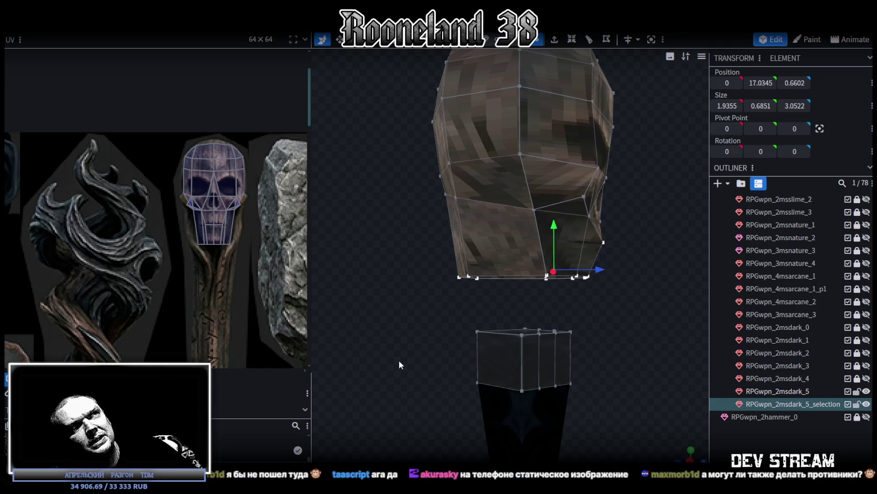
pyautogui.scroll(2, 605, 320)
pyautogui.moveTo(602, 306)
pyautogui.mouseDown()
pyautogui.moveTo(583, 300)
pyautogui.moveTo(622, 293)
pyautogui.moveTo(599, 291)
pyautogui.moveTo(611, 303)
pyautogui.moveTo(603, 315)
pyautogui.moveTo(629, 317)
pyautogui.moveTo(533, 297)
pyautogui.mouseUp()
pyautogui.scroll(-3, 610, 319)
pyautogui.scroll(2, 606, 317)
pyautogui.moveTo(438, 289)
pyautogui.mouseDown()
pyautogui.moveTo(520, 276)
pyautogui.moveTo(394, 279)
pyautogui.moveTo(369, 269)
pyautogui.mouseUp()
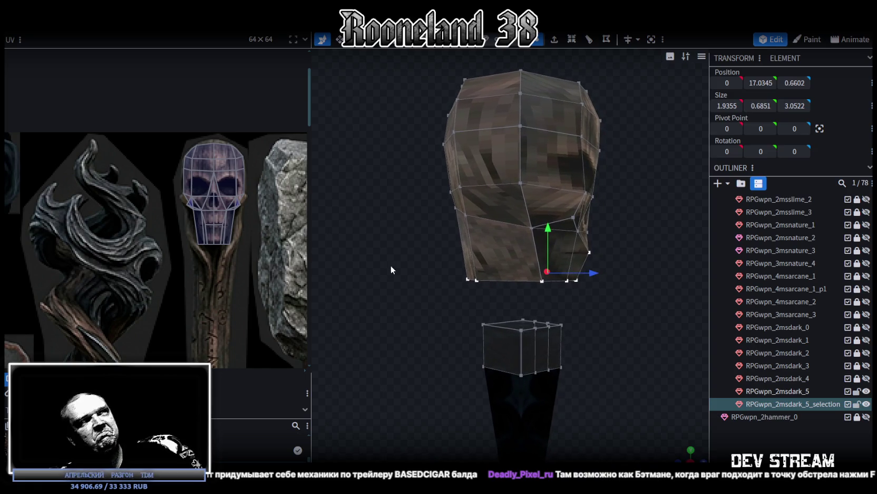
pyautogui.moveTo(427, 273); pyautogui.dragTo(431, 272)
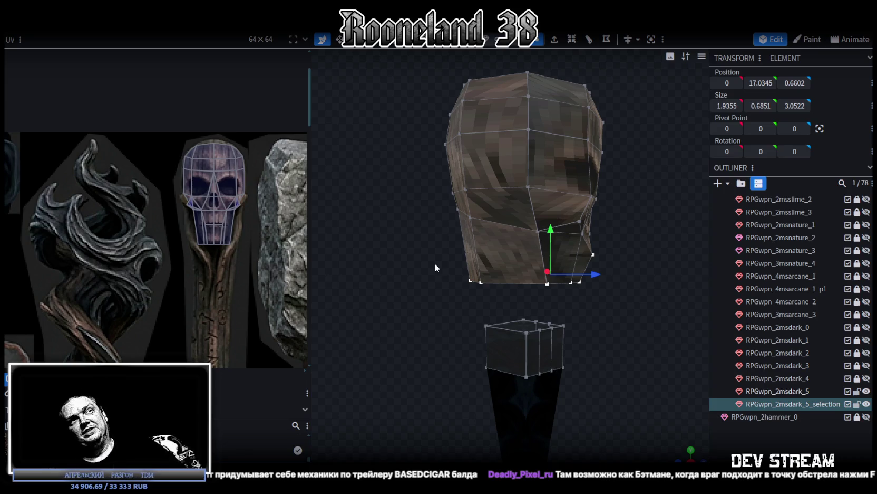
pyautogui.moveTo(614, 322)
pyautogui.mouseDown()
pyautogui.moveTo(641, 319)
pyautogui.moveTo(657, 329)
pyautogui.moveTo(582, 304)
pyautogui.moveTo(660, 309)
pyautogui.moveTo(644, 300)
pyautogui.moveTo(639, 313)
pyautogui.mouseUp()
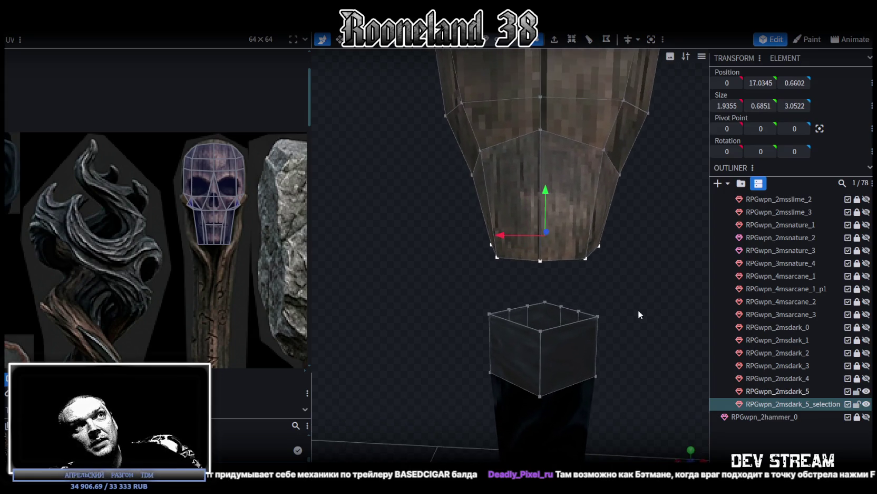
pyautogui.click(530, 326)
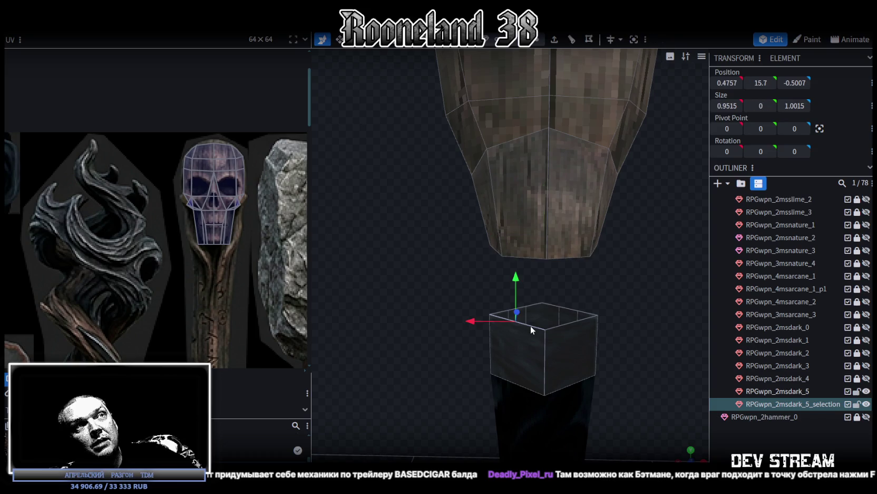
# Add loop cuts around the neck box to subdivide it
pyautogui.click(572, 39)
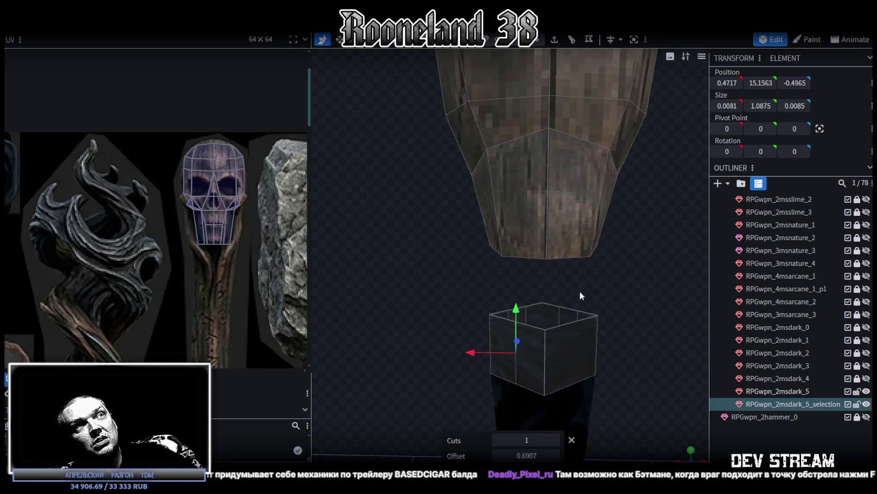
pyautogui.click(574, 324)
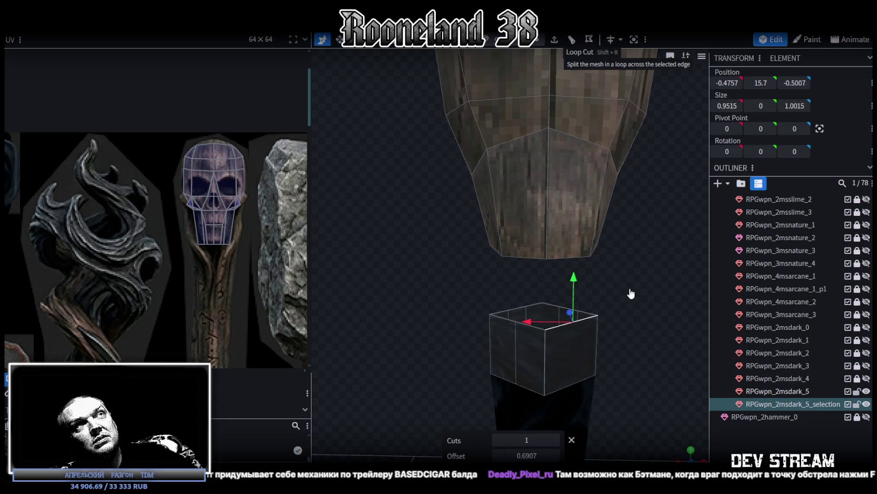
pyautogui.click(587, 44)
pyautogui.moveTo(644, 304)
pyautogui.mouseDown()
pyautogui.moveTo(588, 297)
pyautogui.moveTo(646, 305)
pyautogui.mouseUp()
# Merge the first two neck-top vertices into the skull-bottom vertices above them
pyautogui.click(537, 40)
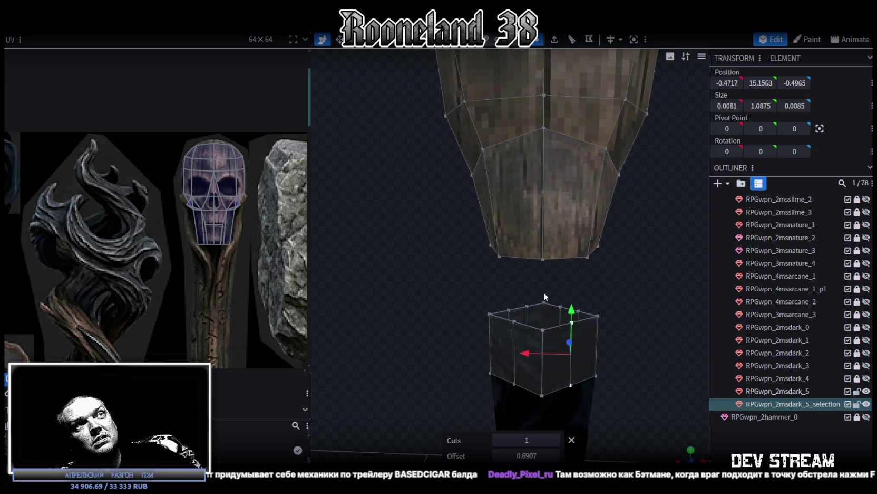
pyautogui.click(543, 259)
pyautogui.keyDown('shift'); pyautogui.click(542, 329); pyautogui.keyUp('shift')
pyautogui.rightClick(544, 330)
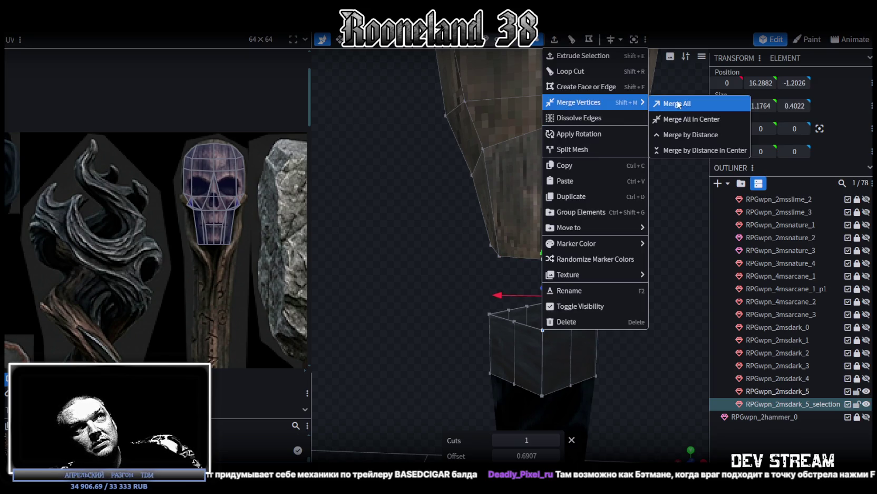
pyautogui.click(679, 104)
pyautogui.click(524, 260)
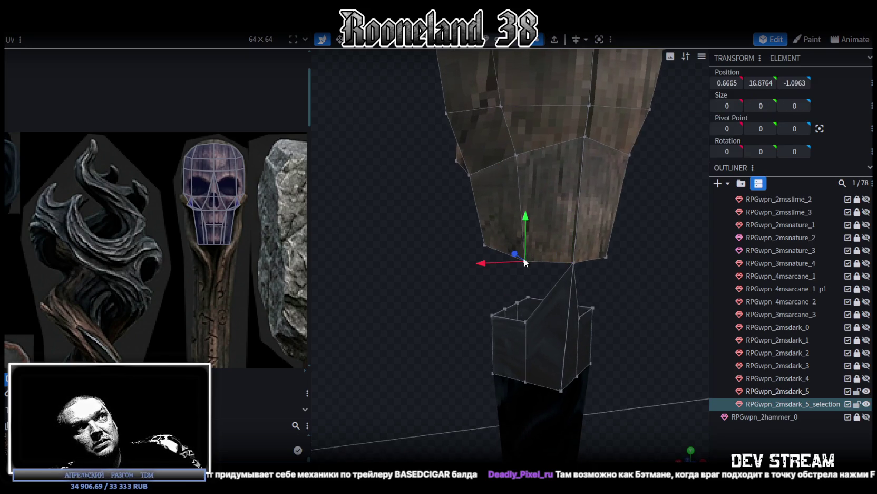
pyautogui.keyDown('shift'); pyautogui.click(526, 323); pyautogui.keyUp('shift')
pyautogui.rightClick(523, 321)
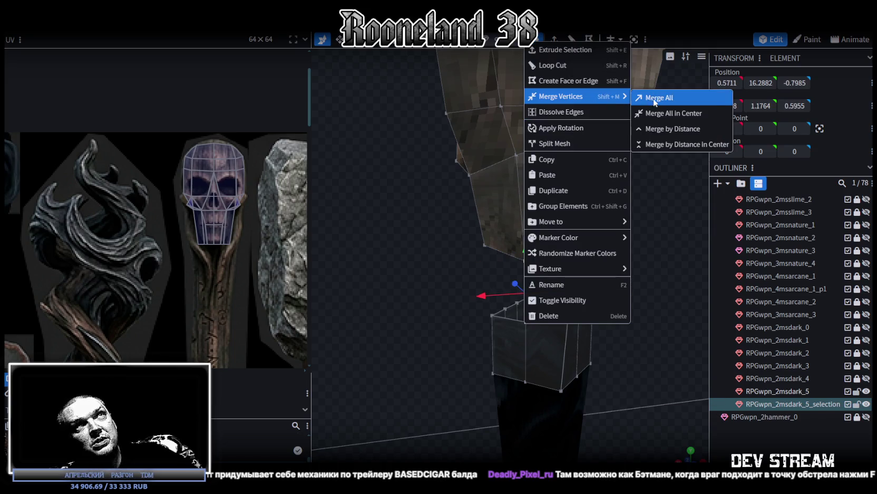
pyautogui.click(656, 96)
# Merge three more neck-top vertices into the skull's bottom vertices
pyautogui.moveTo(402, 278)
pyautogui.mouseDown()
pyautogui.moveTo(542, 283)
pyautogui.moveTo(606, 263)
pyautogui.moveTo(520, 259)
pyautogui.mouseUp()
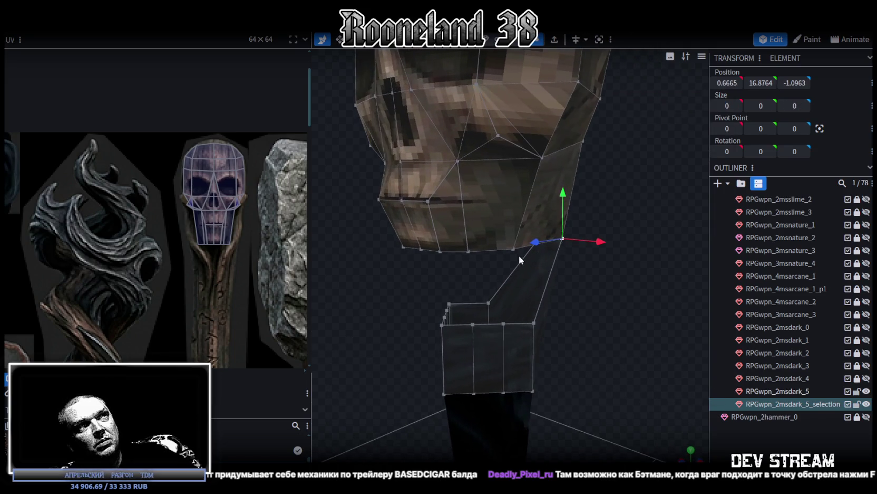
pyautogui.keyDown('shift'); pyautogui.click(534, 322); pyautogui.keyUp('shift')
pyautogui.rightClick(534, 322)
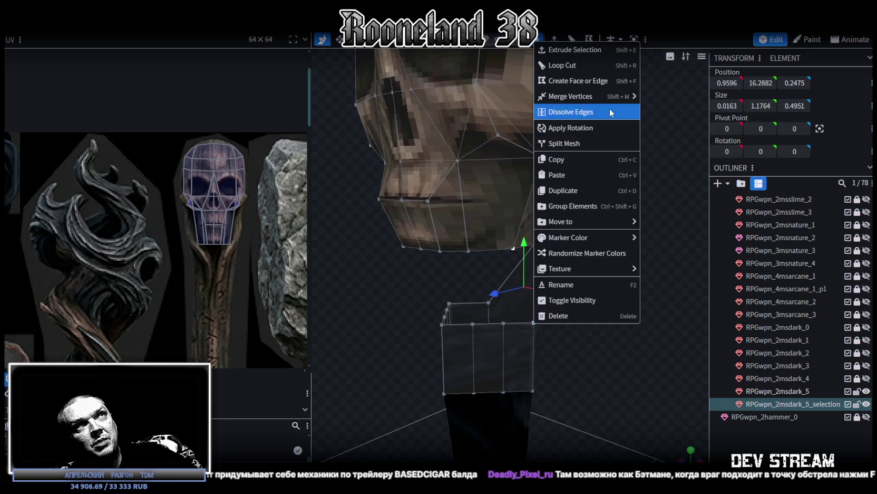
pyautogui.click(660, 95)
pyautogui.moveTo(577, 318)
pyautogui.mouseDown()
pyautogui.moveTo(641, 300)
pyautogui.moveTo(530, 258)
pyautogui.mouseUp()
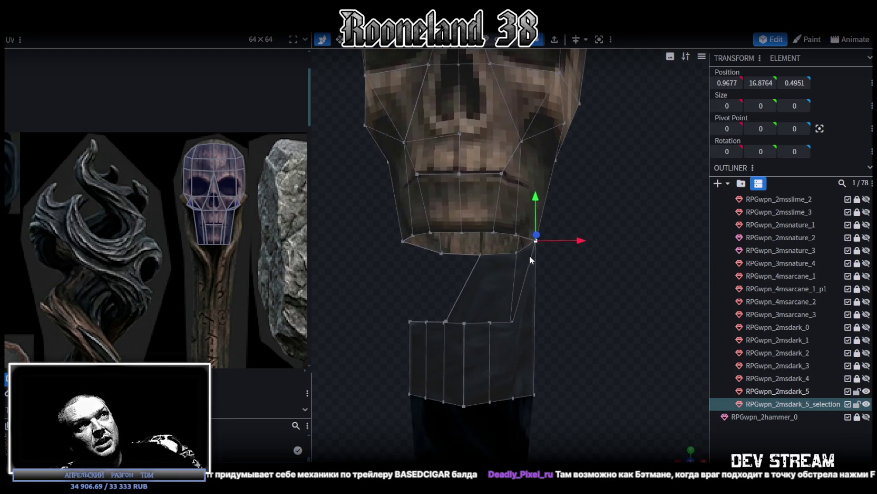
pyautogui.keyDown('shift'); pyautogui.click(511, 321); pyautogui.keyUp('shift')
pyautogui.rightClick(510, 321)
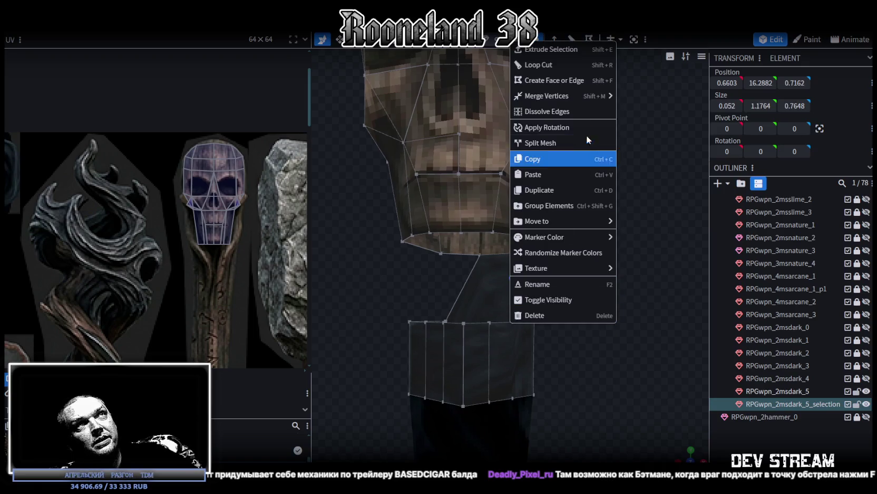
pyautogui.click(654, 97)
pyautogui.moveTo(636, 147); pyautogui.dragTo(621, 258)
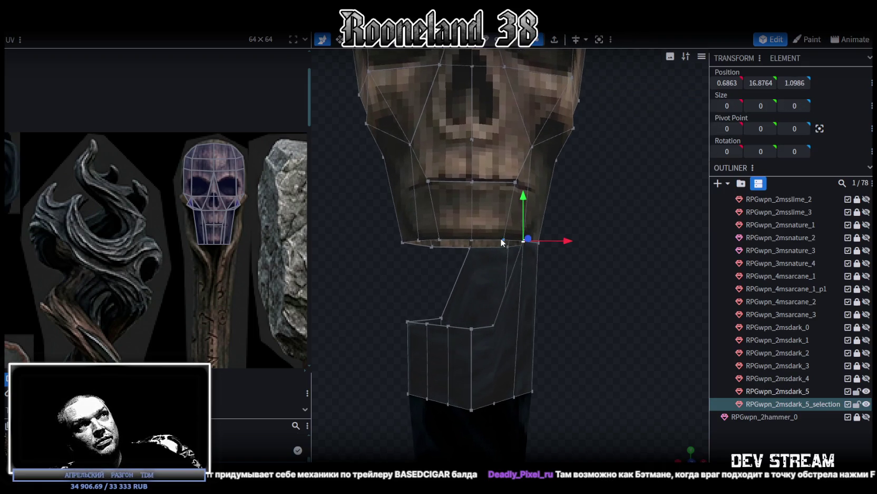
pyautogui.keyDown('shift'); pyautogui.click(493, 326); pyautogui.keyUp('shift')
pyautogui.rightClick(492, 326)
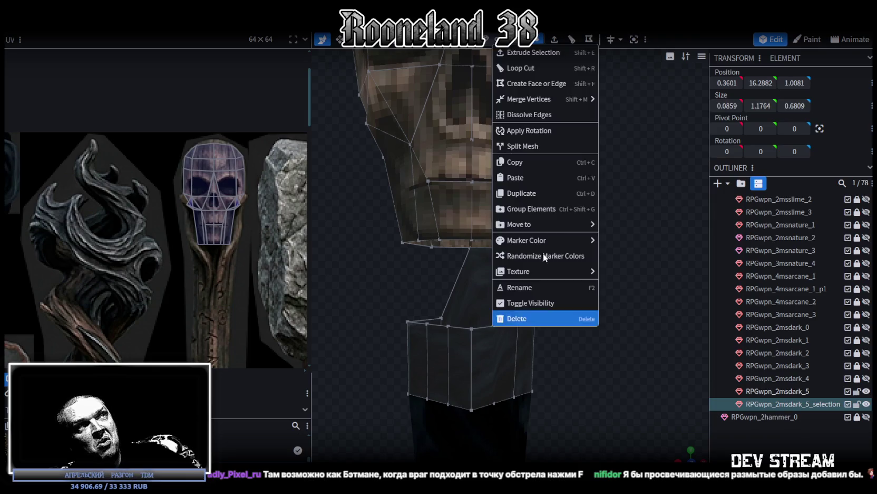
pyautogui.click(622, 99)
# Weld three lower neck vertices onto the seam, nudging one sideways along X
pyautogui.moveTo(619, 126); pyautogui.dragTo(611, 246)
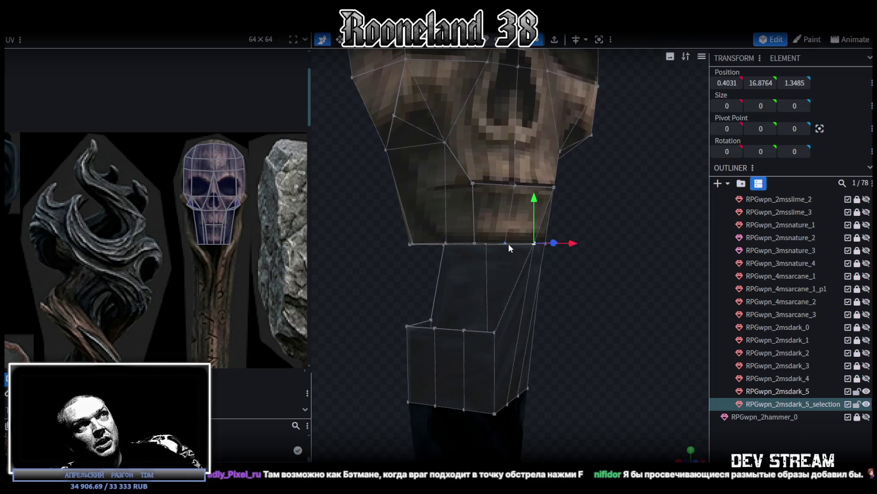
pyautogui.keyDown('shift'); pyautogui.click(495, 332); pyautogui.keyUp('shift')
pyautogui.rightClick(495, 331)
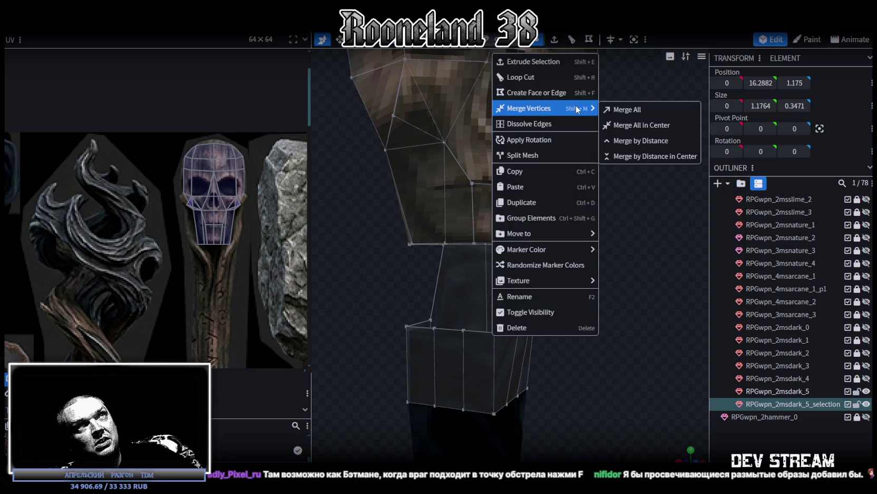
pyautogui.click(619, 108)
pyautogui.moveTo(610, 150); pyautogui.dragTo(579, 233)
pyautogui.moveTo(518, 243); pyautogui.dragTo(498, 243)
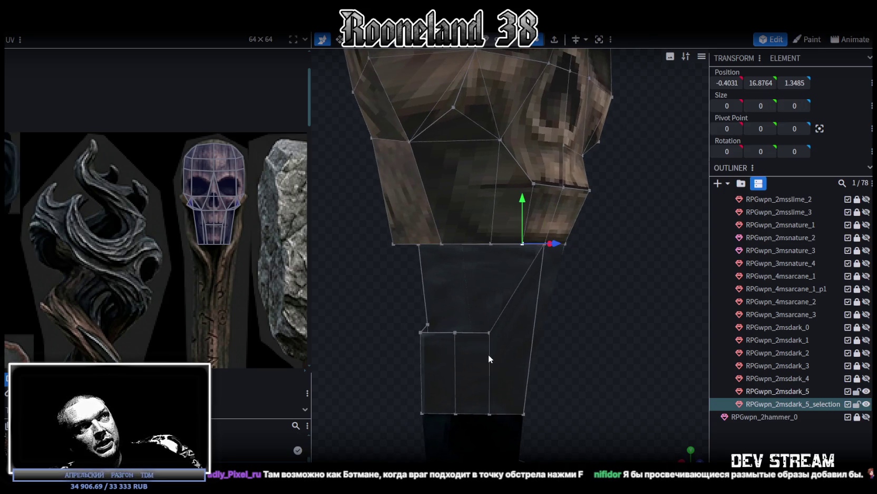
pyautogui.keyDown('shift'); pyautogui.click(491, 333); pyautogui.keyUp('shift')
pyautogui.rightClick(487, 335)
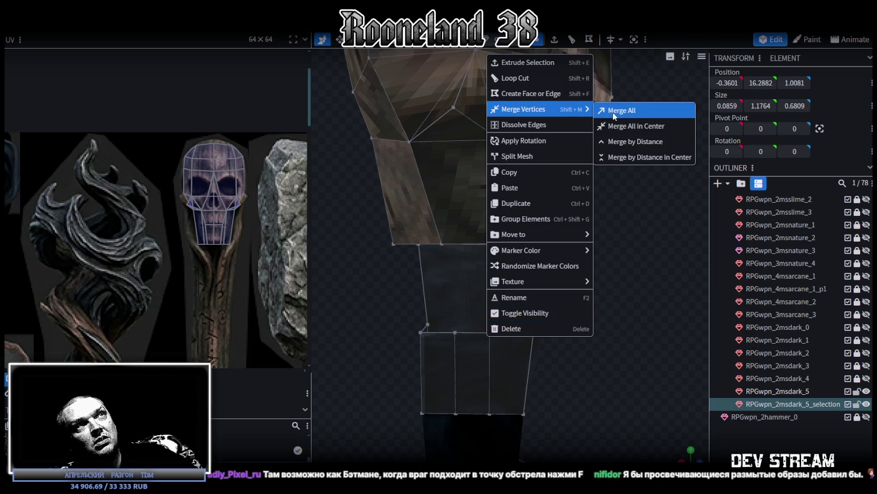
pyautogui.click(648, 110)
pyautogui.moveTo(606, 232); pyautogui.dragTo(579, 270)
pyautogui.keyDown('shift'); pyautogui.click(460, 336); pyautogui.keyUp('shift')
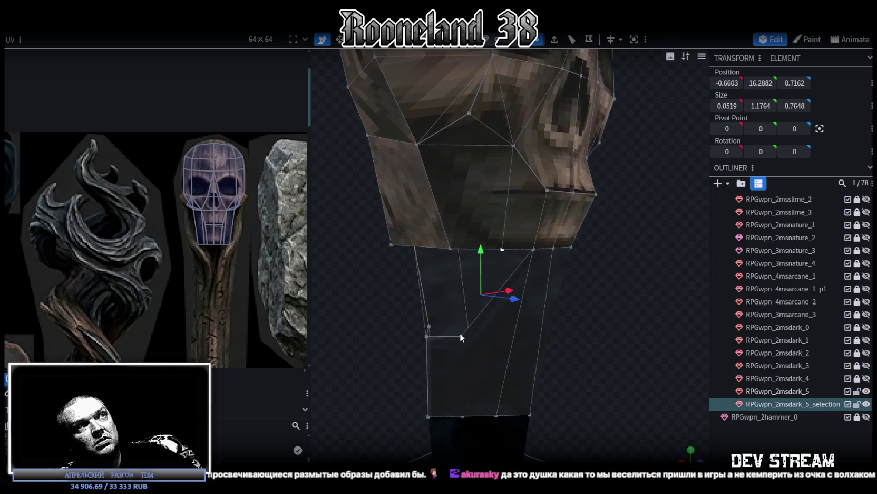
pyautogui.rightClick(460, 333)
pyautogui.click(661, 110)
# Merge the last vertex pairs along the seam to close the neck-skull join
pyautogui.moveTo(584, 258); pyautogui.dragTo(624, 263)
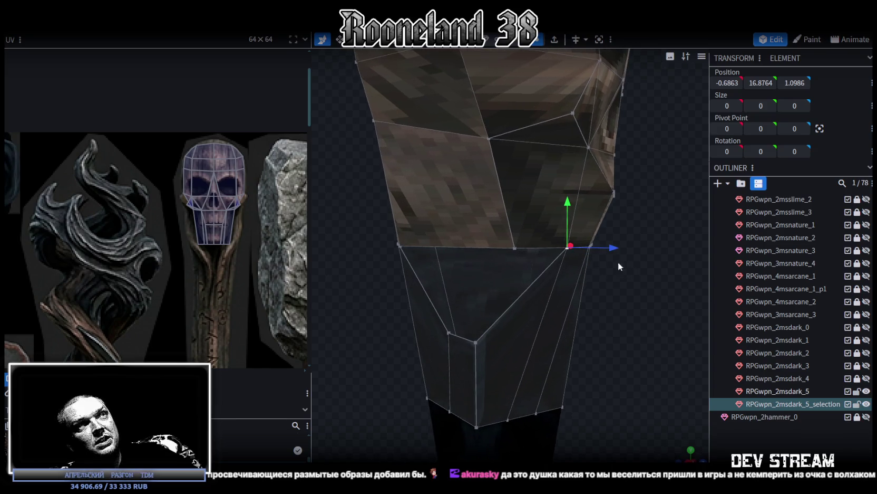
pyautogui.click(512, 247)
pyautogui.moveTo(384, 323)
pyautogui.mouseDown()
pyautogui.moveTo(456, 333)
pyautogui.moveTo(399, 340)
pyautogui.mouseUp()
pyautogui.keyDown('shift'); pyautogui.click(488, 352); pyautogui.keyUp('shift')
pyautogui.rightClick(489, 352)
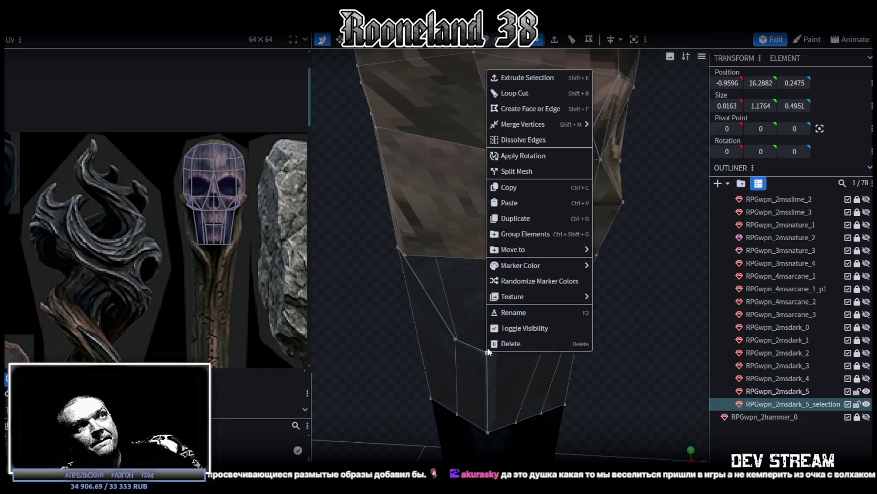
pyautogui.click(575, 126)
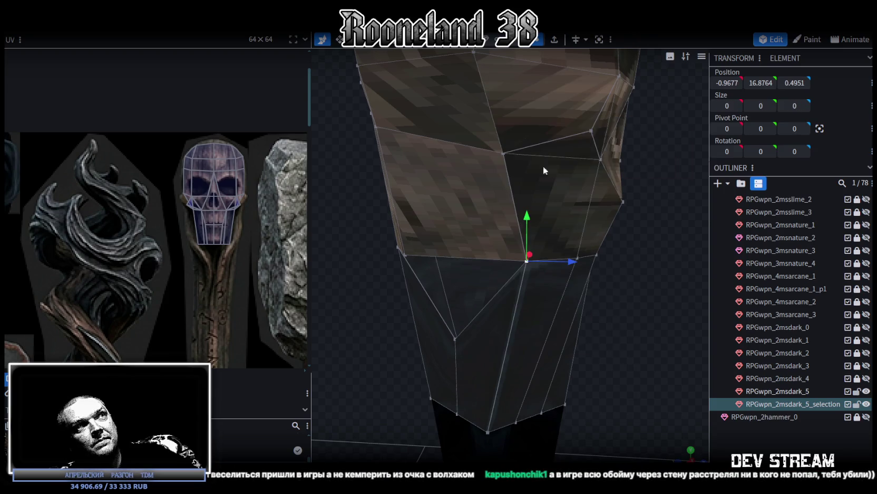
pyautogui.rightClick(454, 340)
pyautogui.click(577, 112)
pyautogui.moveTo(616, 267)
pyautogui.mouseDown()
pyautogui.moveTo(582, 290)
pyautogui.moveTo(520, 291)
pyautogui.mouseUp()
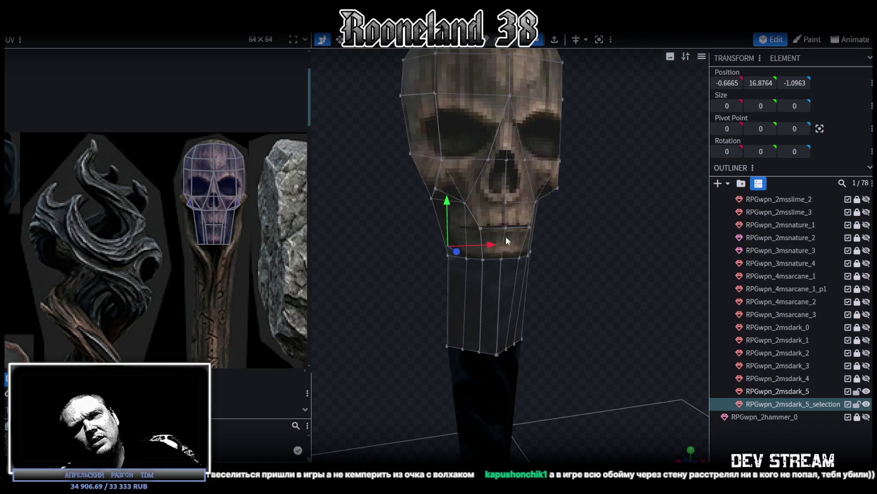
# Merge three bottom vertices of the neck into a single point
pyautogui.moveTo(505, 236)
pyautogui.mouseDown()
pyautogui.moveTo(434, 238)
pyautogui.moveTo(534, 232)
pyautogui.moveTo(416, 245)
pyautogui.moveTo(545, 243)
pyautogui.moveTo(425, 237)
pyautogui.moveTo(463, 251)
pyautogui.moveTo(542, 240)
pyautogui.moveTo(642, 254)
pyautogui.moveTo(502, 263)
pyautogui.mouseUp()
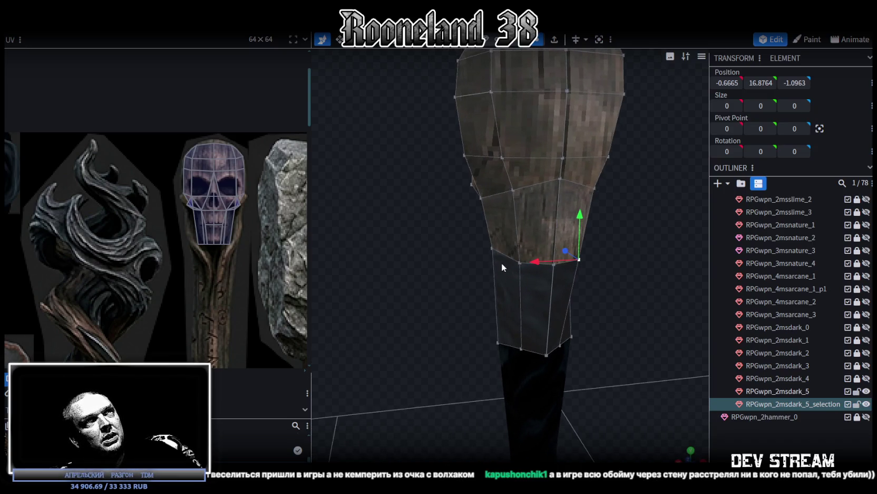
pyautogui.click(516, 262)
pyautogui.moveTo(627, 259)
pyautogui.mouseDown()
pyautogui.moveTo(440, 264)
pyautogui.moveTo(405, 217)
pyautogui.moveTo(477, 269)
pyautogui.moveTo(530, 247)
pyautogui.moveTo(570, 273)
pyautogui.moveTo(660, 277)
pyautogui.moveTo(619, 281)
pyautogui.moveTo(616, 262)
pyautogui.moveTo(554, 272)
pyautogui.moveTo(551, 264)
pyautogui.moveTo(582, 262)
pyautogui.mouseUp()
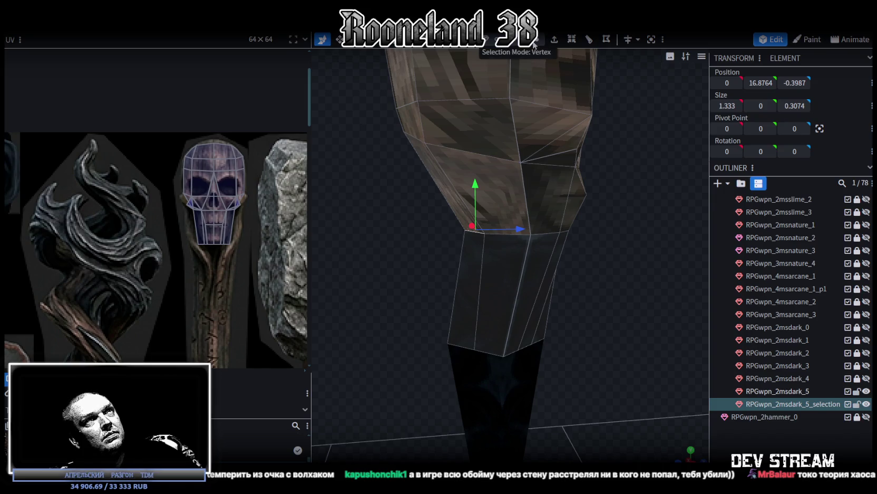
pyautogui.click(426, 144)
pyautogui.click(532, 237)
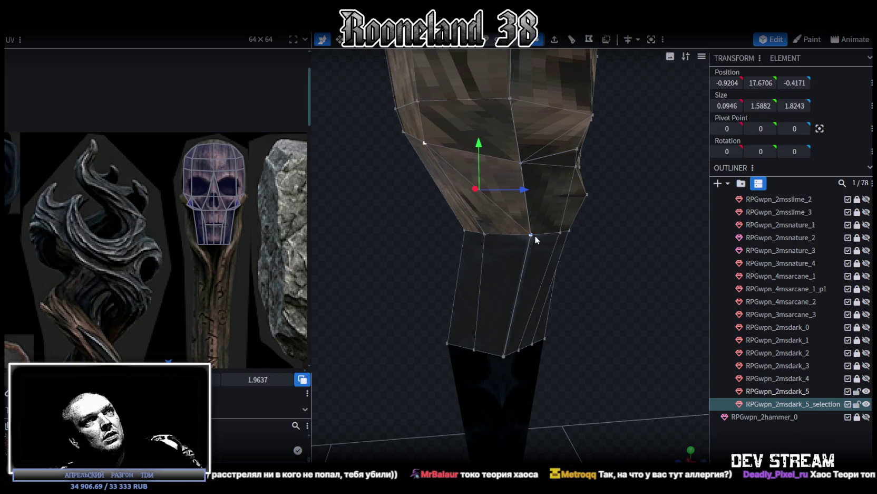
pyautogui.moveTo(535, 235)
pyautogui.mouseDown()
pyautogui.moveTo(531, 247)
pyautogui.moveTo(491, 243)
pyautogui.moveTo(514, 240)
pyautogui.moveTo(517, 288)
pyautogui.mouseUp()
pyautogui.click(515, 286)
pyautogui.keyDown('shift'); pyautogui.click(493, 285); pyautogui.keyUp('shift')
pyautogui.keyDown('shift'); pyautogui.click(471, 283); pyautogui.keyUp('shift')
pyautogui.rightClick(471, 283)
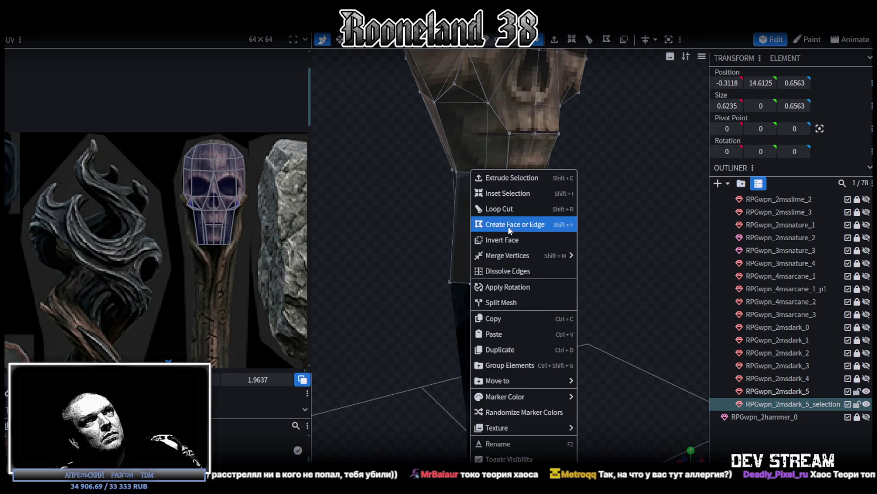
pyautogui.click(631, 253)
# Merge another pair of bottom neck vertices, then pick top-and-bottom neck vertex pairs
pyautogui.moveTo(581, 255); pyautogui.dragTo(525, 289)
pyautogui.keyDown('shift'); pyautogui.click(521, 288); pyautogui.keyUp('shift')
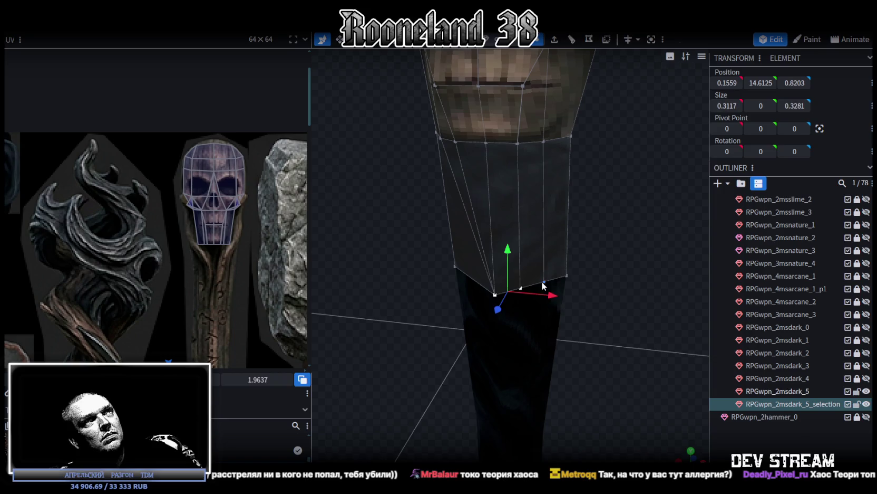
pyautogui.rightClick(544, 286)
pyautogui.click(671, 257)
pyautogui.moveTo(621, 231)
pyautogui.mouseDown()
pyautogui.moveTo(492, 244)
pyautogui.moveTo(491, 198)
pyautogui.moveTo(465, 184)
pyautogui.moveTo(494, 154)
pyautogui.mouseUp()
pyautogui.click(478, 164)
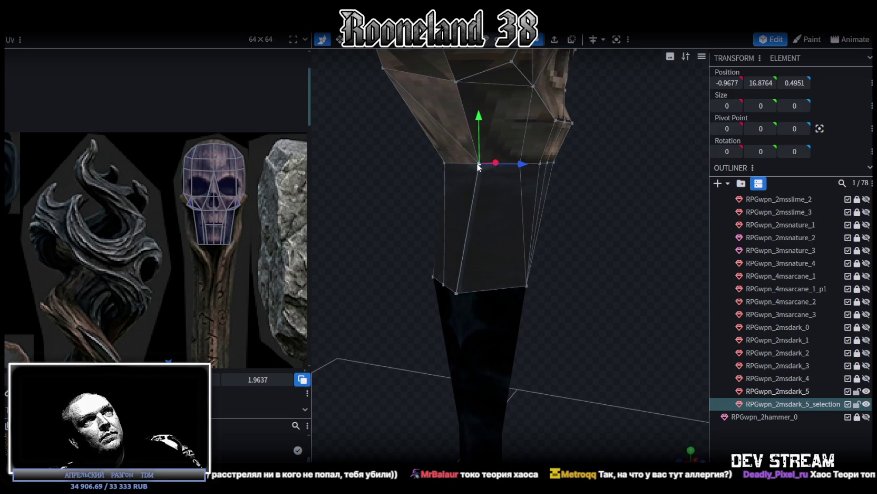
pyautogui.keyDown('shift'); pyautogui.click(526, 286); pyautogui.keyUp('shift')
pyautogui.moveTo(571, 262)
pyautogui.mouseDown()
pyautogui.moveTo(530, 268)
pyautogui.moveTo(592, 271)
pyautogui.moveTo(551, 303)
pyautogui.moveTo(614, 286)
pyautogui.moveTo(523, 203)
pyautogui.mouseUp()
pyautogui.click(470, 168)
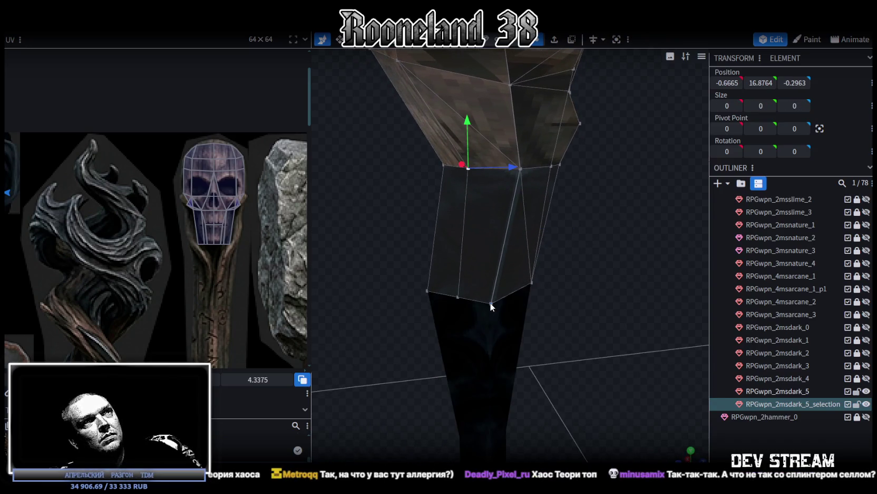
pyautogui.keyDown('shift'); pyautogui.click(490, 302); pyautogui.keyUp('shift')
# Merge the remaining bottom neck vertices so the neck tapers to a point
pyautogui.moveTo(587, 248)
pyautogui.mouseDown()
pyautogui.moveTo(544, 226)
pyautogui.moveTo(500, 221)
pyautogui.moveTo(507, 231)
pyautogui.moveTo(604, 245)
pyautogui.moveTo(418, 317)
pyautogui.moveTo(455, 319)
pyautogui.mouseUp()
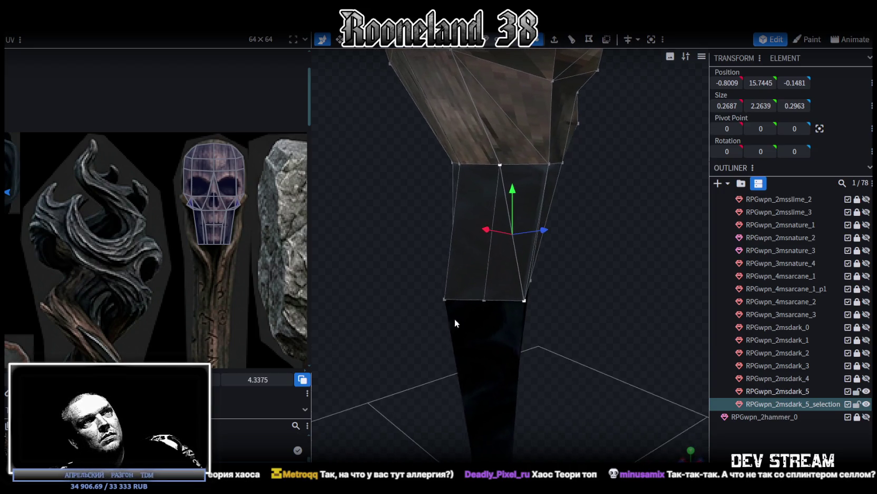
pyautogui.click(524, 301)
pyautogui.keyDown('shift'); pyautogui.click(484, 300); pyautogui.keyUp('shift')
pyautogui.rightClick(483, 302)
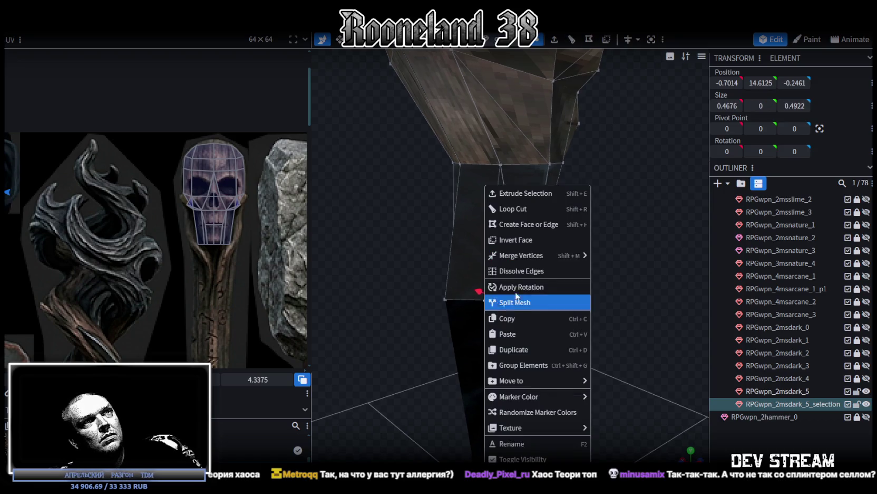
pyautogui.click(599, 257)
pyautogui.moveTo(607, 266)
pyautogui.mouseDown()
pyautogui.moveTo(408, 275)
pyautogui.moveTo(614, 280)
pyautogui.moveTo(533, 280)
pyautogui.mouseUp()
pyautogui.keyDown('shift'); pyautogui.click(536, 302); pyautogui.keyUp('shift')
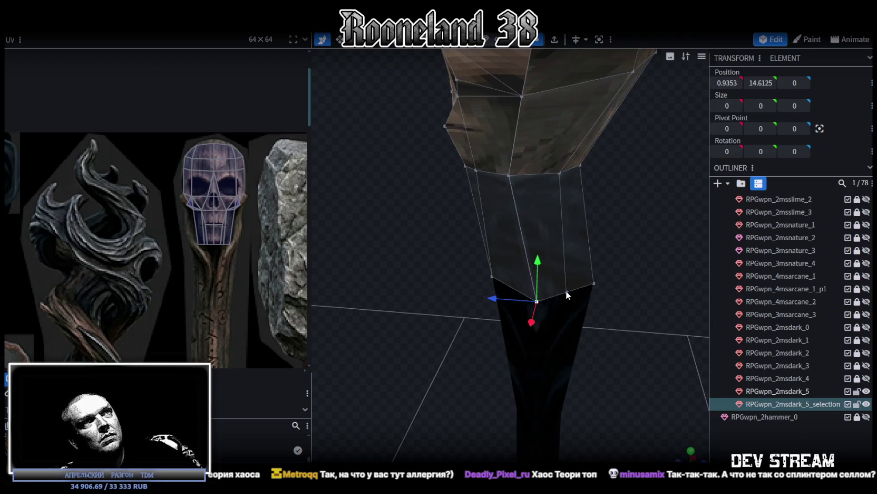
pyautogui.rightClick(568, 290)
pyautogui.click(700, 257)
# Select pairs of top and bottom neck vertices while orbiting around the neck
pyautogui.moveTo(464, 291)
pyautogui.mouseDown()
pyautogui.moveTo(425, 279)
pyautogui.moveTo(619, 285)
pyautogui.moveTo(745, 273)
pyautogui.moveTo(461, 280)
pyautogui.moveTo(630, 264)
pyautogui.moveTo(525, 273)
pyautogui.mouseUp()
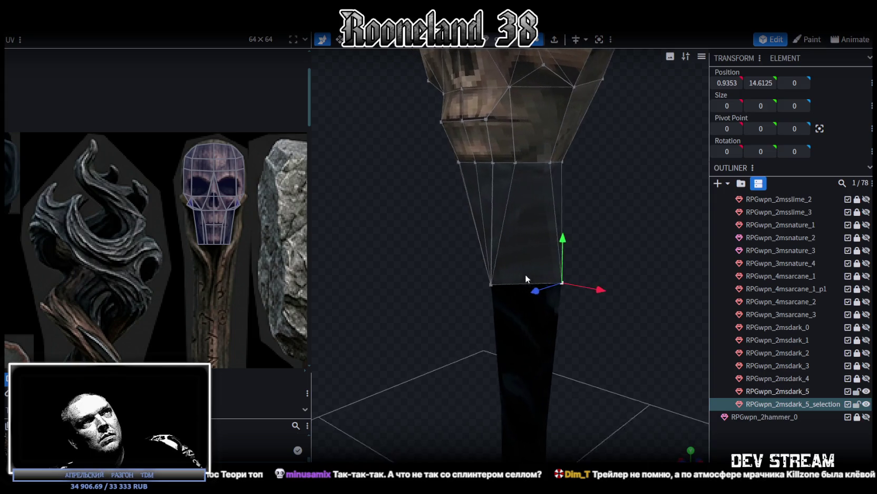
pyautogui.click(551, 163)
pyautogui.keyDown('shift'); pyautogui.click(493, 283); pyautogui.keyUp('shift')
pyautogui.moveTo(624, 219); pyautogui.dragTo(536, 239)
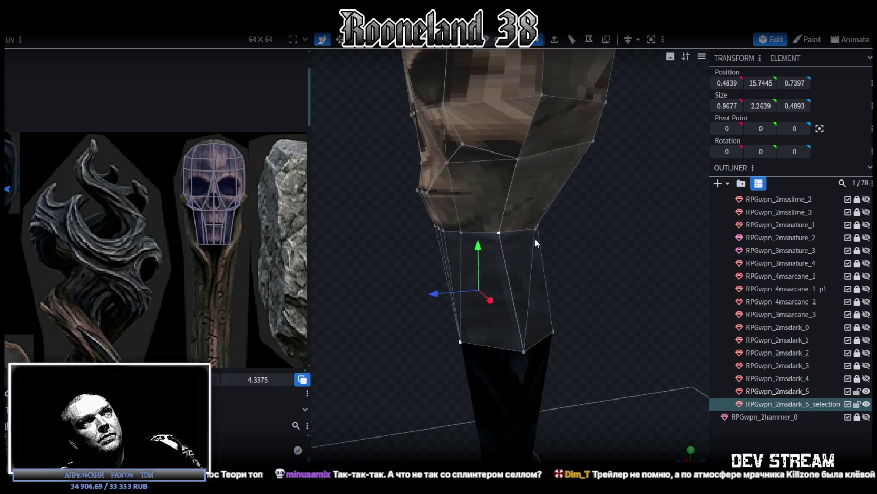
pyautogui.click(499, 232)
pyautogui.keyDown('shift'); pyautogui.click(594, 140); pyautogui.keyUp('shift')
pyautogui.moveTo(592, 140)
pyautogui.mouseDown()
pyautogui.moveTo(526, 246)
pyautogui.moveTo(674, 237)
pyautogui.moveTo(416, 271)
pyautogui.moveTo(502, 259)
pyautogui.moveTo(590, 291)
pyautogui.moveTo(487, 309)
pyautogui.moveTo(513, 296)
pyautogui.moveTo(600, 304)
pyautogui.moveTo(626, 293)
pyautogui.mouseUp()
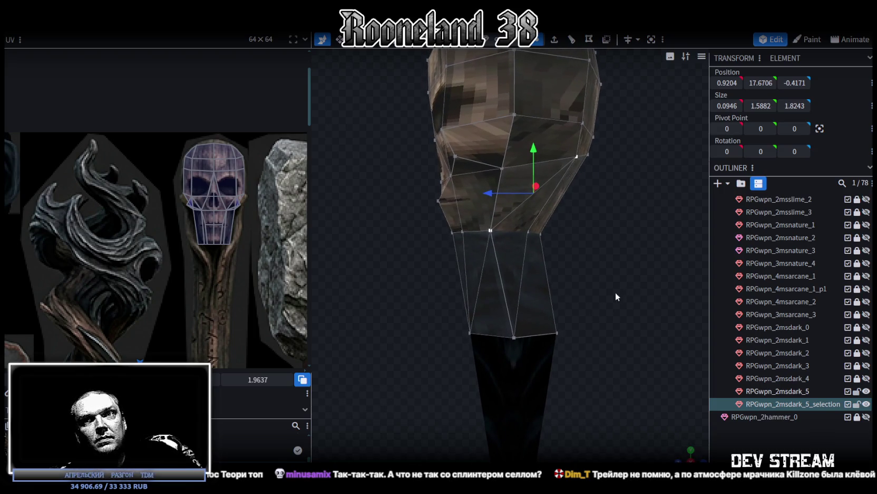
pyautogui.moveTo(512, 303)
pyautogui.mouseDown()
pyautogui.moveTo(434, 268)
pyautogui.moveTo(400, 279)
pyautogui.moveTo(391, 263)
pyautogui.moveTo(398, 258)
pyautogui.moveTo(455, 263)
pyautogui.moveTo(404, 269)
pyautogui.moveTo(438, 296)
pyautogui.moveTo(519, 310)
pyautogui.moveTo(430, 239)
pyautogui.mouseUp()
# Select the jaw's lower-edge vertices and push them back along Z
pyautogui.click(434, 238)
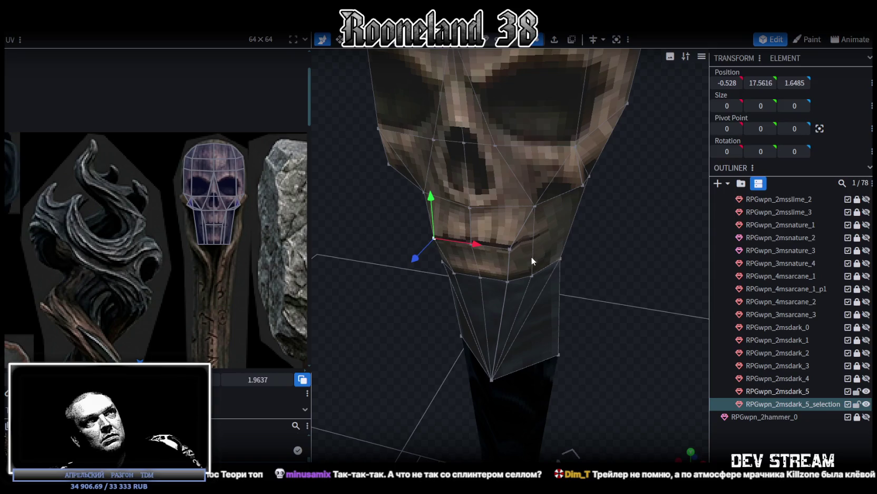
pyautogui.keyDown('shift'); pyautogui.click(509, 247); pyautogui.keyUp('shift')
pyautogui.moveTo(509, 247)
pyautogui.mouseDown()
pyautogui.moveTo(565, 269)
pyautogui.moveTo(587, 253)
pyautogui.mouseUp()
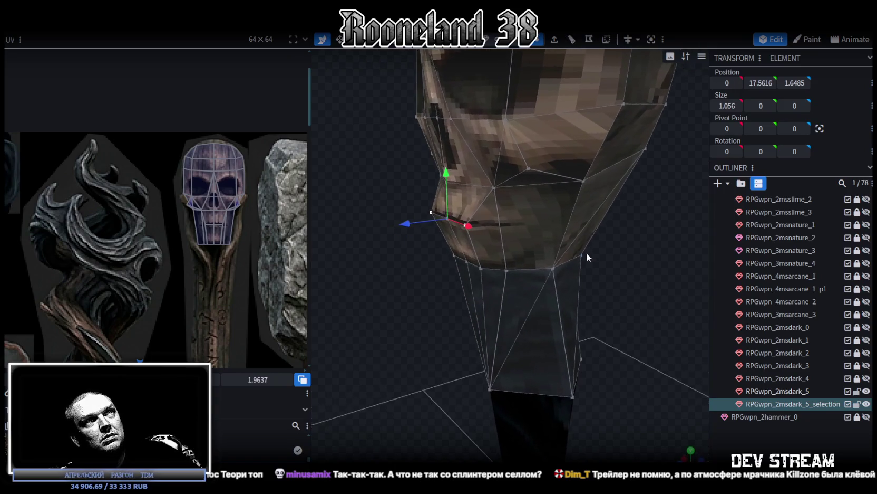
pyautogui.keyDown('shift'); pyautogui.click(480, 267); pyautogui.keyUp('shift')
pyautogui.moveTo(480, 268)
pyautogui.mouseDown()
pyautogui.moveTo(495, 311)
pyautogui.moveTo(477, 277)
pyautogui.mouseUp()
pyautogui.moveTo(591, 282); pyautogui.dragTo(422, 237)
pyautogui.moveTo(409, 315)
pyautogui.mouseDown()
pyautogui.moveTo(422, 280)
pyautogui.moveTo(493, 298)
pyautogui.moveTo(523, 288)
pyautogui.moveTo(496, 239)
pyautogui.mouseUp()
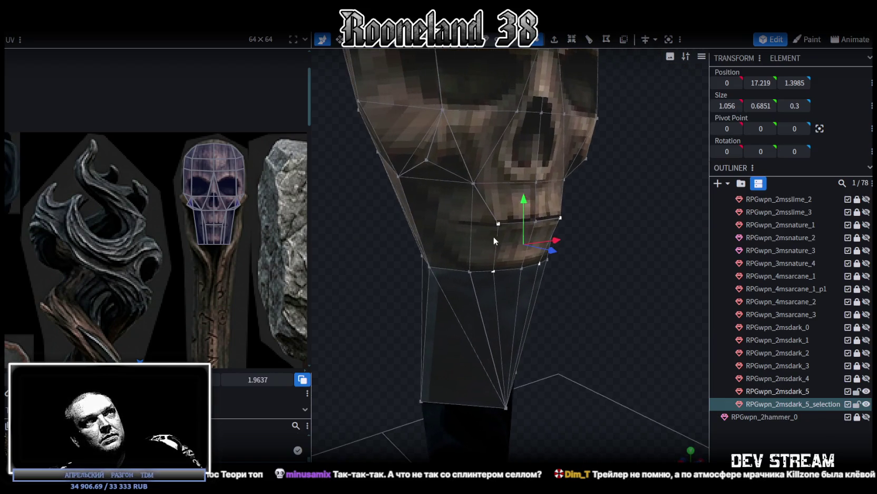
# Reselect the jaw-edge vertices and push the jaw edge further back along Z
pyautogui.keyDown('shift'); pyautogui.click(471, 269); pyautogui.keyUp('shift')
pyautogui.moveTo(631, 276); pyautogui.dragTo(519, 263)
pyautogui.keyDown('shift'); pyautogui.click(450, 249); pyautogui.keyUp('shift')
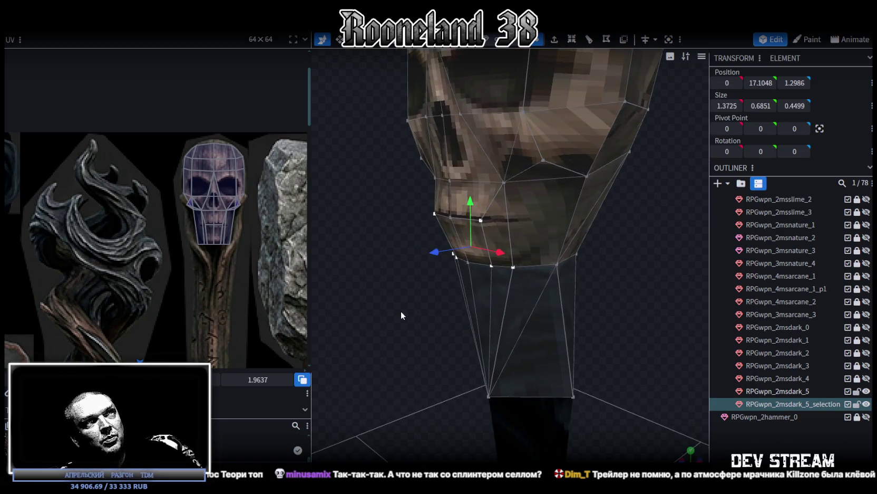
pyautogui.moveTo(402, 310); pyautogui.dragTo(342, 296)
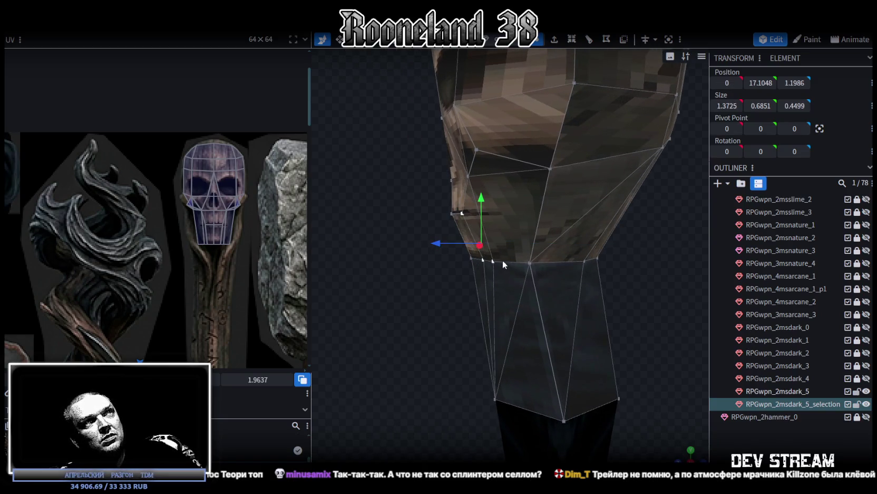
pyautogui.click(471, 259)
pyautogui.moveTo(441, 283)
pyautogui.mouseDown()
pyautogui.moveTo(565, 305)
pyautogui.moveTo(469, 264)
pyautogui.mouseUp()
pyautogui.keyDown('shift'); pyautogui.click(470, 267); pyautogui.keyUp('shift')
pyautogui.moveTo(574, 289)
pyautogui.mouseDown()
pyautogui.moveTo(438, 305)
pyautogui.moveTo(451, 258)
pyautogui.mouseUp()
pyautogui.moveTo(433, 310)
pyautogui.mouseDown()
pyautogui.moveTo(475, 299)
pyautogui.moveTo(520, 320)
pyautogui.moveTo(446, 313)
pyautogui.moveTo(452, 305)
pyautogui.moveTo(509, 289)
pyautogui.moveTo(507, 297)
pyautogui.moveTo(519, 263)
pyautogui.mouseUp()
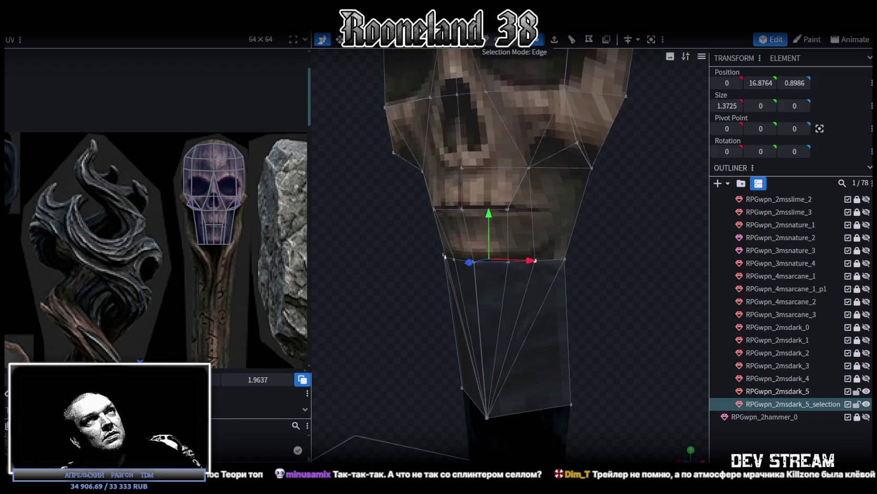
# Duplicate two skull-bottom faces into a new piece and shift its bottom vertices in depth
pyautogui.click(515, 43)
pyautogui.click(458, 239)
pyautogui.keyDown('shift'); pyautogui.click(496, 252); pyautogui.keyUp('shift')
pyautogui.moveTo(520, 267)
pyautogui.mouseDown()
pyautogui.moveTo(631, 288)
pyautogui.moveTo(576, 278)
pyautogui.mouseUp()
pyautogui.hotkey('ctrl', 'd')
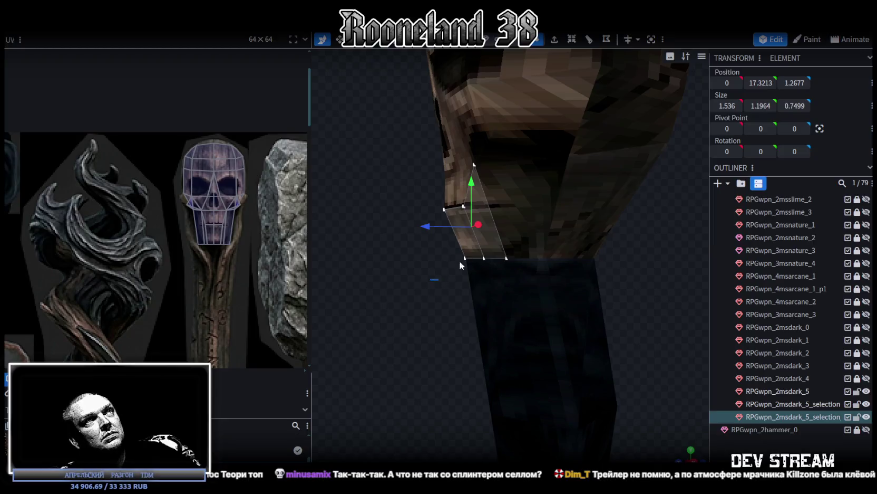
pyautogui.moveTo(490, 280); pyautogui.dragTo(431, 237)
pyautogui.moveTo(390, 344)
pyautogui.mouseDown()
pyautogui.moveTo(537, 326)
pyautogui.moveTo(450, 241)
pyautogui.moveTo(601, 316)
pyautogui.moveTo(472, 291)
pyautogui.mouseUp()
pyautogui.moveTo(431, 262)
pyautogui.mouseDown()
pyautogui.moveTo(416, 258)
pyautogui.moveTo(441, 292)
pyautogui.moveTo(495, 285)
pyautogui.mouseUp()
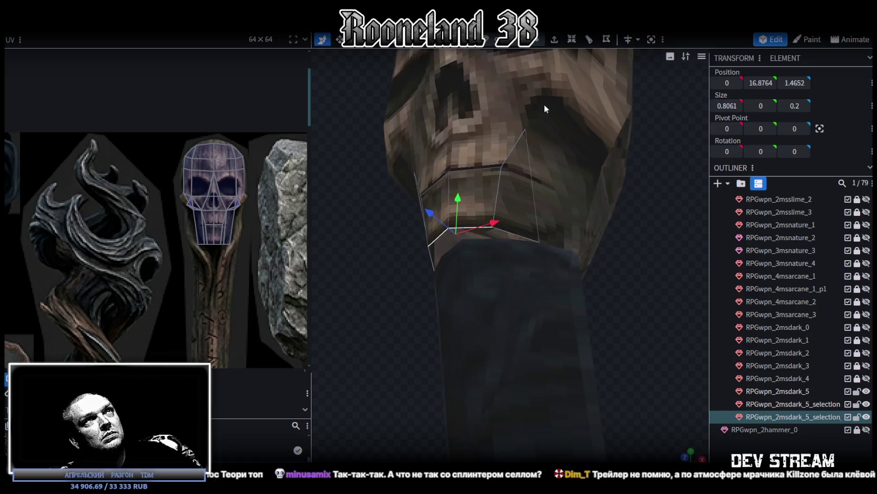
# Select the two bottom front edges of the skull-bottom piece
pyautogui.click(510, 231)
pyautogui.click(428, 256)
pyautogui.moveTo(430, 256)
pyautogui.mouseDown()
pyautogui.moveTo(428, 285)
pyautogui.moveTo(468, 236)
pyautogui.mouseUp()
pyautogui.keyDown('shift'); pyautogui.click(474, 243); pyautogui.keyUp('shift')
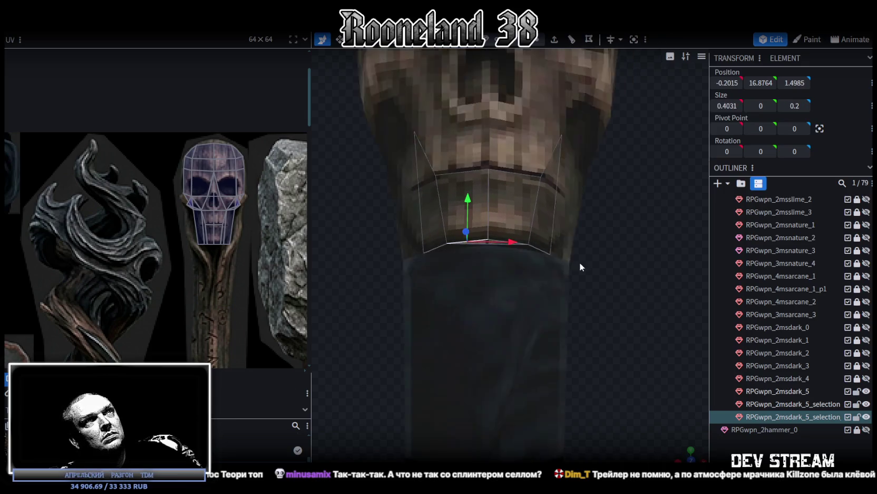
pyautogui.moveTo(579, 262); pyautogui.dragTo(579, 222)
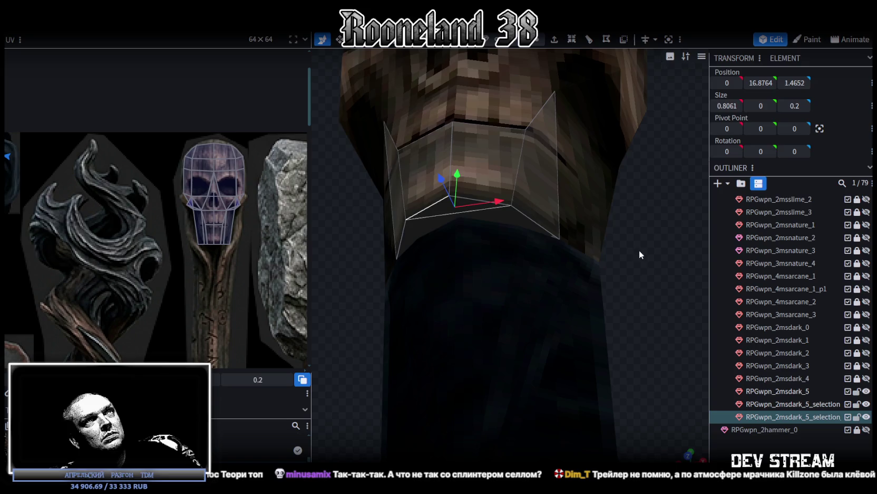
pyautogui.moveTo(639, 250)
pyautogui.mouseDown()
pyautogui.moveTo(579, 292)
pyautogui.moveTo(533, 302)
pyautogui.moveTo(571, 306)
pyautogui.moveTo(569, 272)
pyautogui.moveTo(589, 284)
pyautogui.mouseUp()
# Merge both RPGwpn_2msdark_5_selection meshes into one with Merge Meshes
pyautogui.keyDown('shift'); pyautogui.click(791, 404); pyautogui.keyUp('shift')
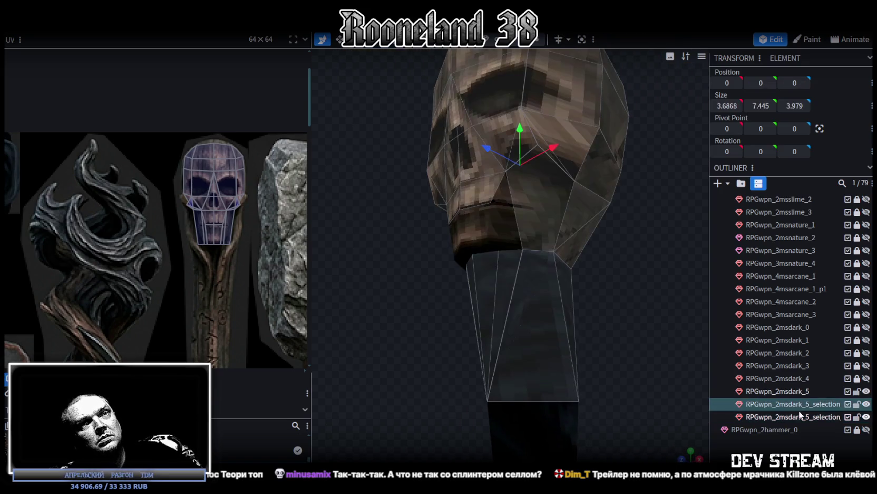
pyautogui.rightClick(798, 409)
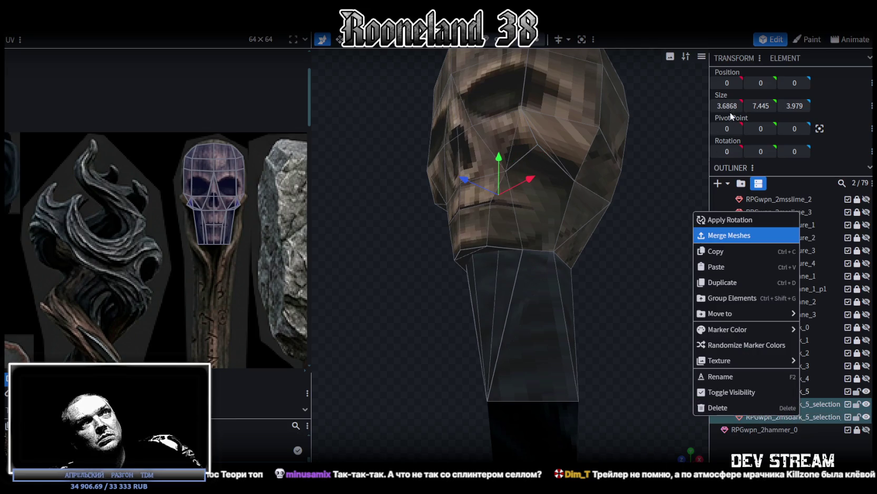
pyautogui.click(748, 235)
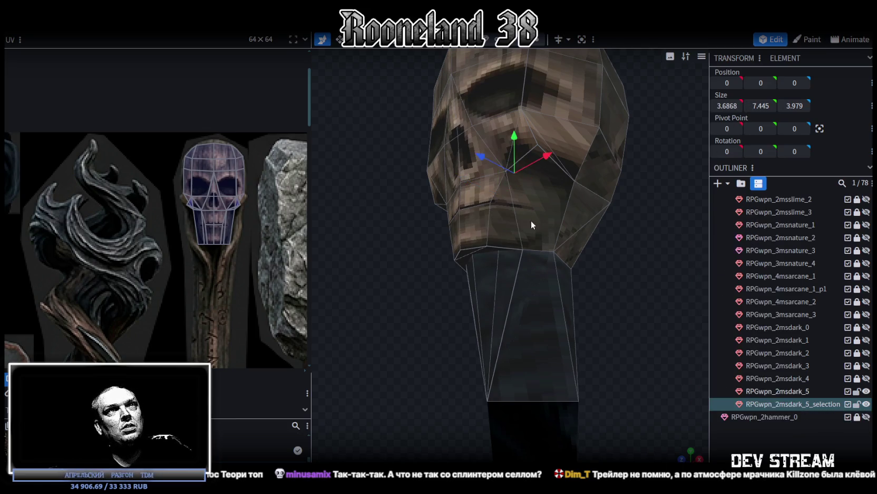
# Raise the whole skull mesh along Y and merge the now-overlapping vertices
pyautogui.scroll(-3, 536, 223)
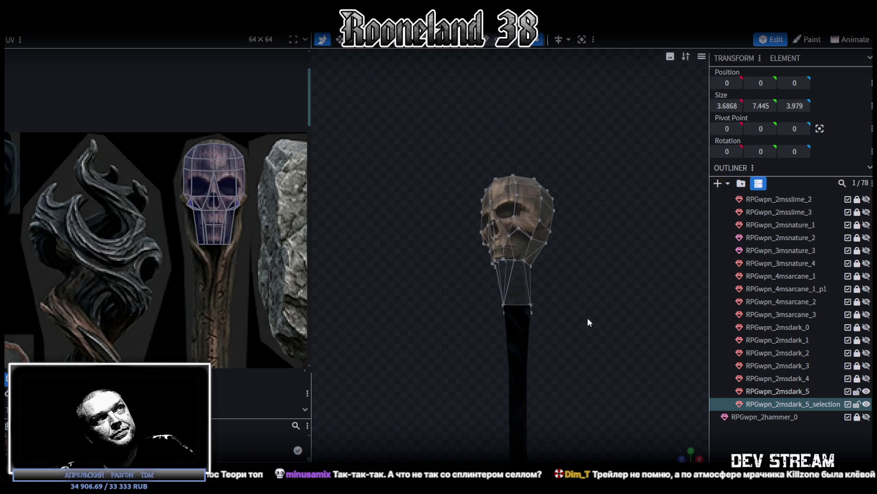
pyautogui.scroll(2, 640, 314)
pyautogui.scroll(3, 605, 333)
pyautogui.scroll(2, 559, 273)
pyautogui.hotkey('ctrl', 'a')
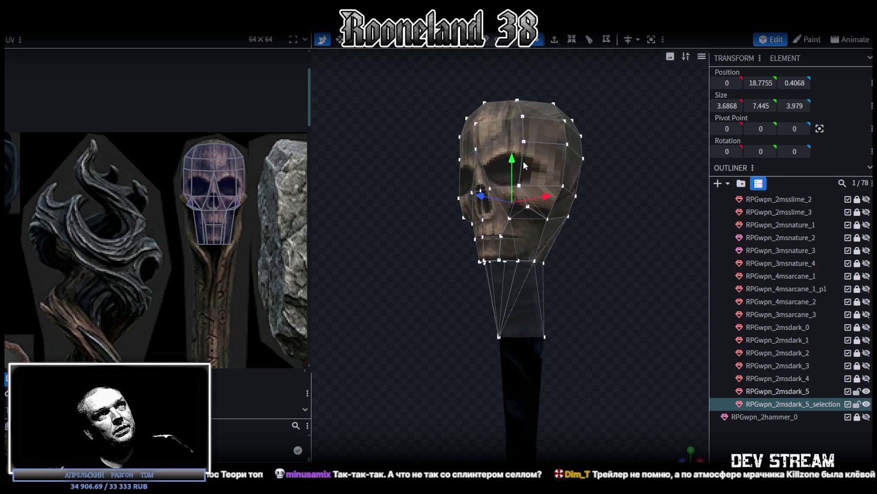
pyautogui.moveTo(511, 153); pyautogui.dragTo(511, 158)
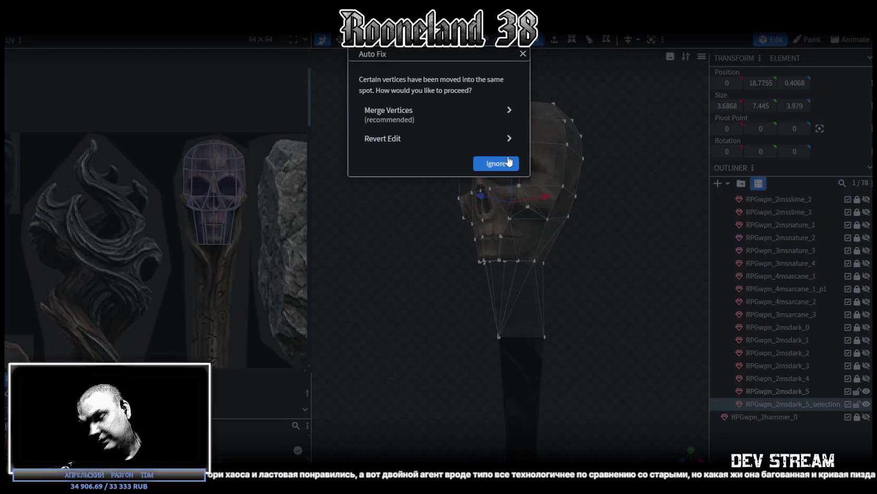
pyautogui.click(431, 131)
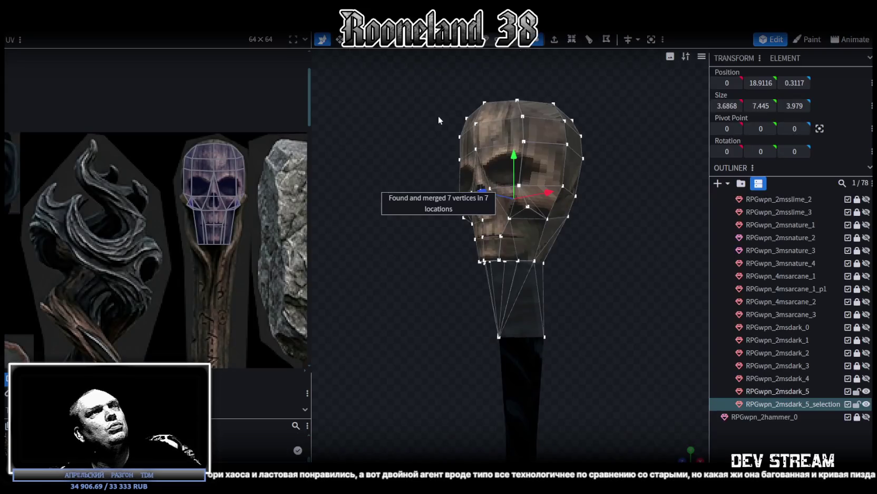
# Weld four vertices under the jaw into a single vertex
pyautogui.scroll(2, 483, 331)
pyautogui.scroll(1, 494, 318)
pyautogui.scroll(3, 514, 287)
pyautogui.moveTo(515, 287); pyautogui.dragTo(516, 292)
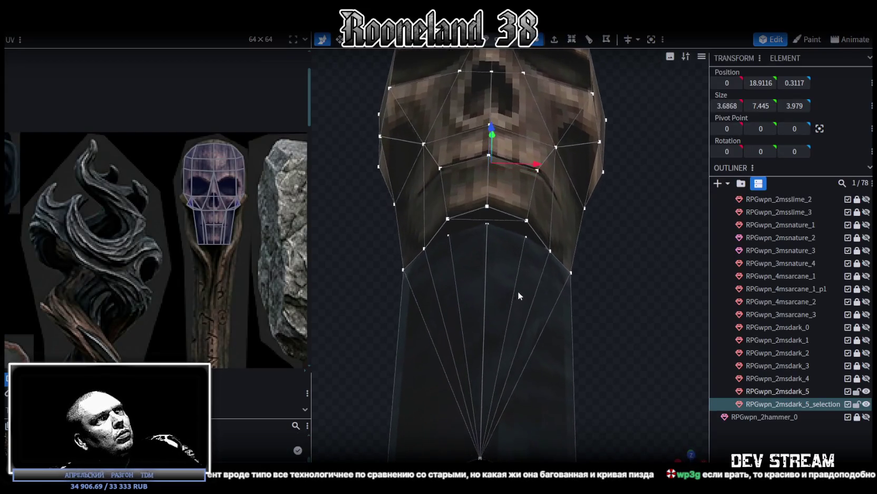
pyautogui.click(549, 251)
pyautogui.keyDown('shift'); pyautogui.click(525, 237); pyautogui.keyUp('shift')
pyautogui.keyDown('shift'); pyautogui.click(487, 224); pyautogui.keyUp('shift')
pyautogui.keyDown('shift'); pyautogui.click(449, 234); pyautogui.keyUp('shift')
pyautogui.rightClick(450, 234)
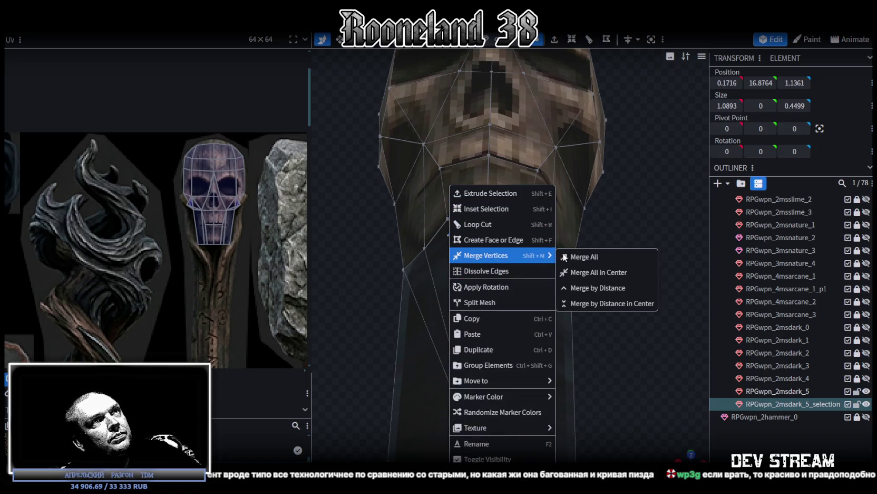
pyautogui.moveTo(486, 255)
pyautogui.click(596, 257)
# Extrude one neck face outward by 1
pyautogui.moveTo(625, 285)
pyautogui.mouseDown()
pyautogui.moveTo(603, 310)
pyautogui.moveTo(492, 340)
pyautogui.moveTo(549, 198)
pyautogui.mouseUp()
pyautogui.click(517, 41)
pyautogui.click(538, 297)
pyautogui.moveTo(458, 297)
pyautogui.mouseDown()
pyautogui.moveTo(579, 310)
pyautogui.moveTo(617, 272)
pyautogui.moveTo(628, 177)
pyautogui.moveTo(596, 95)
pyautogui.mouseUp()
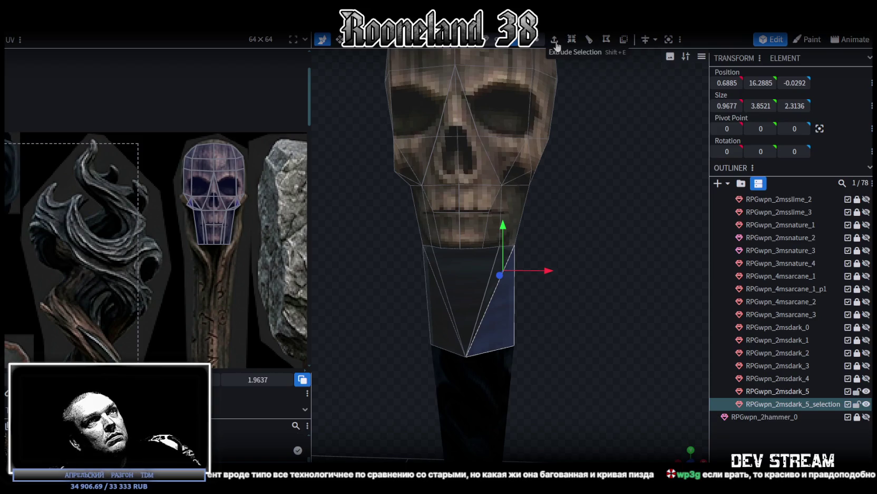
pyautogui.moveTo(638, 312)
pyautogui.mouseDown()
pyautogui.moveTo(545, 299)
pyautogui.moveTo(603, 298)
pyautogui.mouseUp()
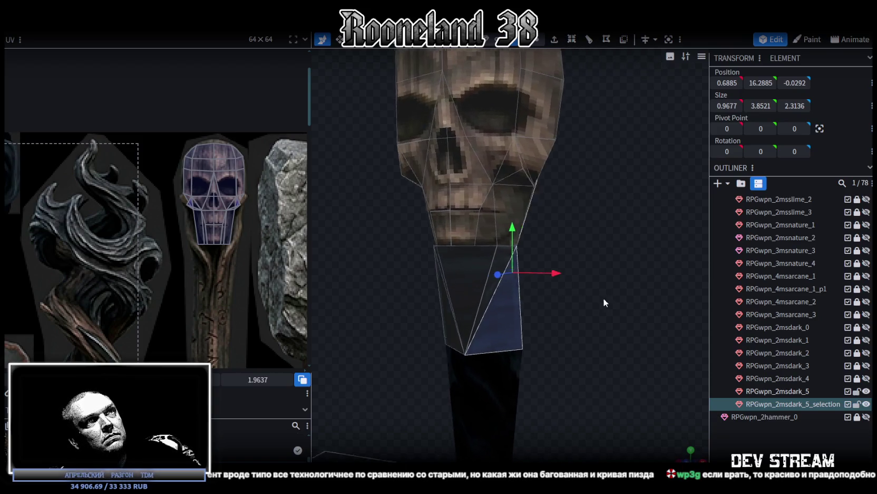
pyautogui.click(563, 42)
pyautogui.moveTo(598, 223)
pyautogui.mouseDown()
pyautogui.moveTo(623, 337)
pyautogui.moveTo(597, 396)
pyautogui.mouseUp()
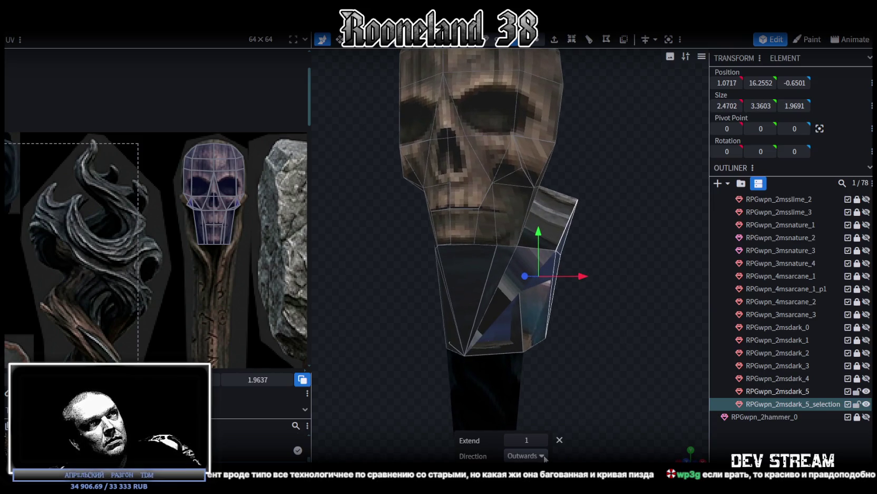
# Undo the extrusion, switch to UV checker shading, and invert a neck face
pyautogui.hotkey('ctrl', 'z')
pyautogui.press('z')
pyautogui.press('z')
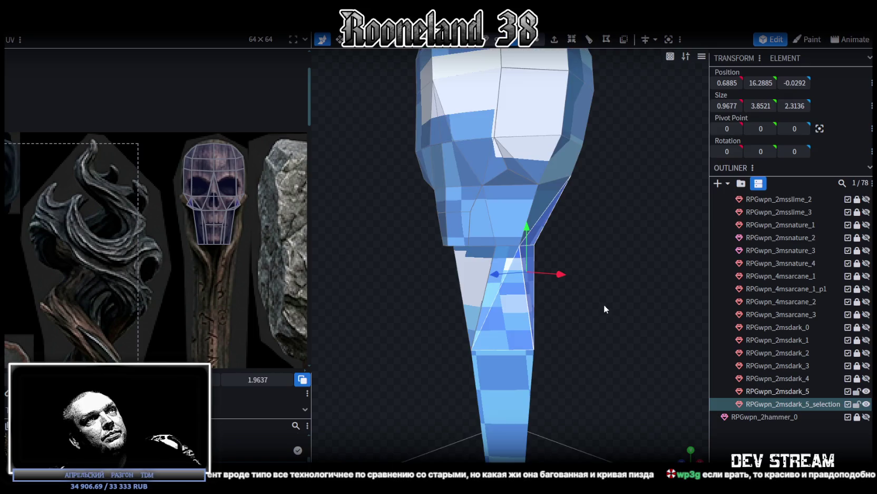
pyautogui.press('z')
pyautogui.moveTo(598, 303)
pyautogui.mouseDown()
pyautogui.moveTo(529, 298)
pyautogui.moveTo(509, 346)
pyautogui.mouseUp()
pyautogui.click(495, 308)
pyautogui.click(625, 40)
# Extrude a triangular neck face in the X+ direction
pyautogui.moveTo(603, 276)
pyautogui.mouseDown()
pyautogui.moveTo(629, 274)
pyautogui.moveTo(568, 271)
pyautogui.mouseUp()
pyautogui.click(520, 322)
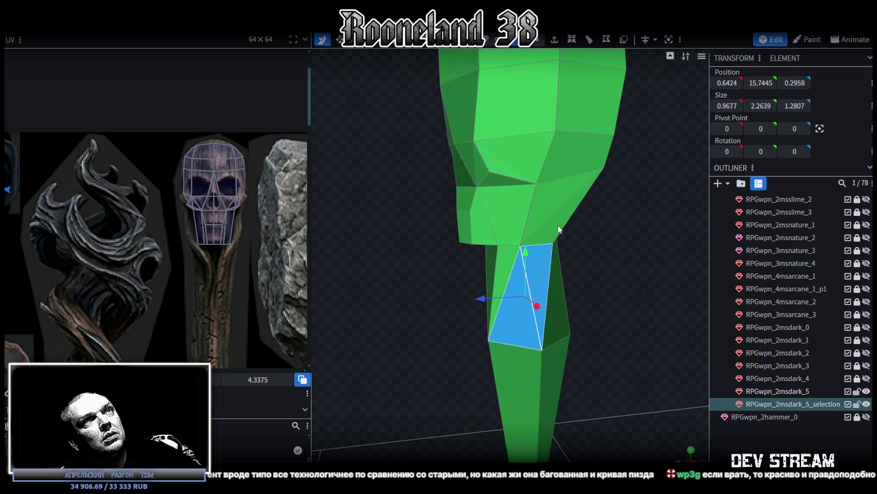
pyautogui.moveTo(606, 253); pyautogui.dragTo(665, 245)
pyautogui.moveTo(608, 254)
pyautogui.mouseDown()
pyautogui.moveTo(559, 270)
pyautogui.moveTo(611, 236)
pyautogui.mouseUp()
pyautogui.click(555, 39)
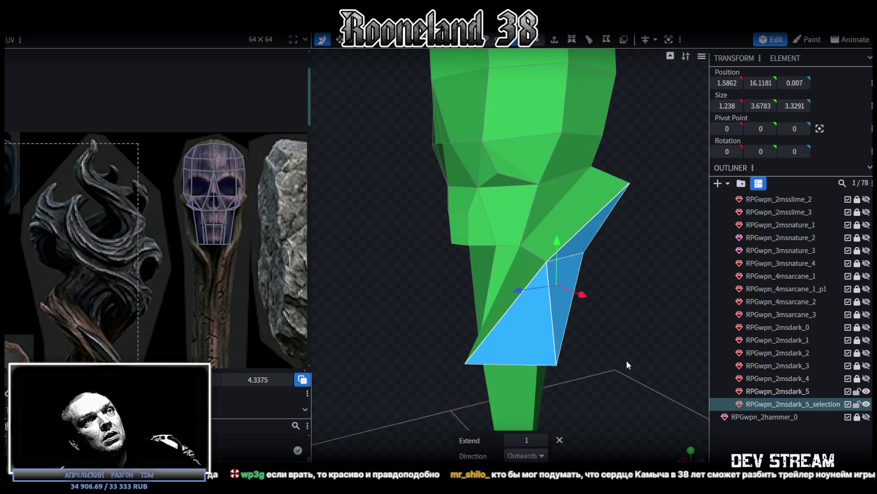
pyautogui.click(526, 455)
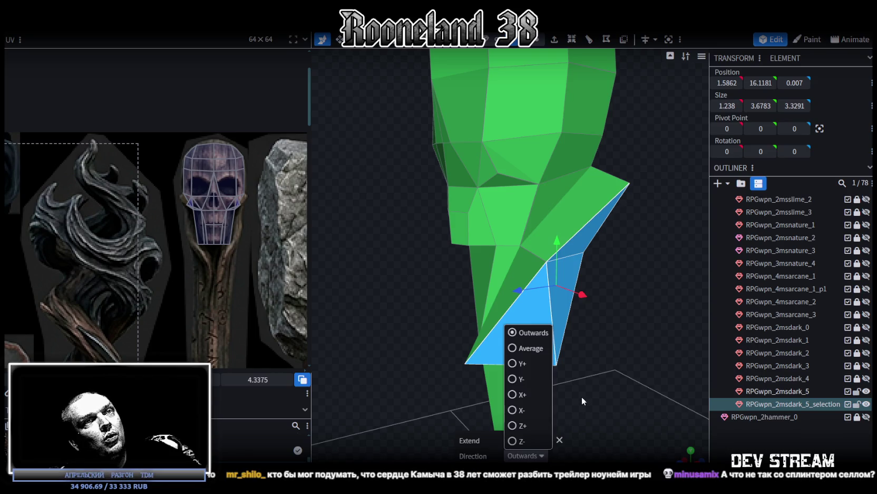
pyautogui.click(521, 410)
pyautogui.moveTo(595, 395)
pyautogui.mouseDown()
pyautogui.moveTo(675, 367)
pyautogui.moveTo(460, 389)
pyautogui.mouseUp()
# Weld two pairs of stray extrusion vertices with Merge All, then pick a lower-edge vertex
pyautogui.click(537, 39)
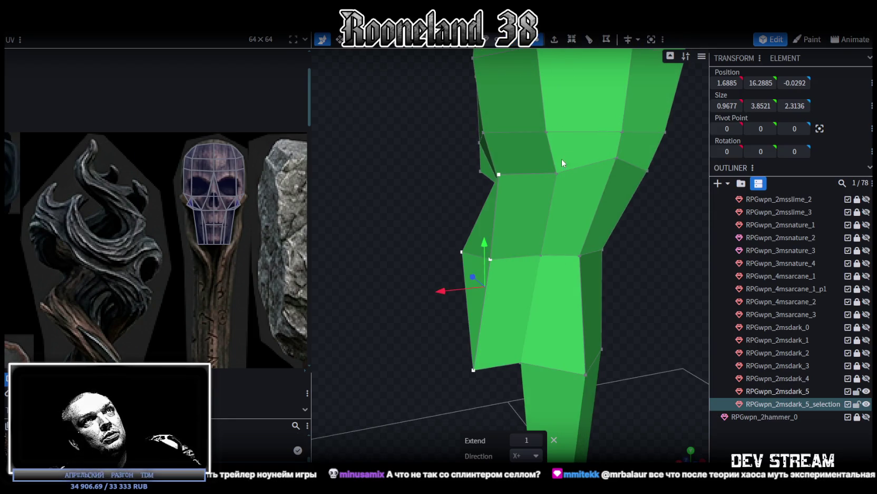
pyautogui.click(557, 173)
pyautogui.keyDown('shift'); pyautogui.click(496, 176); pyautogui.keyUp('shift')
pyautogui.rightClick(495, 176)
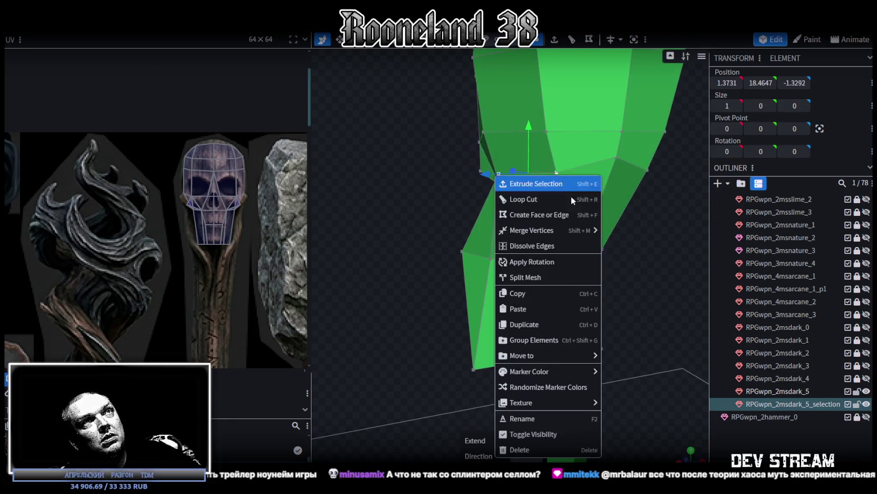
pyautogui.click(625, 232)
pyautogui.moveTo(398, 205)
pyautogui.mouseDown()
pyautogui.moveTo(587, 232)
pyautogui.moveTo(558, 215)
pyautogui.moveTo(580, 211)
pyautogui.moveTo(521, 261)
pyautogui.moveTo(457, 260)
pyautogui.moveTo(385, 285)
pyautogui.moveTo(524, 237)
pyautogui.moveTo(544, 249)
pyautogui.mouseUp()
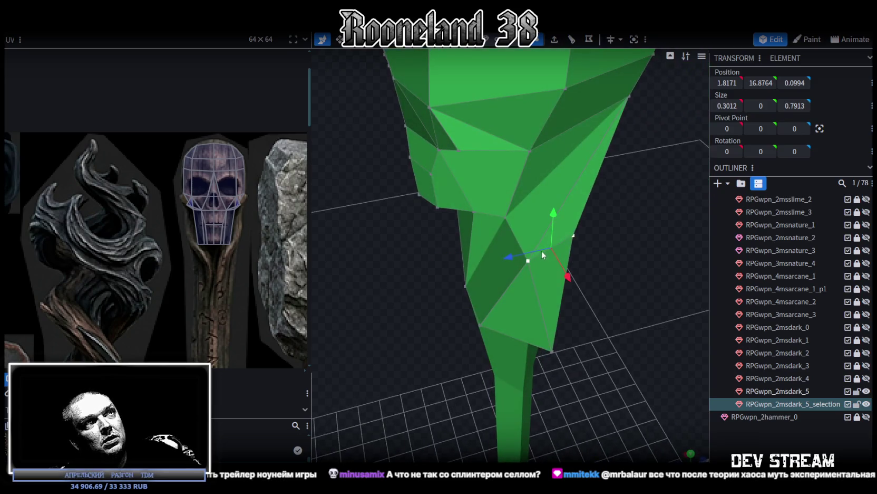
pyautogui.click(539, 258)
pyautogui.keyDown('shift'); pyautogui.click(574, 234); pyautogui.keyUp('shift')
pyautogui.rightClick(574, 234)
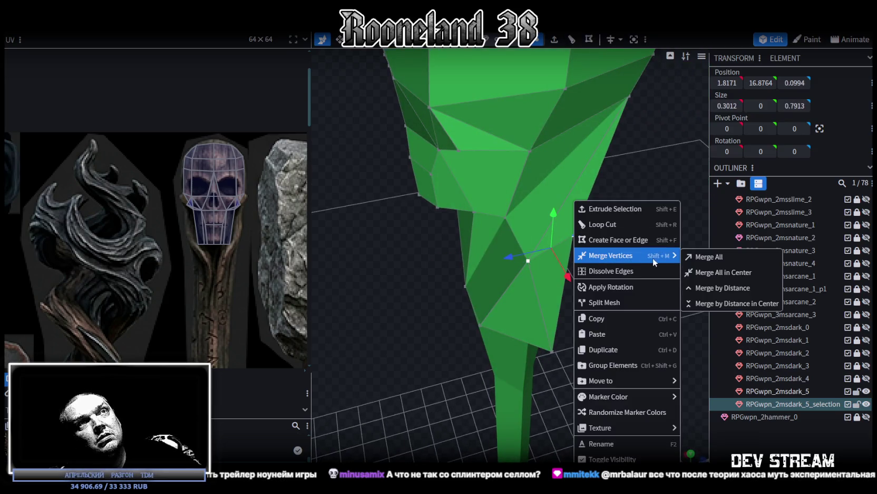
pyautogui.click(706, 257)
pyautogui.moveTo(651, 248)
pyautogui.mouseDown()
pyautogui.moveTo(457, 256)
pyautogui.moveTo(490, 256)
pyautogui.moveTo(476, 237)
pyautogui.moveTo(536, 185)
pyautogui.moveTo(594, 306)
pyautogui.moveTo(636, 239)
pyautogui.moveTo(534, 235)
pyautogui.moveTo(560, 218)
pyautogui.moveTo(635, 242)
pyautogui.moveTo(649, 264)
pyautogui.moveTo(614, 237)
pyautogui.moveTo(546, 254)
pyautogui.moveTo(479, 255)
pyautogui.moveTo(495, 212)
pyautogui.moveTo(607, 213)
pyautogui.moveTo(610, 222)
pyautogui.moveTo(593, 244)
pyautogui.moveTo(615, 237)
pyautogui.moveTo(612, 209)
pyautogui.moveTo(564, 209)
pyautogui.moveTo(406, 247)
pyautogui.moveTo(464, 256)
pyautogui.mouseUp()
pyautogui.click(519, 263)
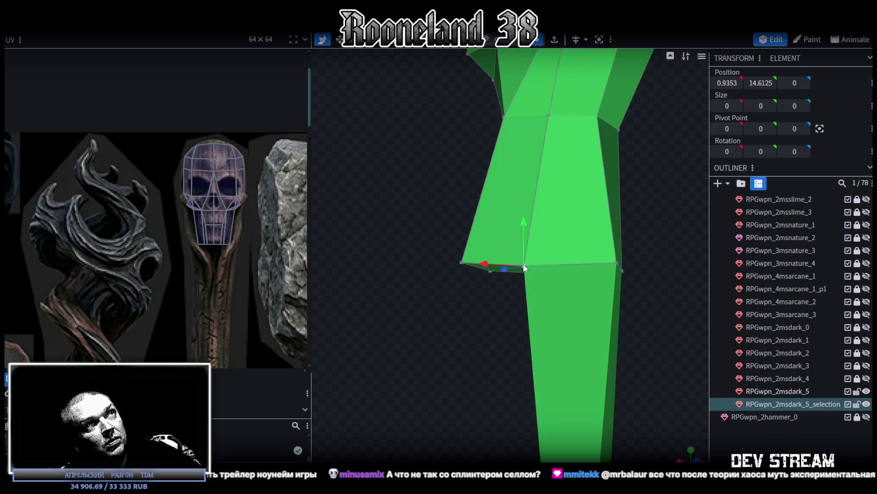
# Weld the neck's selected lower-edge vertices into one with Merge All
pyautogui.keyDown('shift'); pyautogui.click(462, 263); pyautogui.keyUp('shift')
pyautogui.rightClick(463, 266)
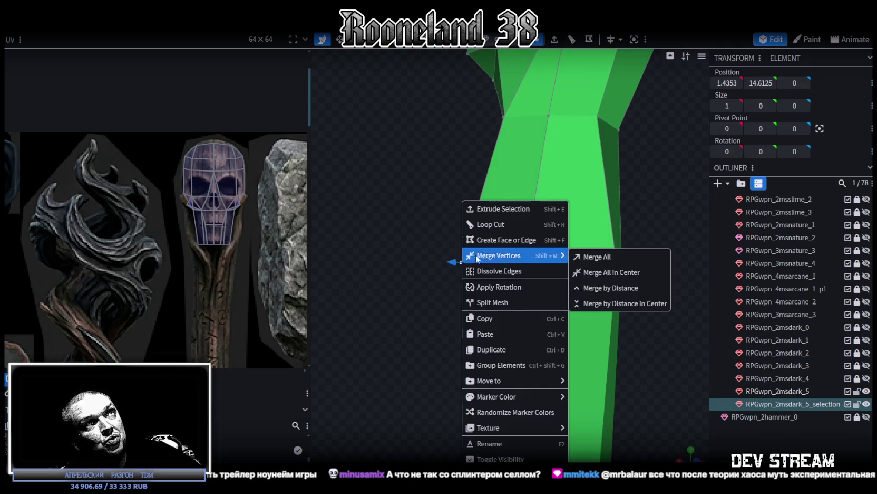
pyautogui.click(588, 255)
pyautogui.moveTo(435, 233)
pyautogui.mouseDown()
pyautogui.moveTo(556, 246)
pyautogui.moveTo(577, 212)
pyautogui.moveTo(548, 215)
pyautogui.moveTo(530, 247)
pyautogui.moveTo(572, 262)
pyautogui.moveTo(658, 224)
pyautogui.moveTo(648, 168)
pyautogui.moveTo(619, 236)
pyautogui.moveTo(621, 219)
pyautogui.moveTo(600, 252)
pyautogui.moveTo(599, 312)
pyautogui.moveTo(559, 308)
pyautogui.moveTo(448, 392)
pyautogui.moveTo(431, 361)
pyautogui.moveTo(467, 339)
pyautogui.moveTo(473, 278)
pyautogui.moveTo(442, 314)
pyautogui.moveTo(524, 286)
pyautogui.moveTo(493, 248)
pyautogui.mouseUp()
# Raise a neck vertex 1.1 on Y and shift neck vertices 0.2 and 0.1 along X
pyautogui.click(448, 393)
pyautogui.moveTo(515, 217)
pyautogui.mouseDown()
pyautogui.moveTo(656, 250)
pyautogui.moveTo(579, 258)
pyautogui.moveTo(586, 250)
pyautogui.moveTo(606, 312)
pyautogui.moveTo(558, 352)
pyautogui.mouseUp()
pyautogui.keyDown('shift'); pyautogui.click(496, 162); pyautogui.keyUp('shift')
pyautogui.moveTo(504, 169)
pyautogui.mouseDown()
pyautogui.moveTo(547, 217)
pyautogui.moveTo(505, 212)
pyautogui.moveTo(648, 195)
pyautogui.moveTo(540, 266)
pyautogui.moveTo(603, 271)
pyautogui.moveTo(598, 281)
pyautogui.moveTo(569, 223)
pyautogui.moveTo(582, 207)
pyautogui.mouseUp()
pyautogui.click(541, 265)
pyautogui.scroll(-3, 612, 287)
pyautogui.click(526, 205)
pyautogui.click(528, 261)
pyautogui.moveTo(577, 289)
pyautogui.mouseDown()
pyautogui.moveTo(588, 242)
pyautogui.moveTo(581, 230)
pyautogui.mouseUp()
pyautogui.moveTo(562, 312)
pyautogui.mouseDown()
pyautogui.moveTo(456, 344)
pyautogui.moveTo(443, 331)
pyautogui.moveTo(426, 336)
pyautogui.moveTo(483, 343)
pyautogui.moveTo(606, 326)
pyautogui.moveTo(538, 152)
pyautogui.mouseUp()
# Select seven faces on the neck's right side and copy them
pyautogui.moveTo(548, 219)
pyautogui.mouseDown()
pyautogui.moveTo(567, 209)
pyautogui.moveTo(520, 195)
pyautogui.mouseUp()
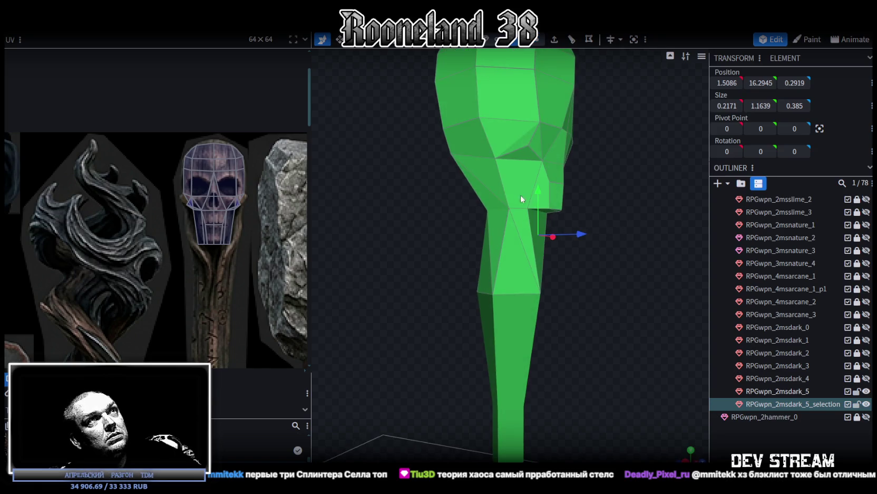
pyautogui.click(520, 194)
pyautogui.moveTo(595, 183)
pyautogui.mouseDown()
pyautogui.moveTo(428, 197)
pyautogui.moveTo(631, 187)
pyautogui.moveTo(516, 200)
pyautogui.mouseUp()
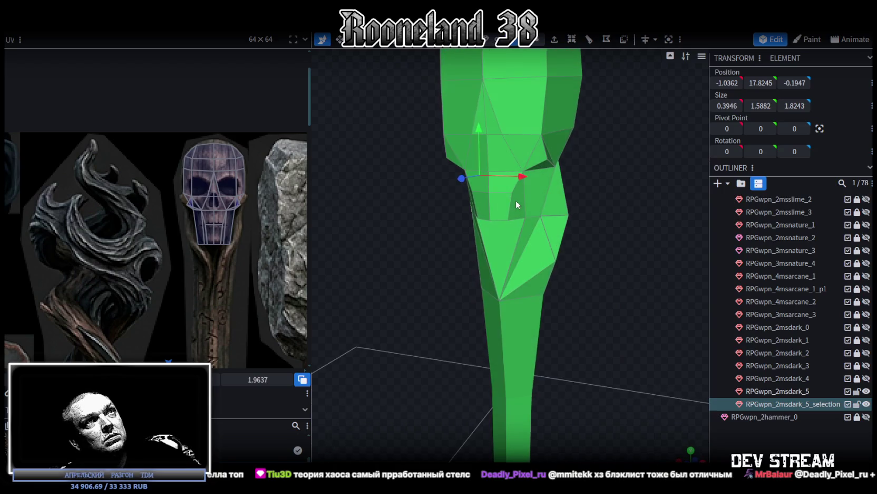
pyautogui.moveTo(573, 245)
pyautogui.mouseDown()
pyautogui.moveTo(610, 224)
pyautogui.moveTo(670, 218)
pyautogui.moveTo(605, 258)
pyautogui.mouseUp()
pyautogui.keyDown('shift'); pyautogui.click(499, 256); pyautogui.keyUp('shift')
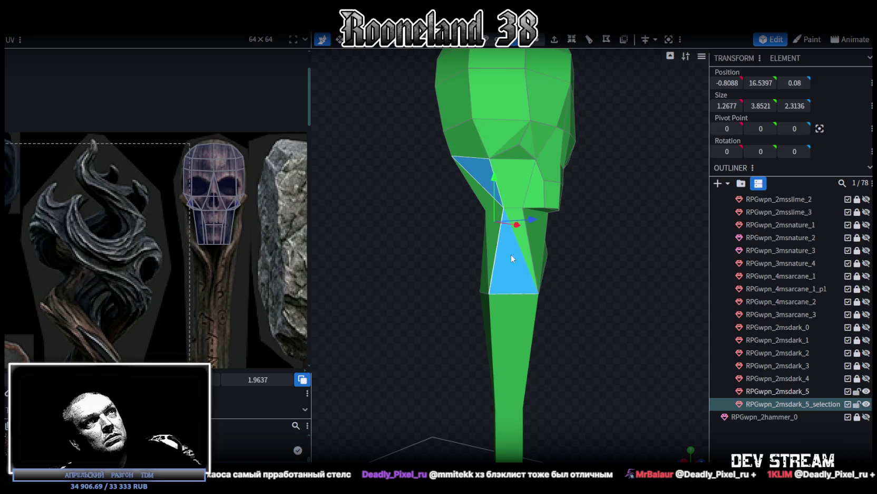
pyautogui.moveTo(510, 254)
pyautogui.mouseDown()
pyautogui.moveTo(617, 252)
pyautogui.moveTo(523, 238)
pyautogui.mouseUp()
pyautogui.keyDown('shift'); pyautogui.click(503, 232); pyautogui.keyUp('shift')
pyautogui.keyDown('shift'); pyautogui.click(514, 211); pyautogui.keyUp('shift')
pyautogui.moveTo(617, 216)
pyautogui.mouseDown()
pyautogui.moveTo(323, 221)
pyautogui.moveTo(603, 213)
pyautogui.moveTo(467, 228)
pyautogui.moveTo(489, 228)
pyautogui.mouseUp()
pyautogui.keyDown('shift'); pyautogui.click(550, 204); pyautogui.keyUp('shift')
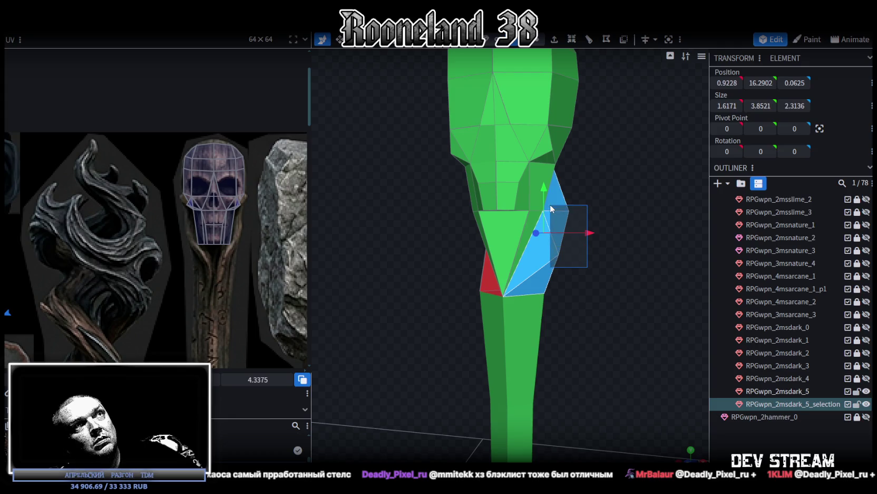
pyautogui.moveTo(622, 235)
pyautogui.mouseDown()
pyautogui.moveTo(511, 252)
pyautogui.moveTo(607, 244)
pyautogui.mouseUp()
pyautogui.rightClick(607, 243)
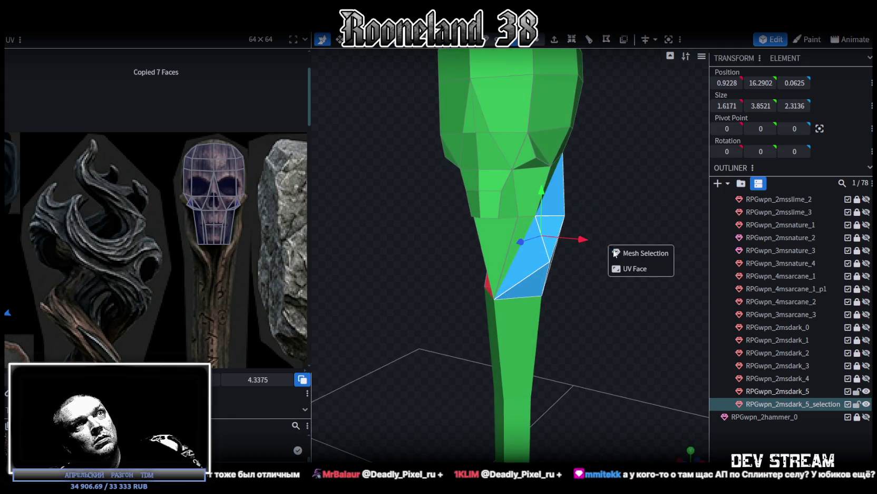
pyautogui.click(124, 23)
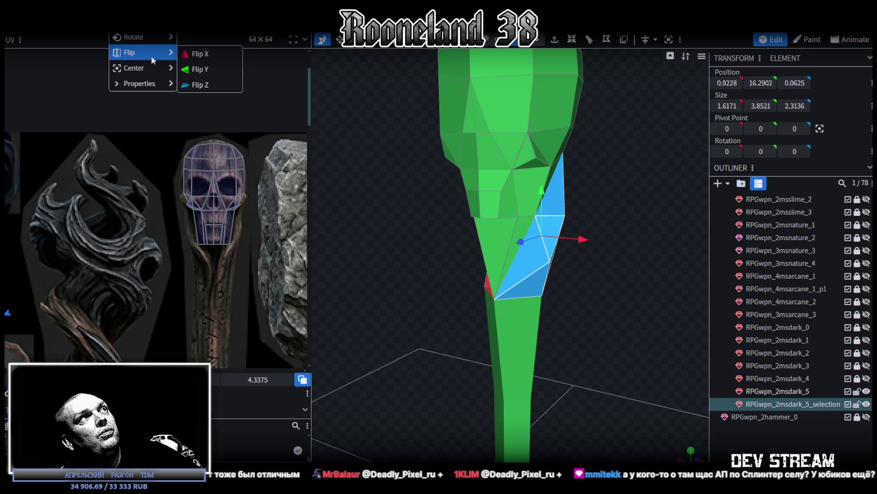
# Mirror the copied neck piece along X, accepting the Auto Fix vertex merge
pyautogui.click(203, 53)
pyautogui.click(389, 114)
pyautogui.moveTo(387, 316)
pyautogui.mouseDown()
pyautogui.moveTo(445, 337)
pyautogui.moveTo(453, 302)
pyautogui.mouseUp()
pyautogui.scroll(2, 449, 295)
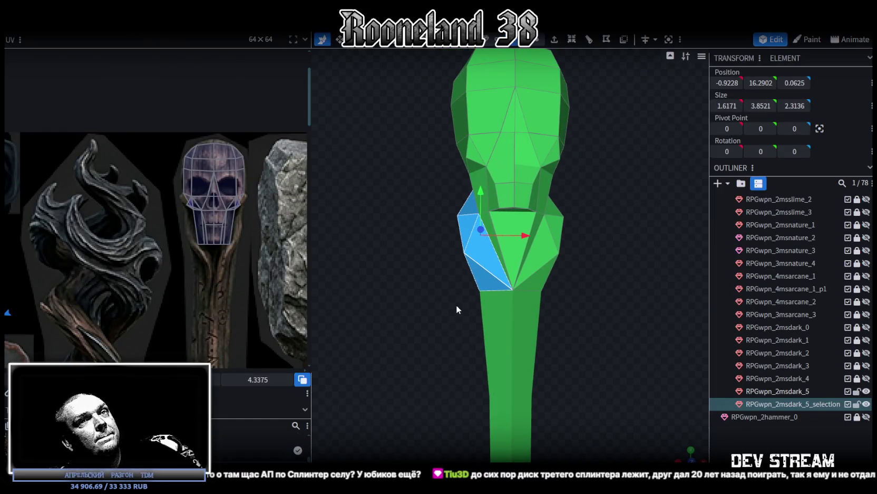
# Merge the skull into the RPGwpn_2msdark_5 mesh, leaving 77 elements
pyautogui.keyDown('ctrl'); pyautogui.click(790, 392); pyautogui.keyUp('ctrl')
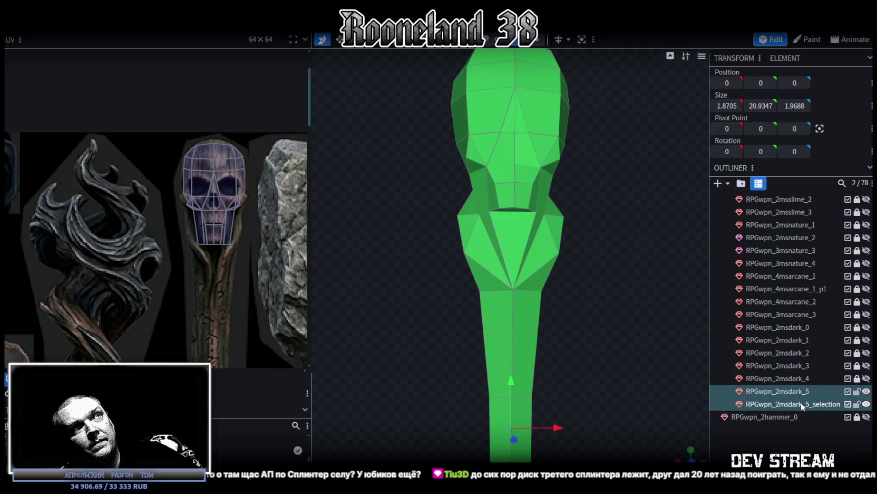
pyautogui.rightClick(801, 402)
pyautogui.click(723, 223)
pyautogui.scroll(-2, 602, 262)
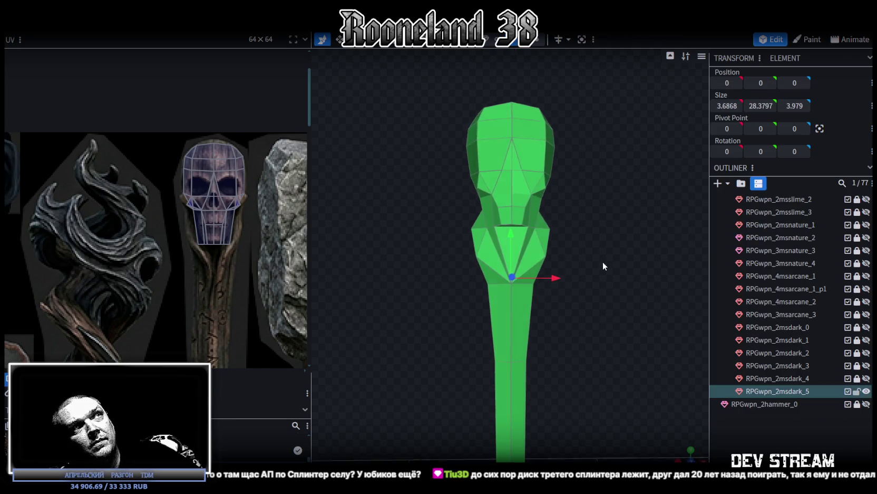
# Select all vertices and nudge them so the mirrored neck halves weld together
pyautogui.hotkey('ctrl', 'a')
pyautogui.moveTo(513, 230); pyautogui.dragTo(529, 243)
pyautogui.click(389, 111)
pyautogui.scroll(2, 601, 190)
pyautogui.scroll(2, 596, 217)
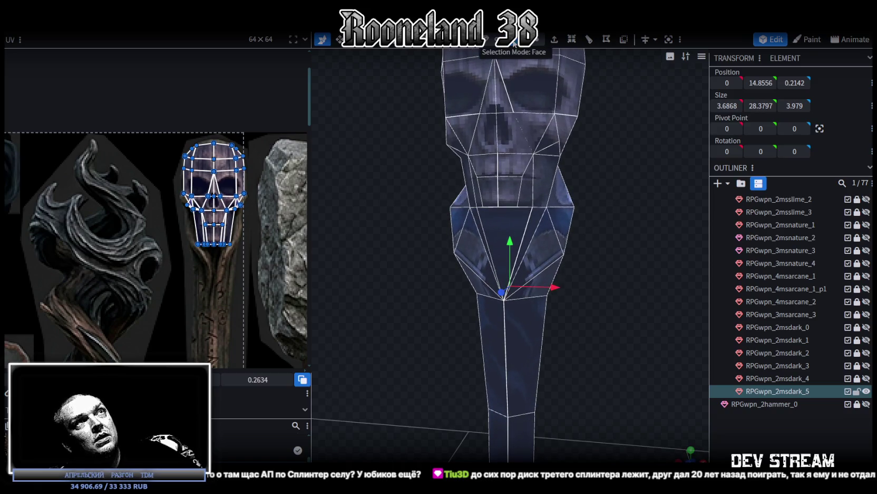
pyautogui.scroll(-3, 567, 187)
pyautogui.moveTo(589, 193)
pyautogui.mouseDown()
pyautogui.moveTo(607, 183)
pyautogui.moveTo(573, 195)
pyautogui.moveTo(593, 196)
pyautogui.moveTo(577, 179)
pyautogui.moveTo(467, 186)
pyautogui.moveTo(393, 207)
pyautogui.moveTo(326, 203)
pyautogui.moveTo(547, 219)
pyautogui.mouseUp()
# Pick a small skull part and then the staff shaft
pyautogui.click(547, 221)
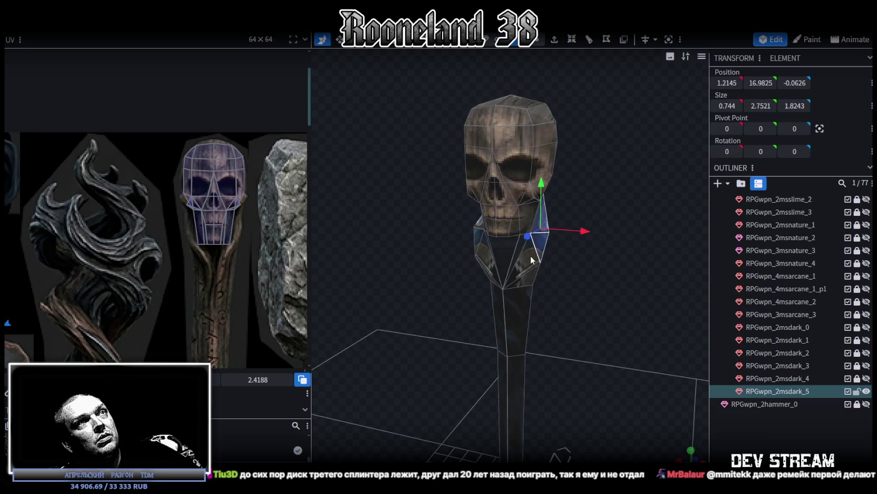
pyautogui.scroll(-3, 553, 290)
pyautogui.moveTo(572, 327); pyautogui.dragTo(545, 244)
pyautogui.moveTo(500, 367); pyautogui.dragTo(588, 193)
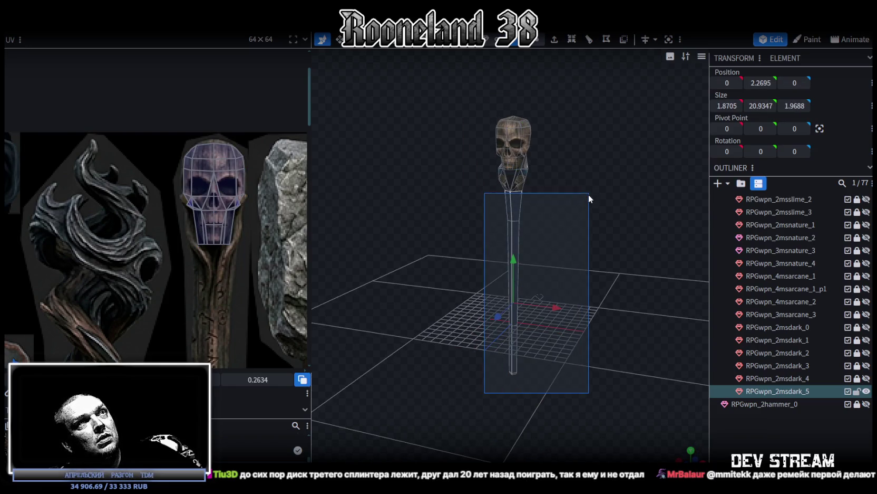
pyautogui.scroll(3, 593, 174)
pyautogui.scroll(2, 609, 239)
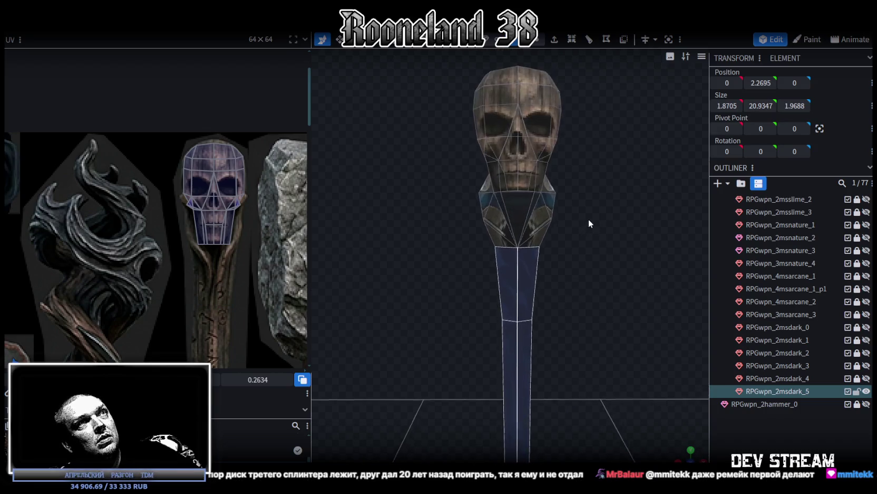
pyautogui.scroll(2, 588, 219)
pyautogui.scroll(1, 576, 226)
# Select the central, left and remaining neck faces around the collar
pyautogui.click(519, 191)
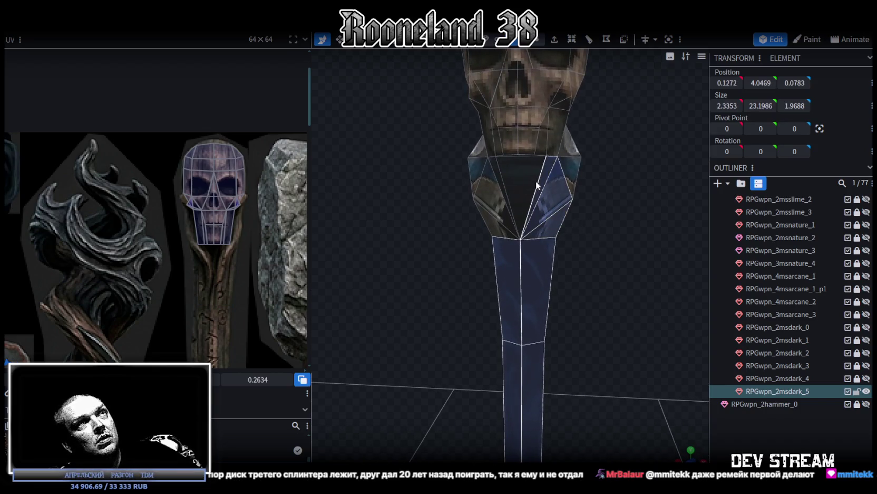
pyautogui.keyDown('shift'); pyautogui.click(493, 178); pyautogui.keyUp('shift')
pyautogui.keyDown('shift'); pyautogui.click(491, 220); pyautogui.keyUp('shift')
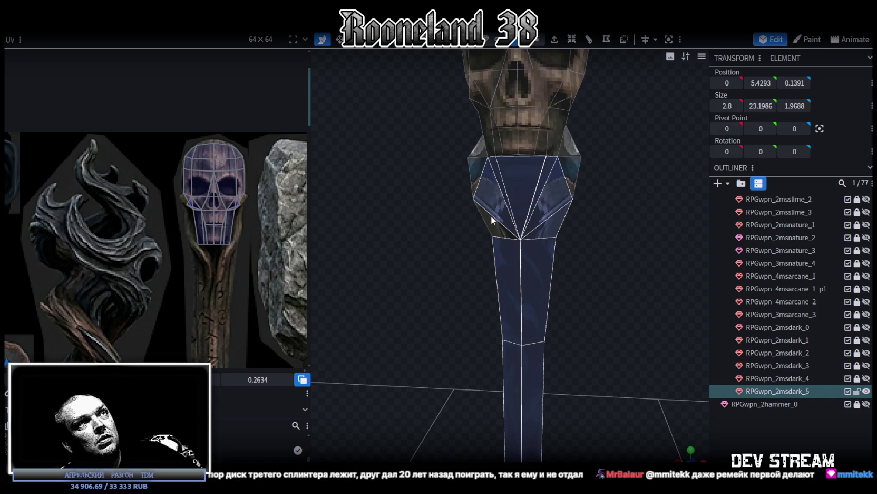
pyautogui.keyDown('shift'); pyautogui.click(569, 174); pyautogui.keyUp('shift')
pyautogui.moveTo(569, 173); pyautogui.dragTo(484, 178)
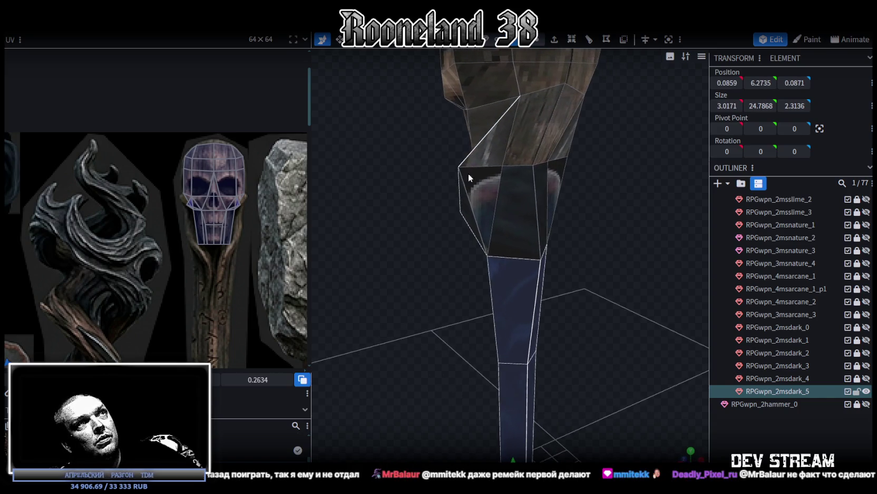
pyautogui.keyDown('shift'); pyautogui.click(484, 177); pyautogui.keyUp('shift')
pyautogui.keyDown('shift'); pyautogui.click(527, 180); pyautogui.keyUp('shift')
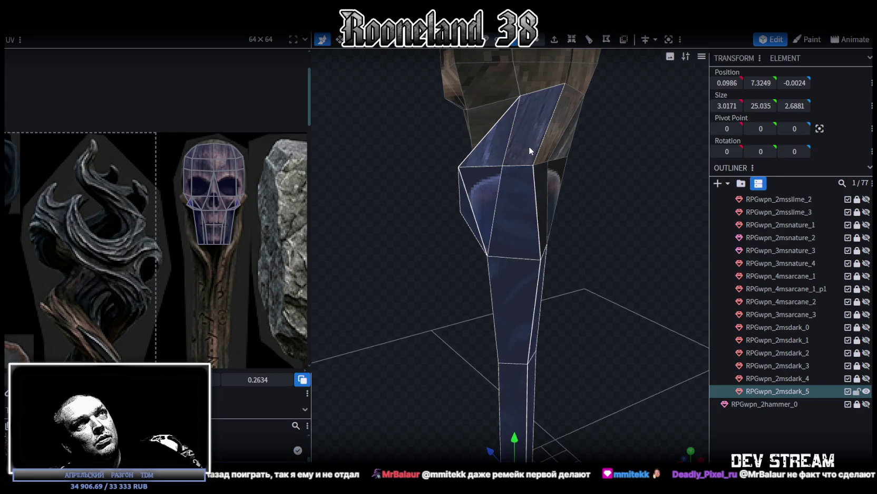
pyautogui.keyDown('shift'); pyautogui.click(540, 181); pyautogui.keyUp('shift')
pyautogui.keyDown('shift'); pyautogui.click(561, 149); pyautogui.keyUp('shift')
# Refine the neck face selection, lower it slightly below the skull, and view from front
pyautogui.moveTo(646, 208)
pyautogui.mouseDown()
pyautogui.moveTo(524, 201)
pyautogui.moveTo(481, 232)
pyautogui.moveTo(463, 210)
pyautogui.moveTo(479, 160)
pyautogui.moveTo(453, 165)
pyautogui.mouseUp()
pyautogui.keyDown('shift'); pyautogui.click(484, 176); pyautogui.keyUp('shift')
pyautogui.keyDown('shift'); pyautogui.click(489, 194); pyautogui.keyUp('shift')
pyautogui.scroll(1, 456, 161)
pyautogui.scroll(2, 532, 158)
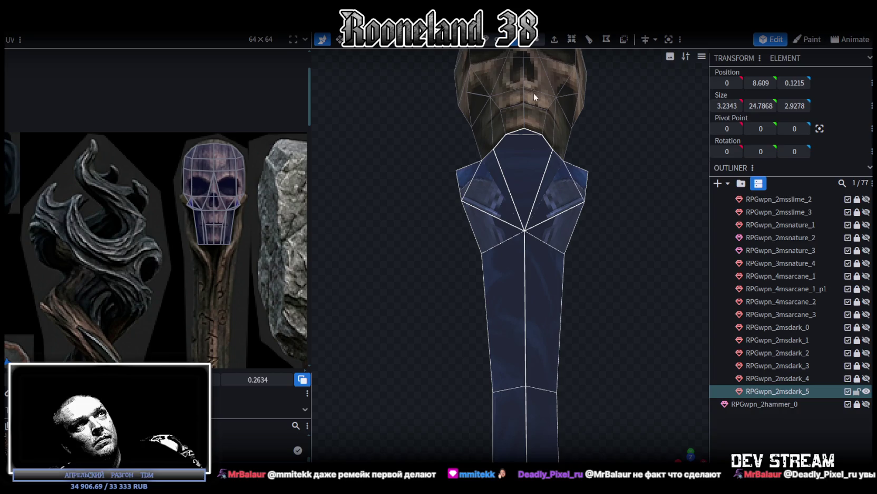
pyautogui.moveTo(526, 133); pyautogui.dragTo(535, 159)
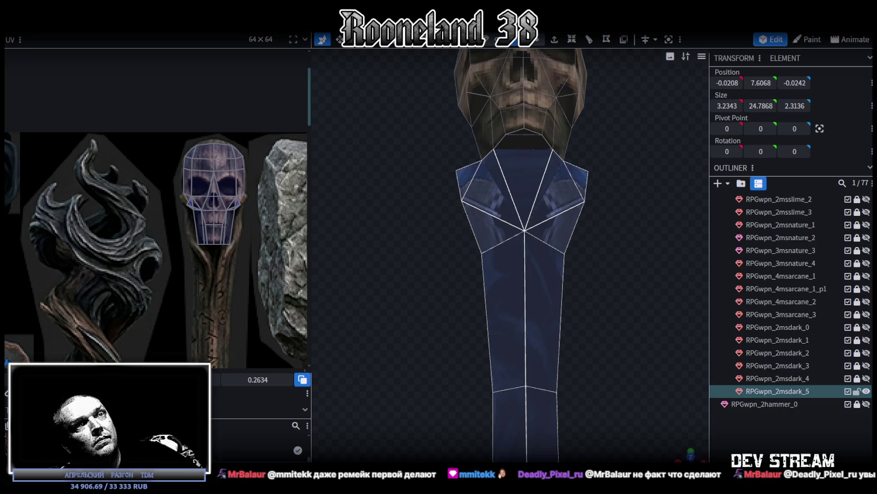
pyautogui.click(691, 449)
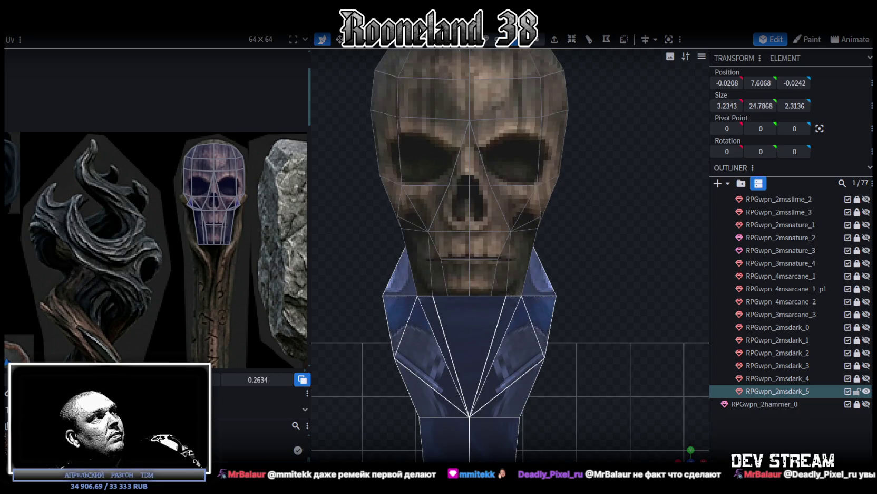
# Move the neck's UV island onto the staff texture strip and stretch it downward
pyautogui.scroll(-3, 99, 290)
pyautogui.scroll(-2, 93, 285)
pyautogui.scroll(3, 93, 285)
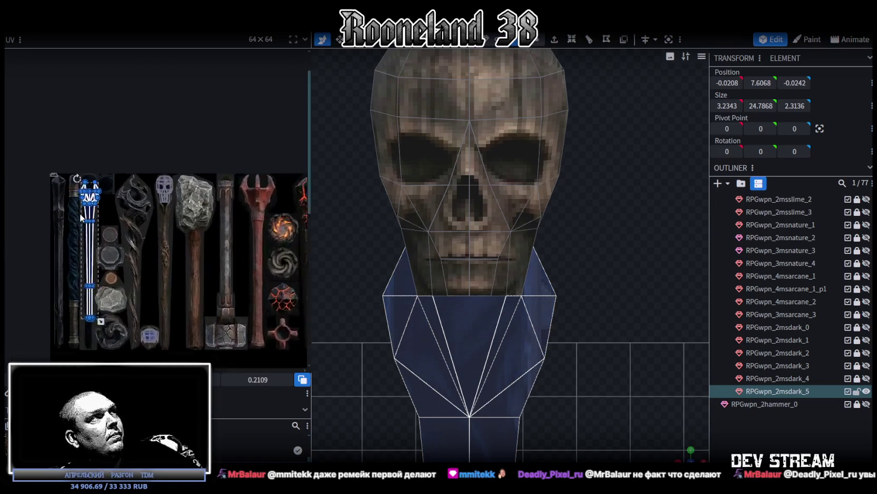
pyautogui.scroll(1, 103, 239)
pyautogui.moveTo(103, 239)
pyautogui.mouseDown()
pyautogui.moveTo(232, 224)
pyautogui.moveTo(160, 253)
pyautogui.mouseUp()
pyautogui.scroll(2, 234, 222)
pyautogui.scroll(2, 233, 222)
pyautogui.scroll(2, 232, 218)
pyautogui.scroll(1, 213, 228)
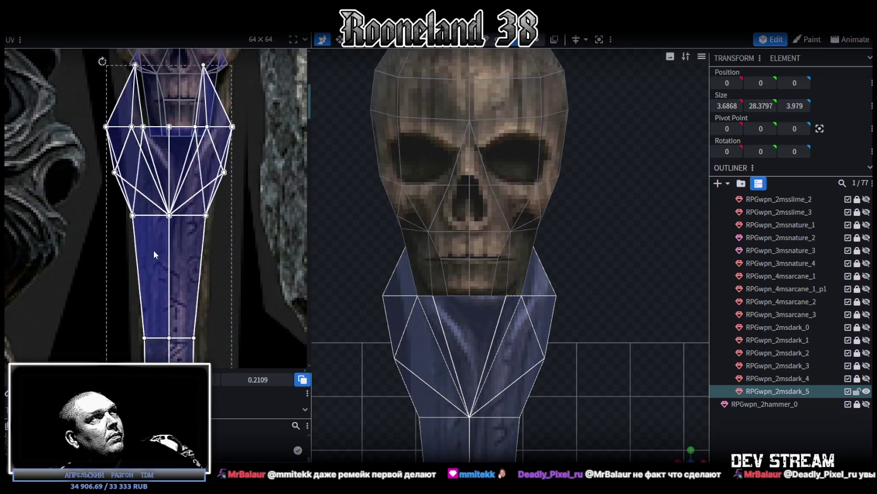
pyautogui.scroll(-3, 160, 254)
pyautogui.scroll(-2, 188, 300)
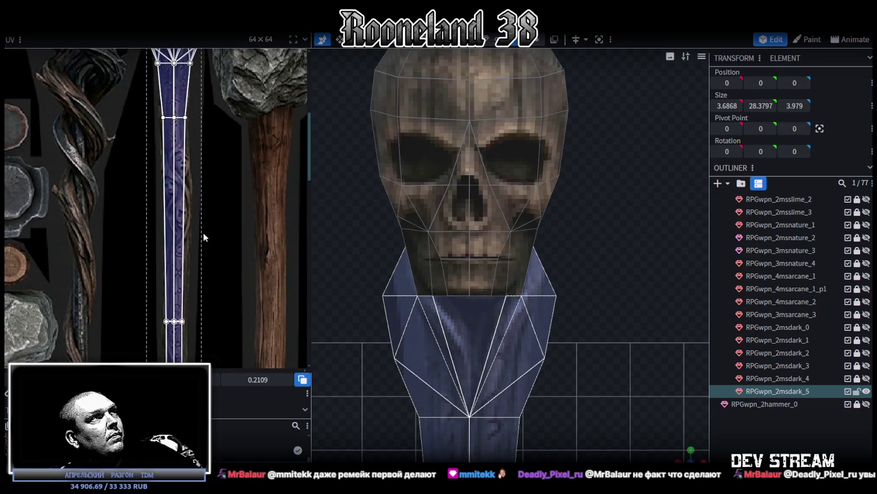
pyautogui.scroll(-1, 191, 268)
pyautogui.moveTo(196, 247)
pyautogui.mouseDown()
pyautogui.moveTo(202, 305)
pyautogui.moveTo(187, 278)
pyautogui.mouseUp()
pyautogui.scroll(2, 195, 298)
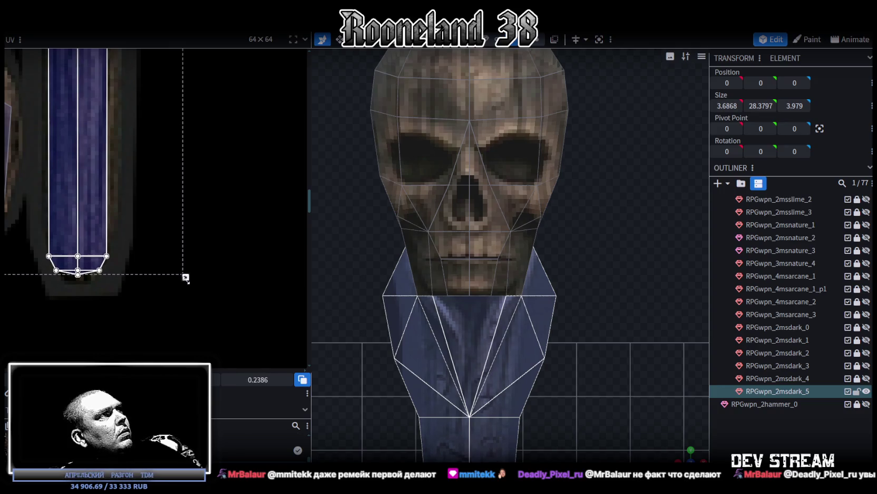
# Fit the top and bottom UV point rows, tapering the neck UVs at the bottom
pyautogui.moveTo(36, 232)
pyautogui.mouseDown()
pyautogui.moveTo(124, 257)
pyautogui.moveTo(77, 244)
pyautogui.moveTo(77, 225)
pyautogui.mouseUp()
pyautogui.moveTo(56, 284); pyautogui.dragTo(178, 256)
pyautogui.moveTo(77, 271); pyautogui.dragTo(126, 244)
pyautogui.scroll(2, 10, 280)
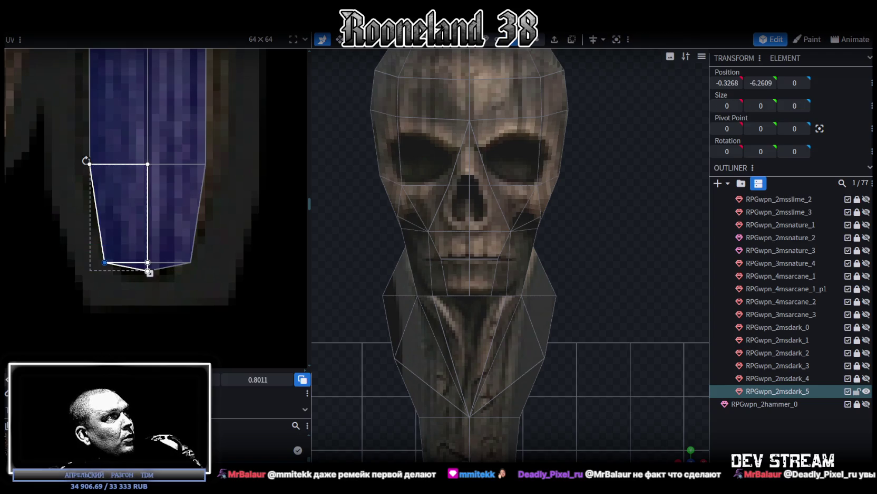
pyautogui.moveTo(178, 242); pyautogui.dragTo(219, 284)
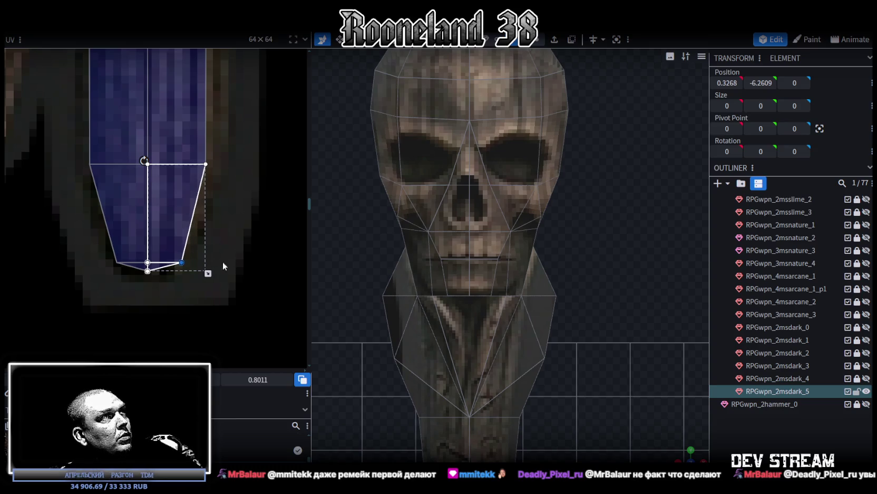
pyautogui.scroll(-1, 271, 287)
pyautogui.scroll(-4, 498, 415)
pyautogui.scroll(5, 480, 392)
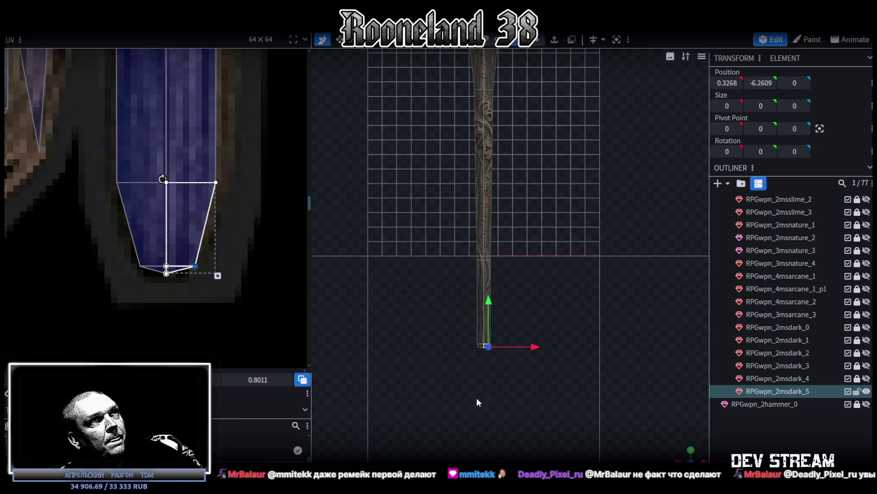
# Select the staff's bottom vertex ring and move it down 0.2
pyautogui.moveTo(473, 408); pyautogui.dragTo(498, 282, button='right')
pyautogui.scroll(2, 499, 282)
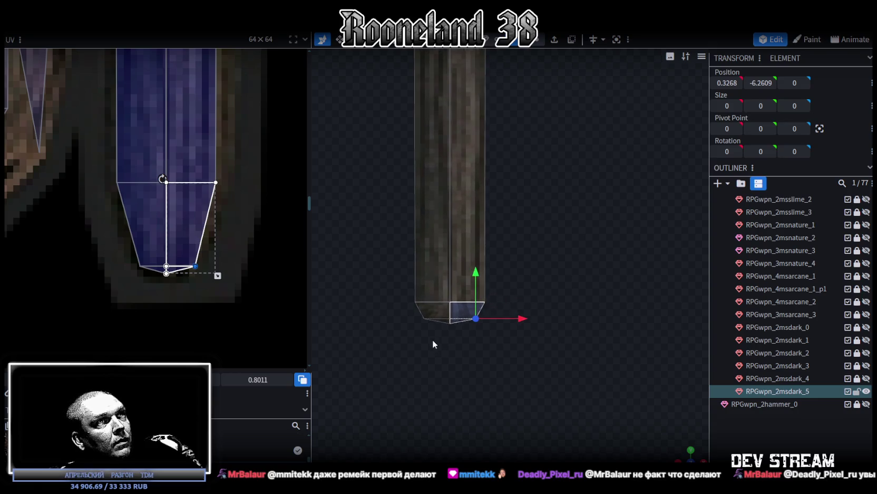
pyautogui.moveTo(432, 342); pyautogui.dragTo(528, 267)
pyautogui.moveTo(450, 273); pyautogui.dragTo(451, 289)
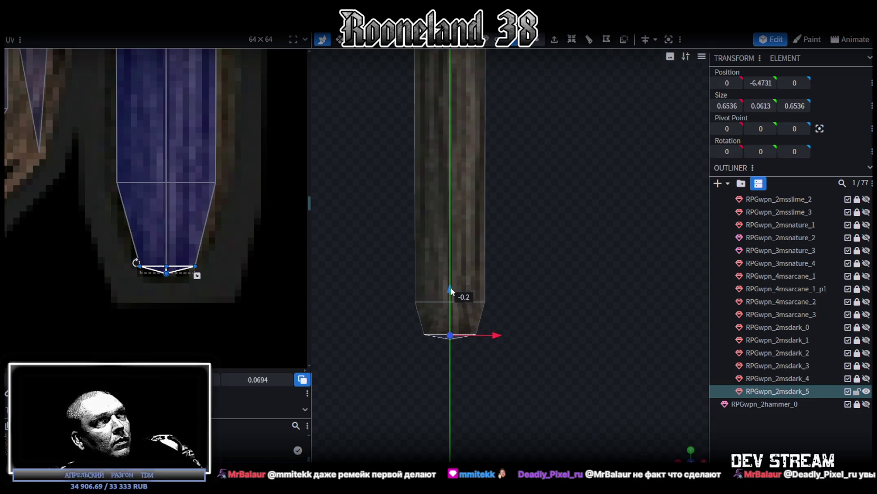
# Shrink the bottom tip's X size from 0.6536 to 0.4536
pyautogui.press('s')
pyautogui.moveTo(490, 331); pyautogui.dragTo(555, 315)
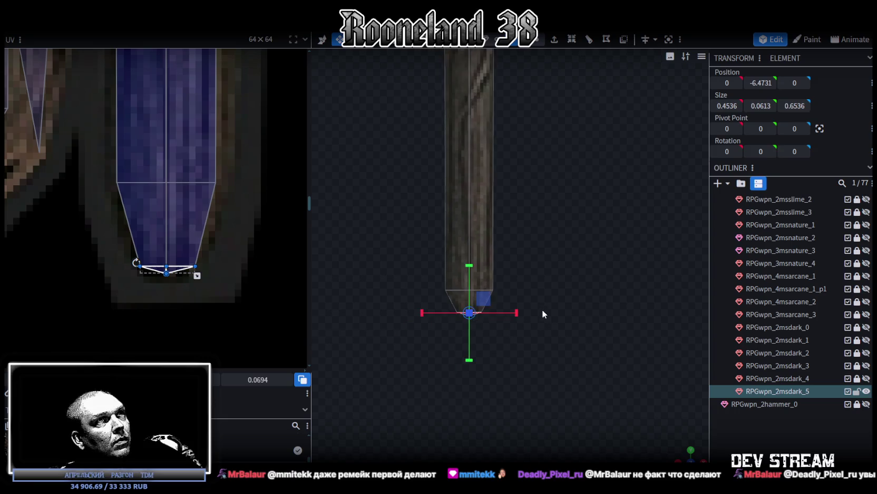
pyautogui.scroll(-5, 205, 189)
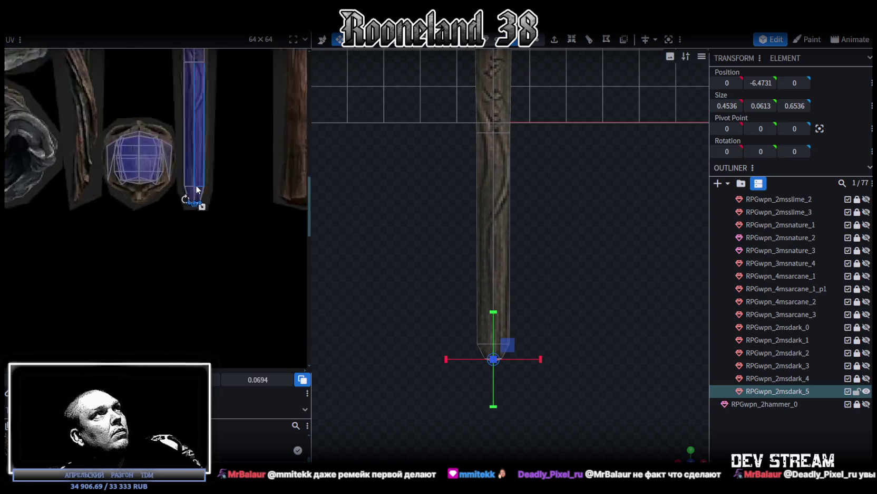
pyautogui.scroll(2, 211, 287)
pyautogui.scroll(1, 244, 269)
pyautogui.scroll(3, 204, 188)
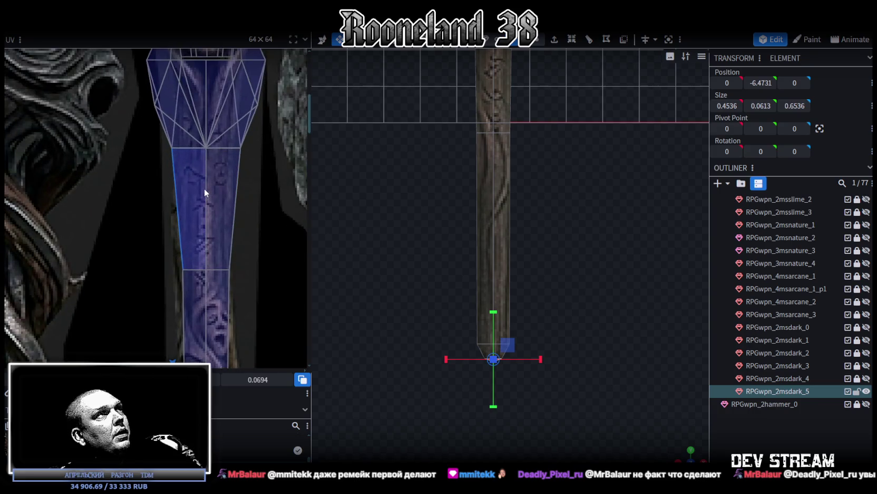
pyautogui.scroll(1, 221, 216)
pyautogui.scroll(2, 234, 240)
pyautogui.scroll(2, 233, 240)
pyautogui.scroll(1, 232, 248)
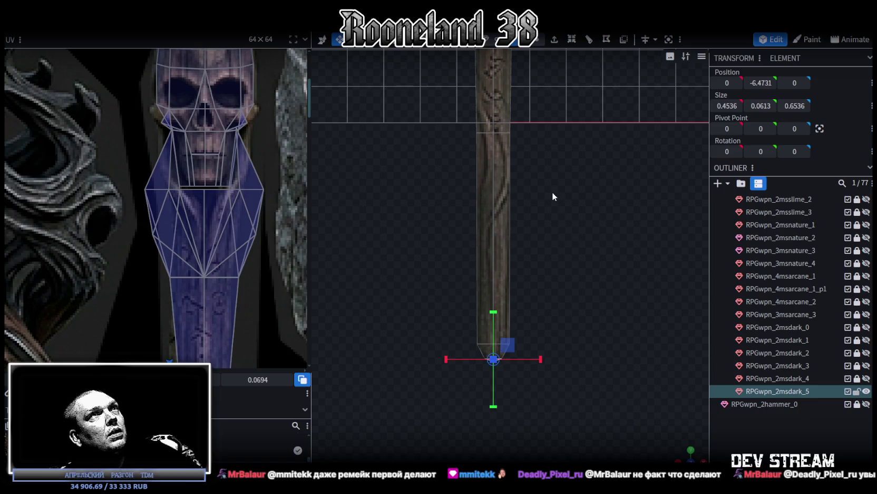
pyautogui.scroll(3, 554, 377)
pyautogui.moveTo(556, 243); pyautogui.dragTo(550, 319, button='right')
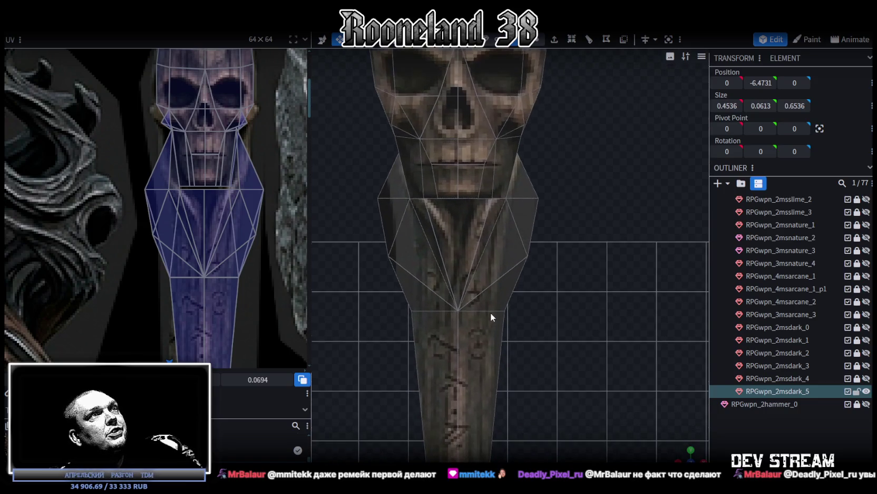
# Raise the neck's lower vertices to Y 15.5625 and shift the matching UV faces up
pyautogui.click(538, 39)
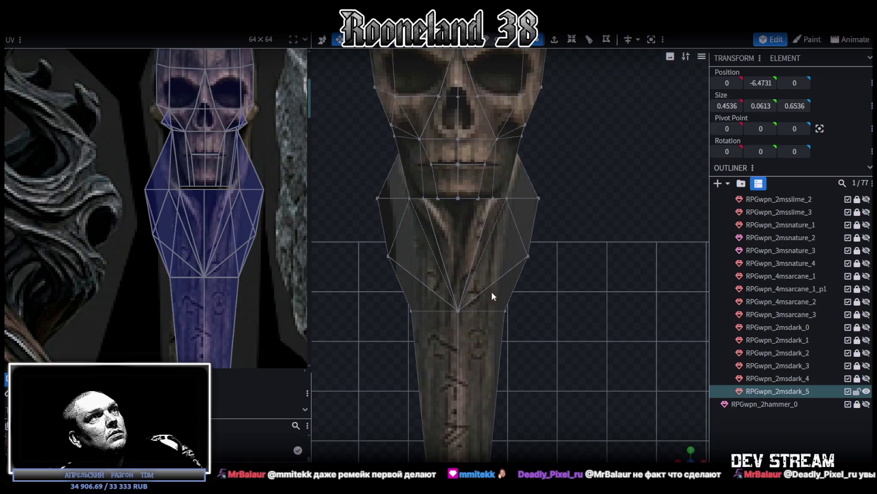
pyautogui.moveTo(364, 343); pyautogui.dragTo(581, 228)
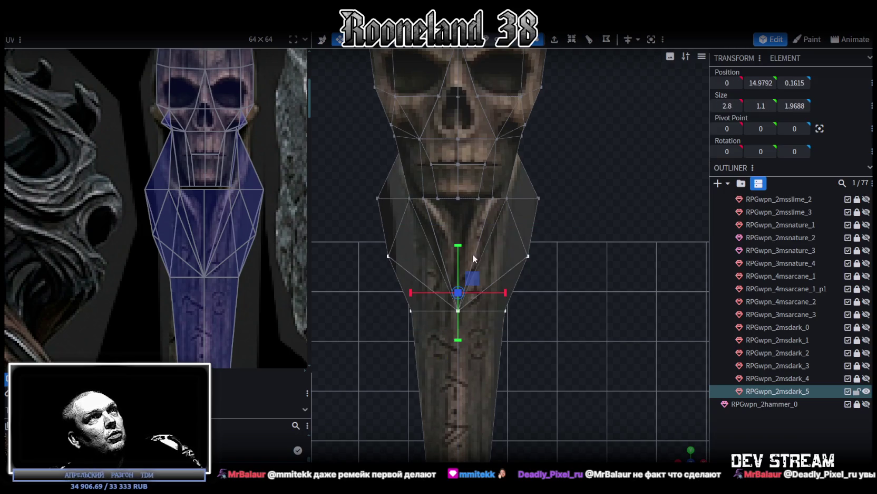
pyautogui.moveTo(460, 249)
pyautogui.mouseDown()
pyautogui.moveTo(462, 198)
pyautogui.moveTo(457, 221)
pyautogui.mouseUp()
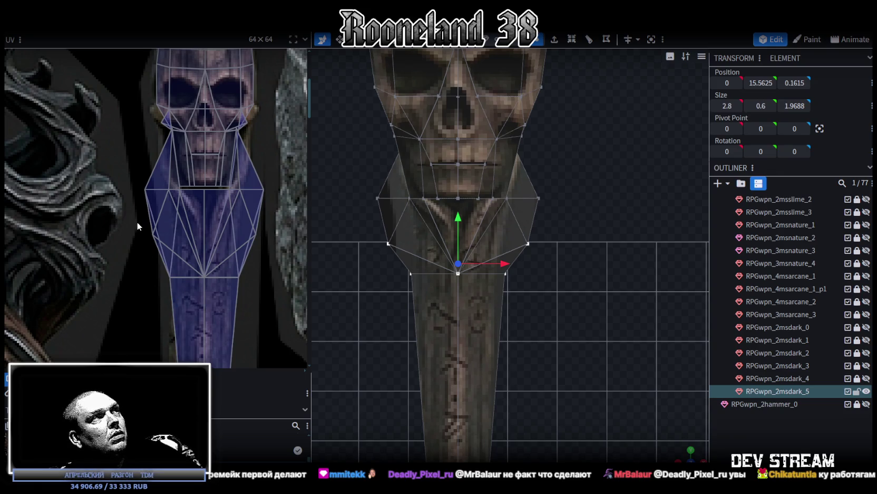
pyautogui.moveTo(137, 222); pyautogui.dragTo(265, 282)
pyautogui.moveTo(258, 379); pyautogui.dragTo(284, 379)
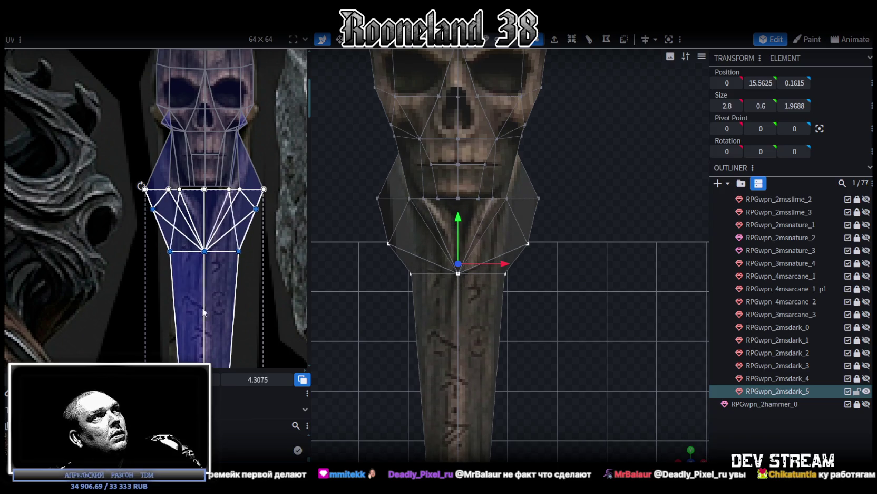
# Box-select the lower-left neck corner vertex in the zoomed UV layout
pyautogui.scroll(3, 158, 250)
pyautogui.moveTo(173, 263)
pyautogui.mouseDown()
pyautogui.moveTo(212, 240)
pyautogui.moveTo(202, 250)
pyautogui.mouseUp()
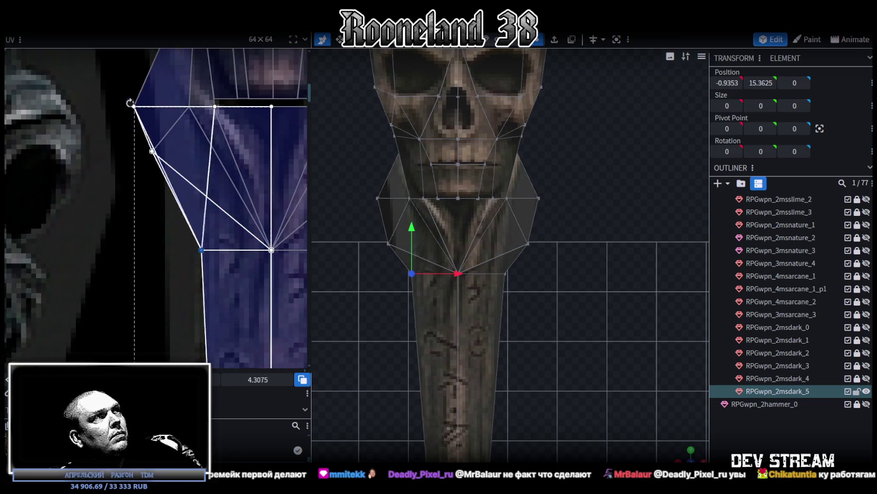
pyautogui.scroll(-3, 152, 289)
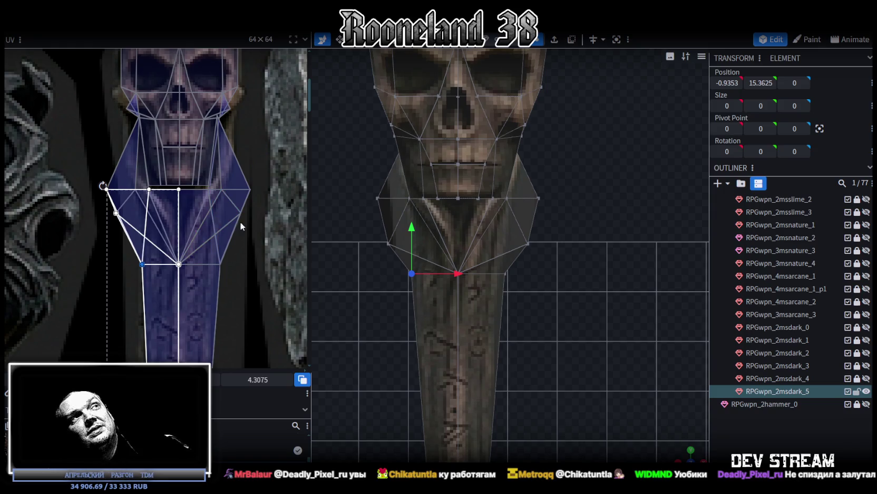
# Select the right-side neck vertices in the viewport and their matching UV faces
pyautogui.moveTo(247, 160); pyautogui.dragTo(256, 180, button='middle')
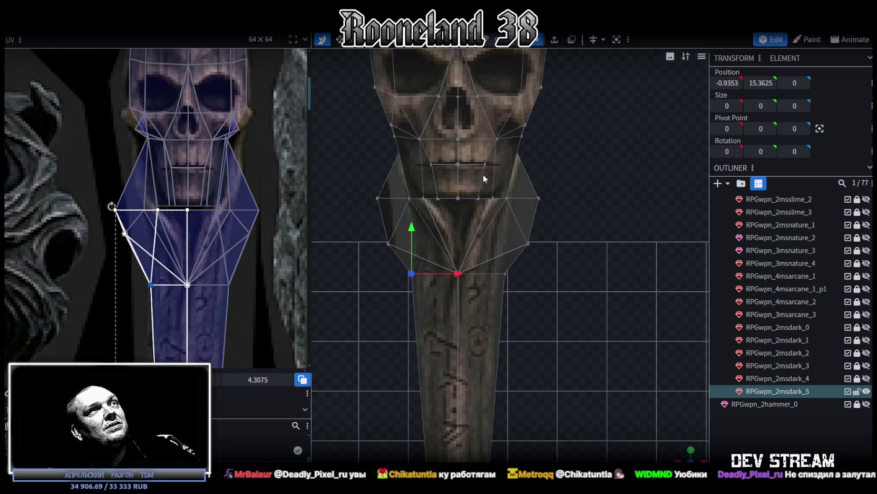
pyautogui.scroll(2, 478, 176)
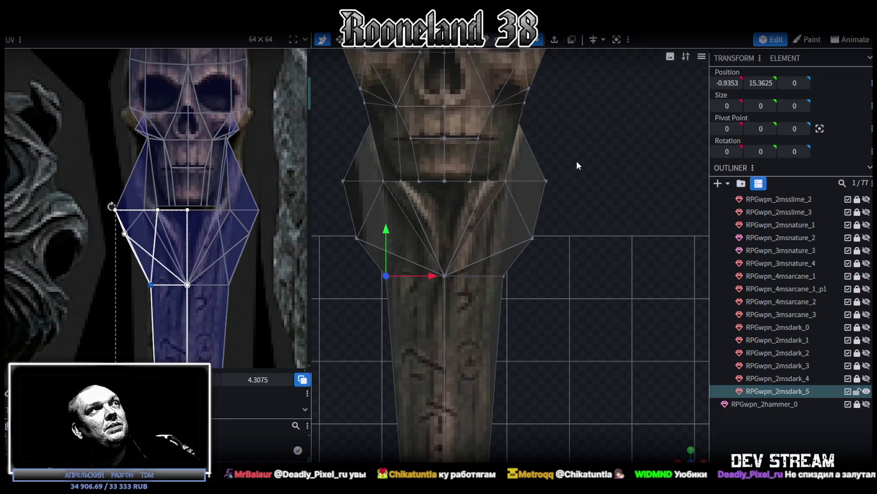
pyautogui.scroll(1, 230, 140)
pyautogui.scroll(1, 228, 141)
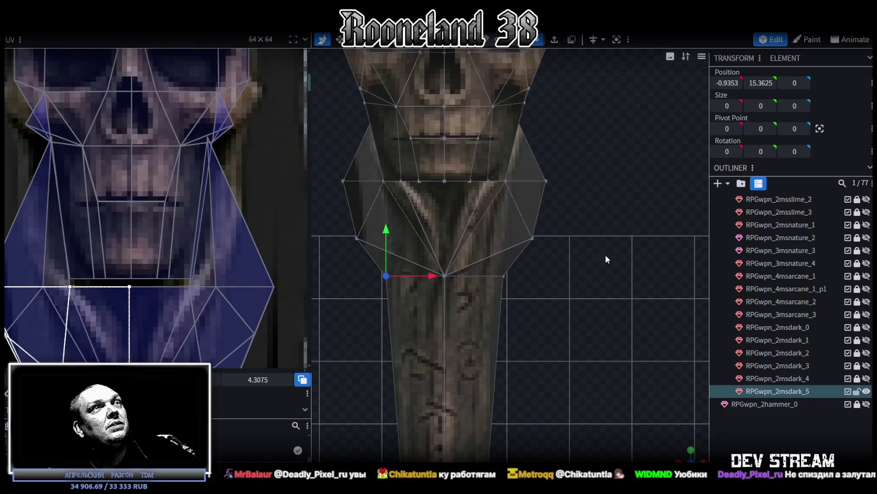
pyautogui.moveTo(685, 449)
pyautogui.mouseDown()
pyautogui.moveTo(614, 203)
pyautogui.moveTo(661, 220)
pyautogui.moveTo(591, 199)
pyautogui.moveTo(549, 217)
pyautogui.mouseUp()
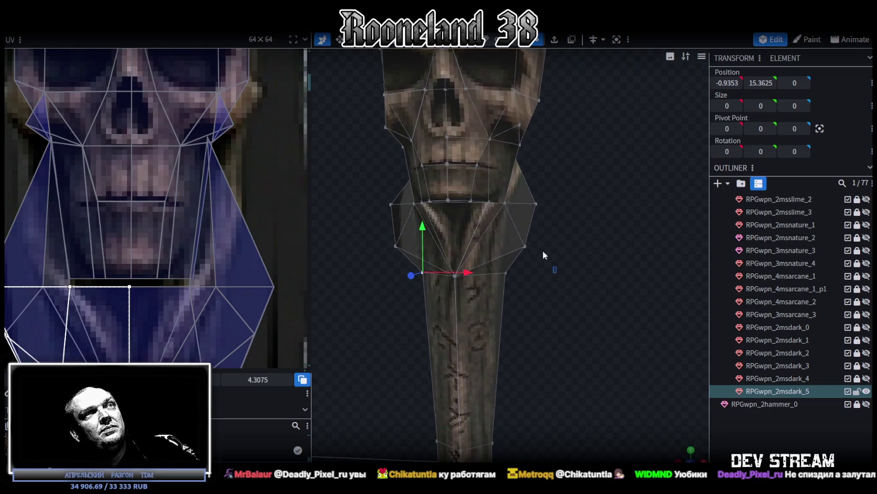
pyautogui.keyDown('ctrl'); pyautogui.moveTo(557, 272); pyautogui.dragTo(520, 199); pyautogui.keyUp('ctrl')
pyautogui.moveTo(554, 263)
pyautogui.mouseDown()
pyautogui.moveTo(570, 253)
pyautogui.moveTo(552, 270)
pyautogui.mouseUp()
pyautogui.scroll(-2, 228, 215)
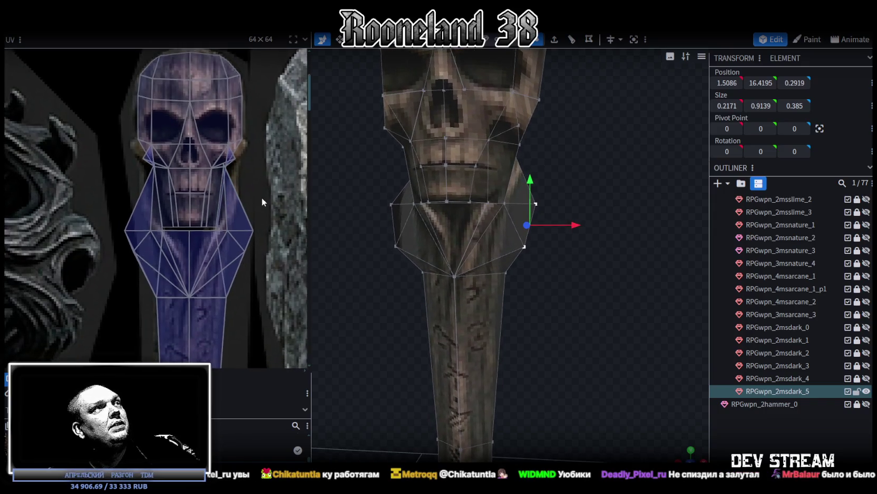
pyautogui.scroll(1, 233, 211)
pyautogui.scroll(1, 233, 209)
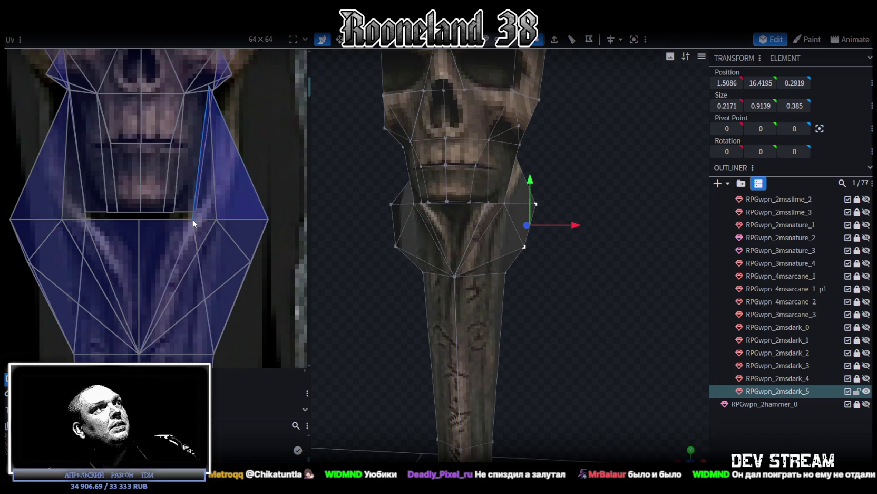
pyautogui.click(185, 220)
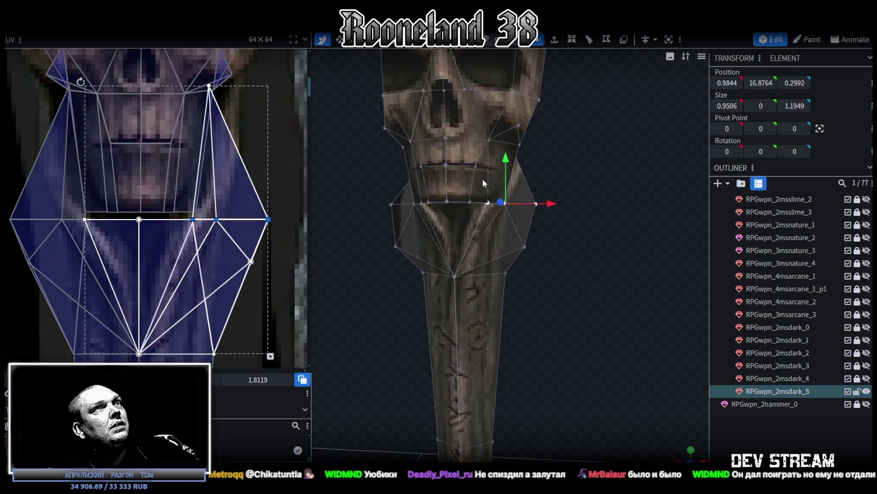
pyautogui.scroll(-2, 579, 157)
pyautogui.scroll(-2, 579, 134)
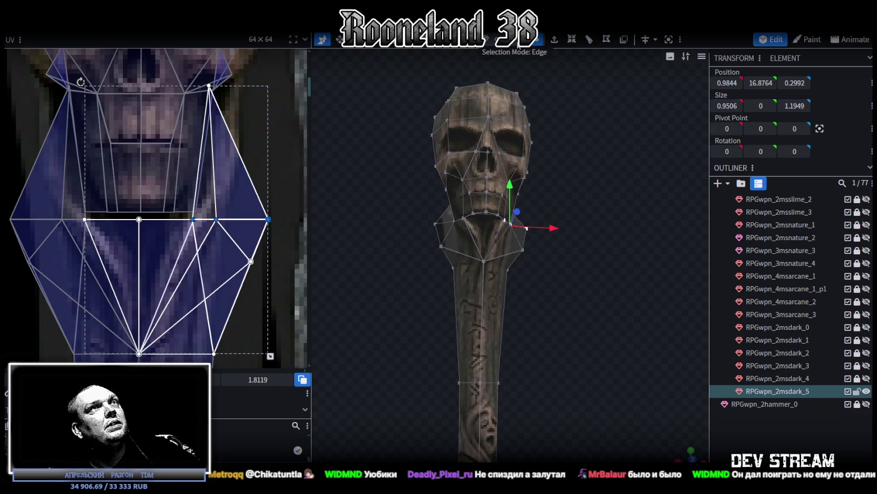
# Box-select all faces of the skull head in edge selection mode
pyautogui.click(519, 39)
pyautogui.moveTo(559, 150); pyautogui.dragTo(535, 92)
pyautogui.moveTo(399, 116)
pyautogui.keyDown('ctrl'); pyautogui.mouseDown()
pyautogui.moveTo(556, 221)
pyautogui.moveTo(477, 240)
pyautogui.moveTo(499, 237)
pyautogui.mouseUp(); pyautogui.keyUp('ctrl')
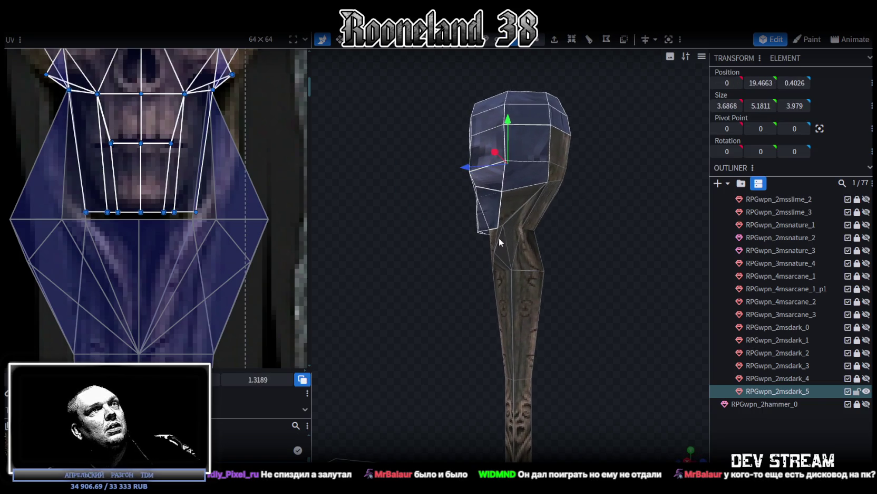
pyautogui.moveTo(553, 177)
pyautogui.mouseDown()
pyautogui.moveTo(559, 193)
pyautogui.moveTo(531, 172)
pyautogui.mouseUp()
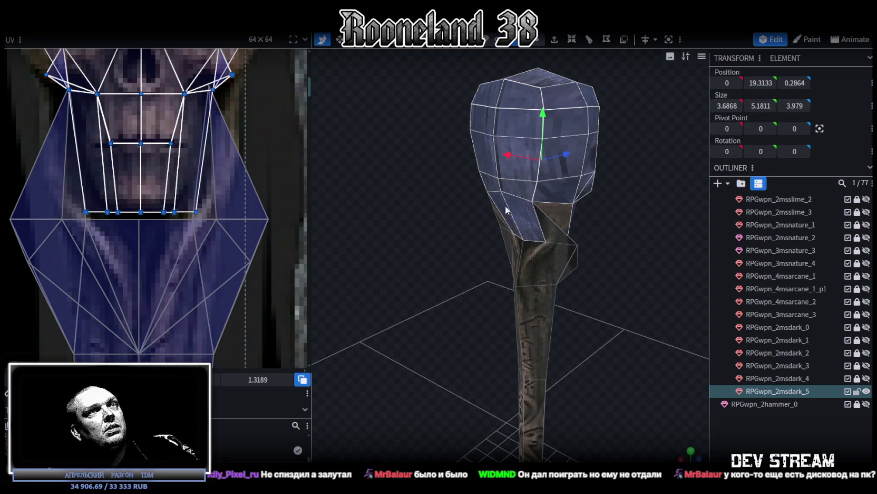
pyautogui.moveTo(580, 229); pyautogui.dragTo(555, 225)
pyautogui.moveTo(613, 232)
pyautogui.mouseDown()
pyautogui.moveTo(359, 206)
pyautogui.moveTo(508, 198)
pyautogui.mouseUp()
# Split the skull into RPGwpn_2msdark_5_selection and reselect RPGwpn_2msdark_5
pyautogui.rightClick(487, 191)
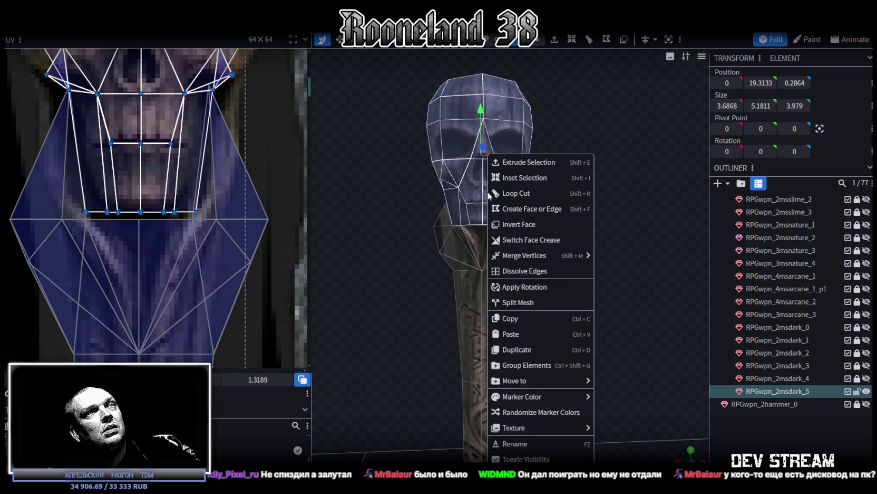
pyautogui.click(535, 302)
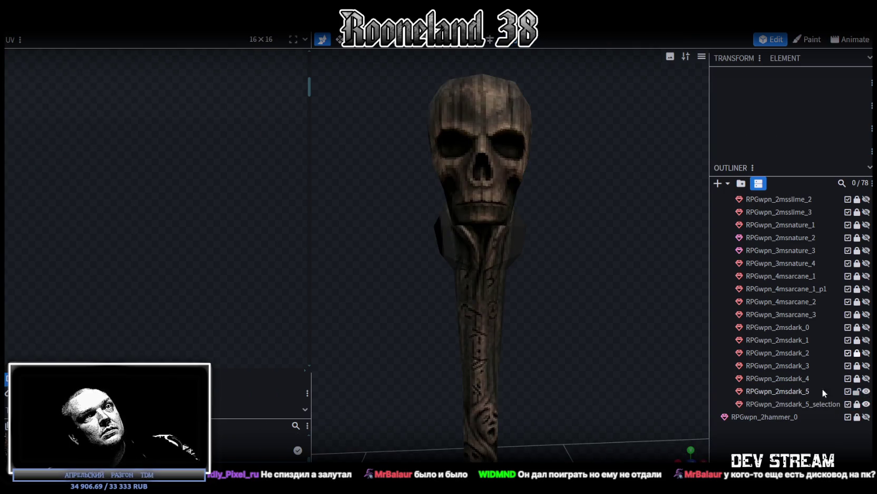
pyautogui.click(778, 390)
pyautogui.scroll(-2, 241, 235)
# Nudge the neck's left-side UV vertices rightward in the UV editor
pyautogui.scroll(-2, 229, 249)
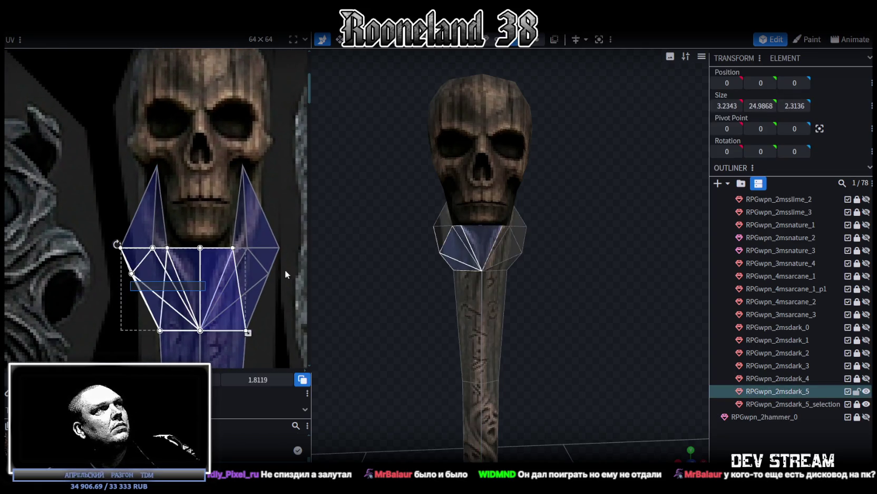
pyautogui.moveTo(117, 281); pyautogui.dragTo(318, 262)
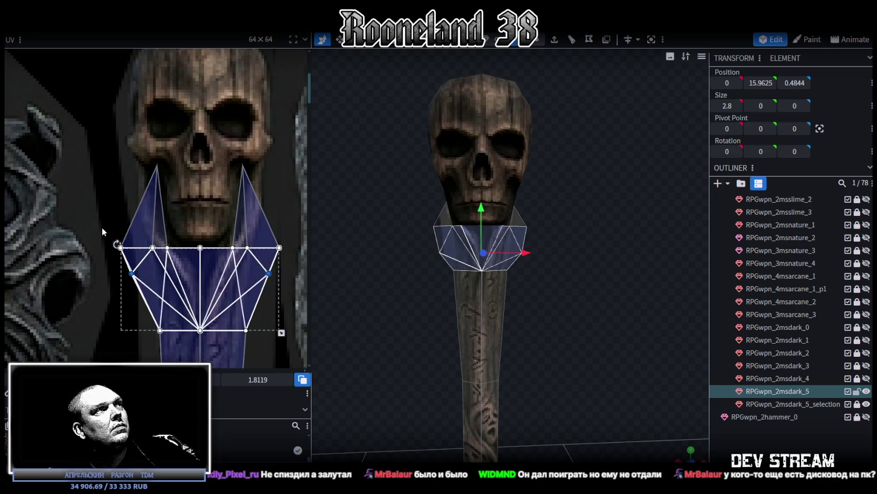
pyautogui.moveTo(93, 153)
pyautogui.mouseDown()
pyautogui.moveTo(176, 302)
pyautogui.moveTo(141, 253)
pyautogui.mouseUp()
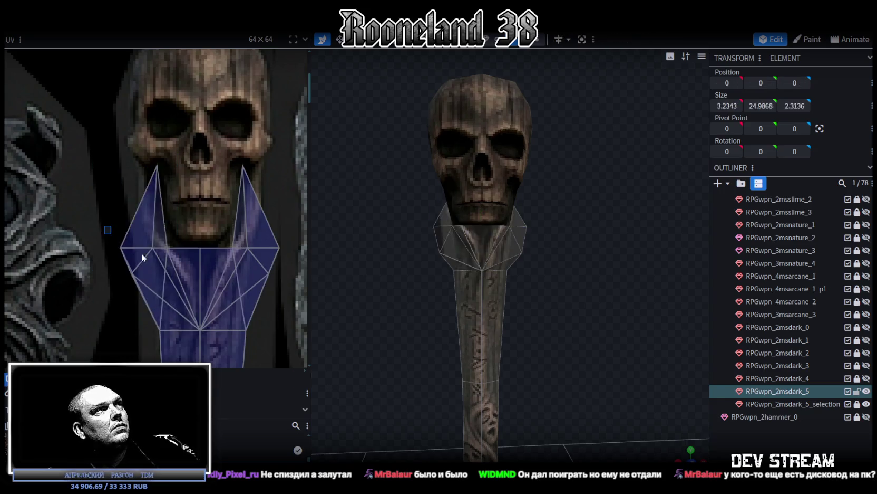
pyautogui.press('Right')
pyautogui.press('Right')
pyautogui.moveTo(110, 221); pyautogui.dragTo(163, 279)
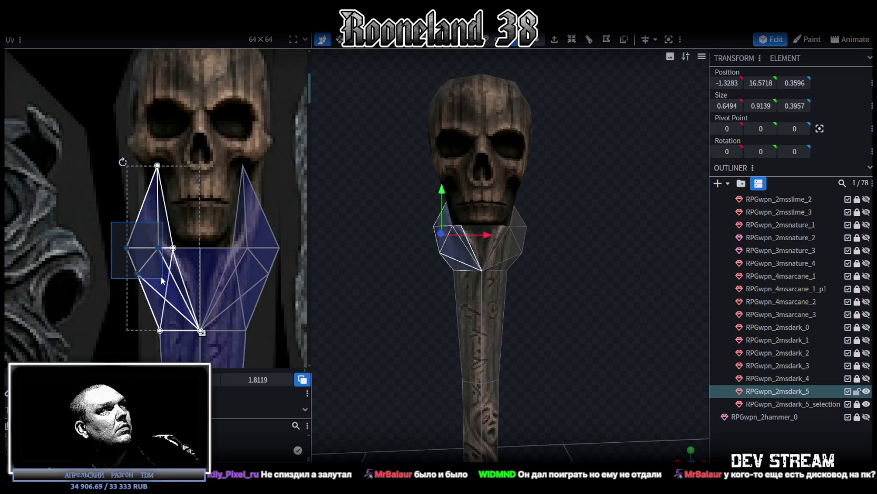
pyautogui.press('Right')
pyautogui.press('Right')
pyautogui.press('Right')
pyautogui.press('Right')
pyautogui.press('Right')
# Slide individual neck UV vertices to reshape the left and right UV triangles
pyautogui.scroll(-2, 107, 249)
pyautogui.scroll(2, 113, 250)
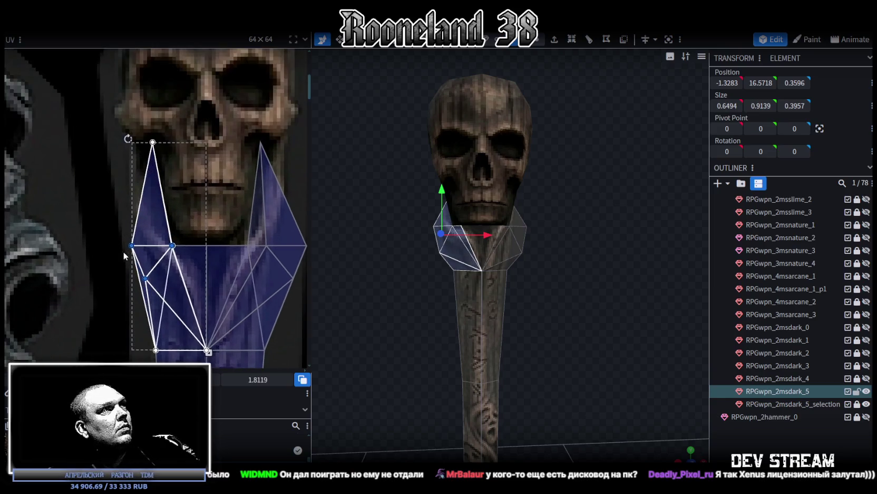
pyautogui.click(141, 273)
pyautogui.moveTo(145, 278); pyautogui.dragTo(171, 277)
pyautogui.moveTo(118, 228)
pyautogui.mouseDown()
pyautogui.moveTo(141, 258)
pyautogui.moveTo(146, 245)
pyautogui.mouseUp()
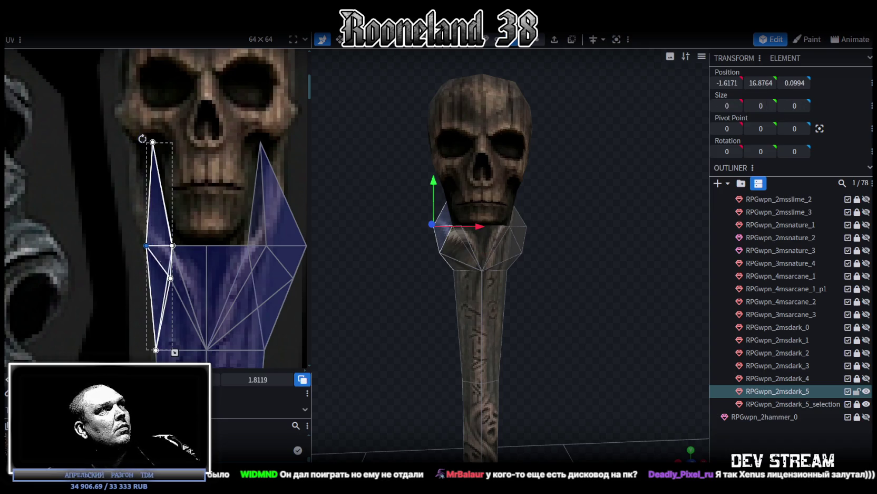
pyautogui.moveTo(148, 122)
pyautogui.mouseDown()
pyautogui.moveTo(171, 160)
pyautogui.moveTo(130, 142)
pyautogui.mouseUp()
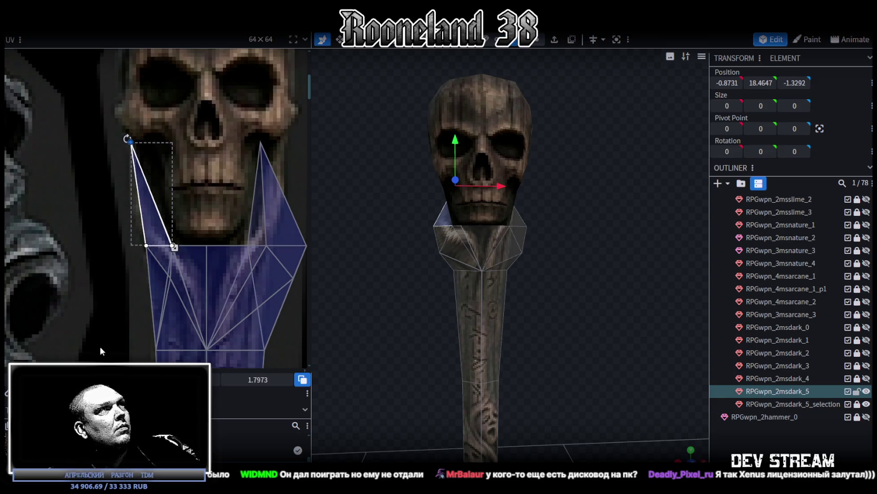
pyautogui.moveTo(259, 131)
pyautogui.mouseDown()
pyautogui.moveTo(285, 162)
pyautogui.moveTo(279, 142)
pyautogui.mouseUp()
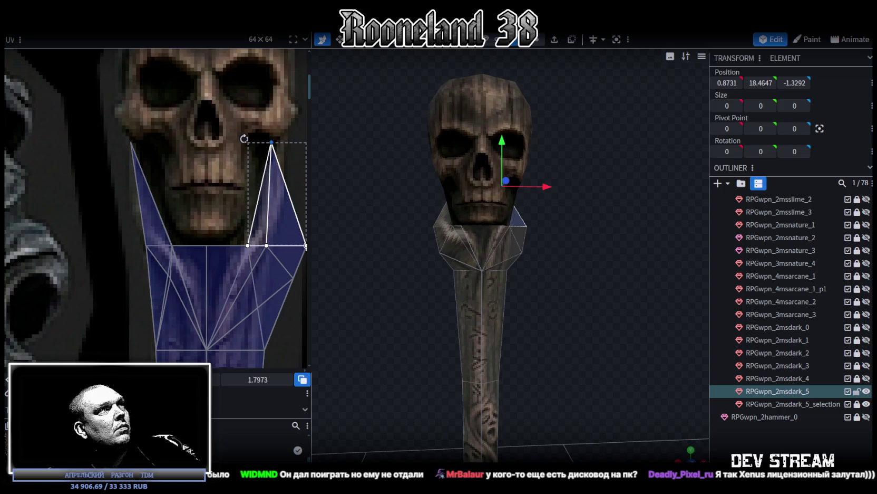
# Move the right-side neck UV vertices and outer corner further left on the skull texture
pyautogui.scroll(3, 230, 257)
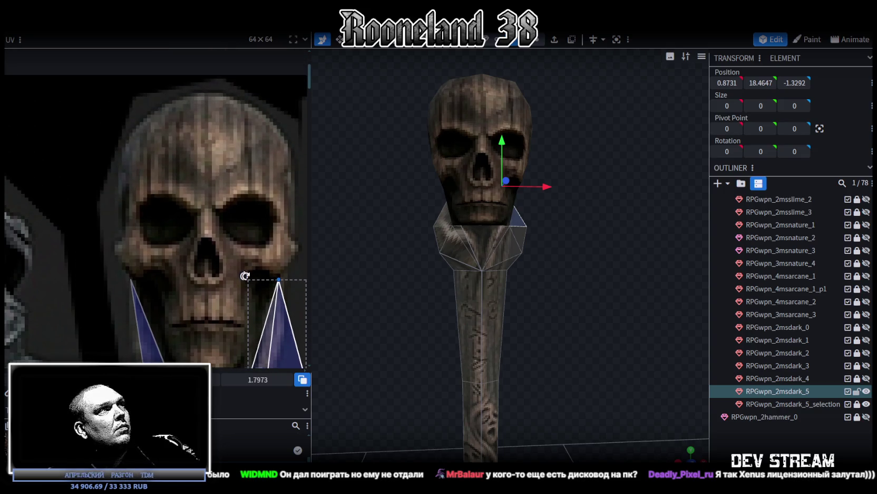
pyautogui.scroll(-2, 254, 206)
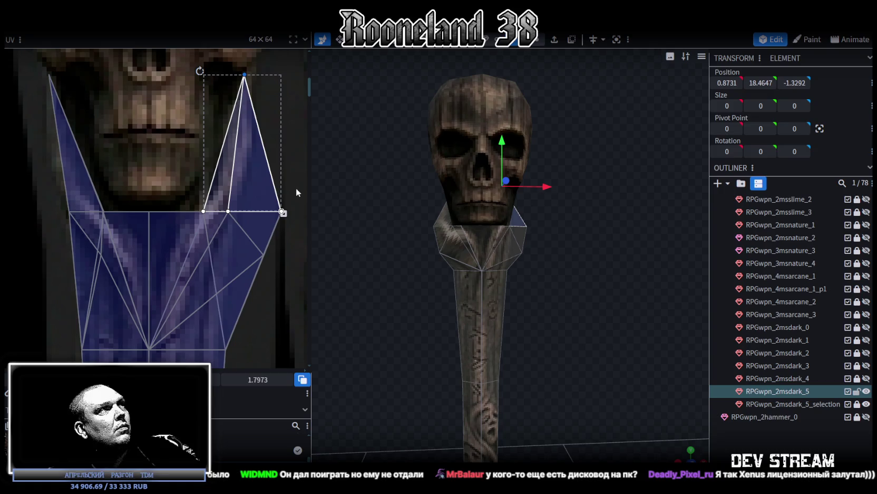
pyautogui.moveTo(295, 191)
pyautogui.mouseDown()
pyautogui.moveTo(181, 231)
pyautogui.moveTo(129, 294)
pyautogui.moveTo(111, 295)
pyautogui.mouseUp()
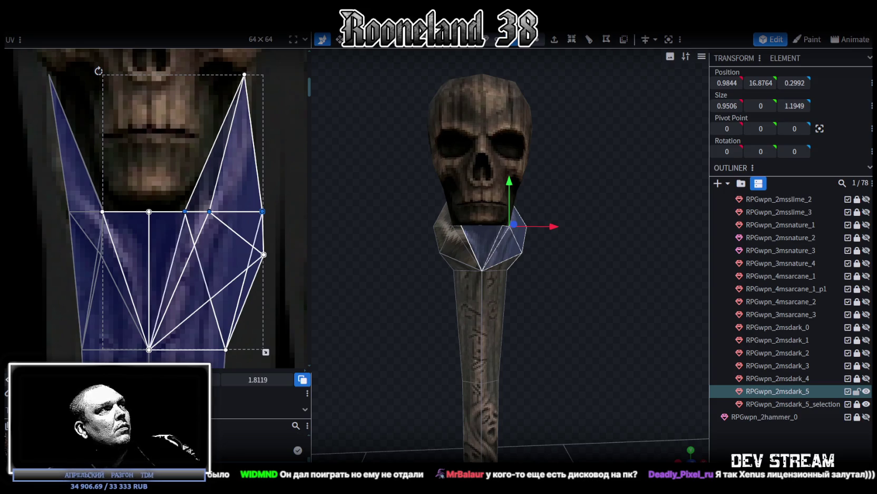
pyautogui.moveTo(279, 196); pyautogui.dragTo(201, 274)
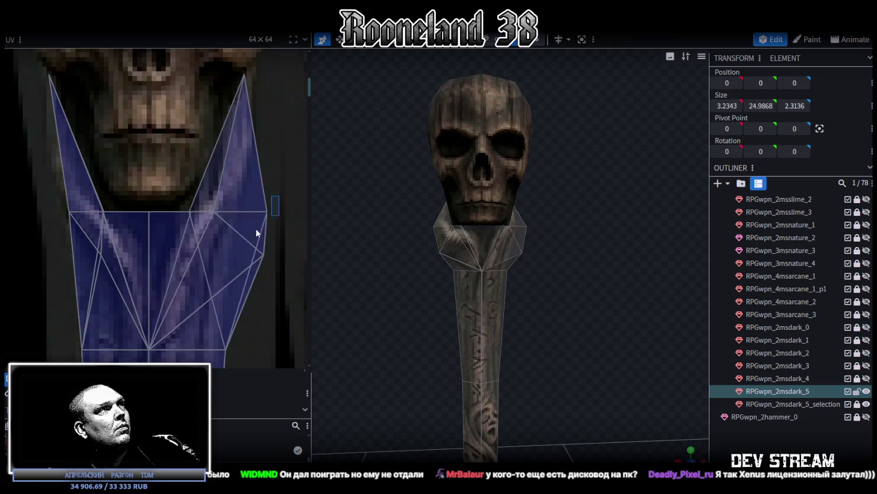
pyautogui.moveTo(266, 232)
pyautogui.mouseDown()
pyautogui.moveTo(243, 232)
pyautogui.moveTo(230, 257)
pyautogui.moveTo(218, 232)
pyautogui.moveTo(232, 232)
pyautogui.mouseUp()
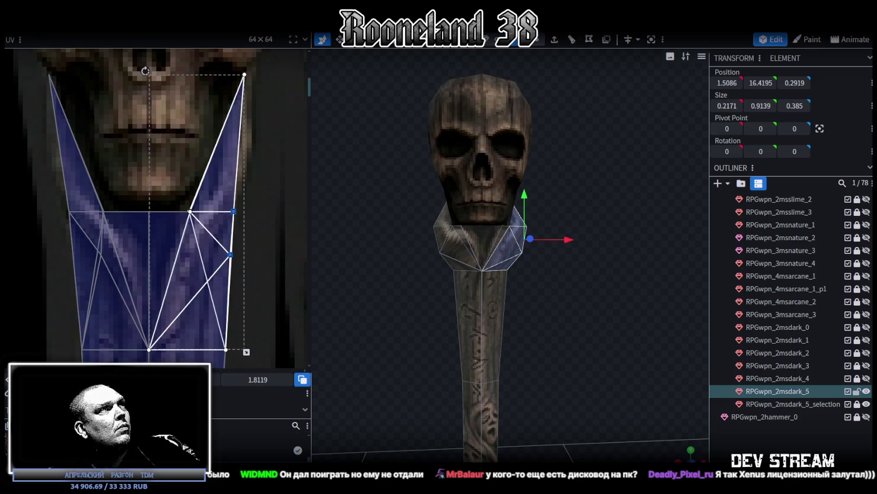
pyautogui.click(230, 253)
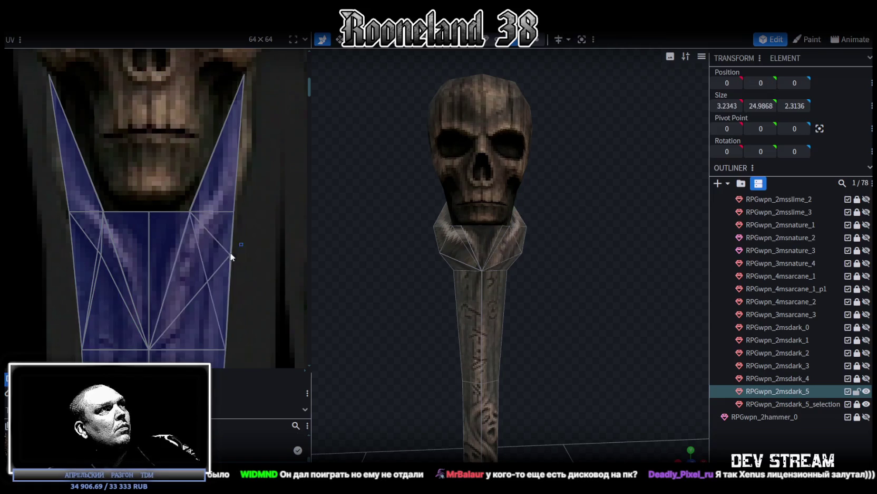
pyautogui.moveTo(230, 255)
pyautogui.mouseDown()
pyautogui.moveTo(211, 255)
pyautogui.moveTo(226, 254)
pyautogui.mouseUp()
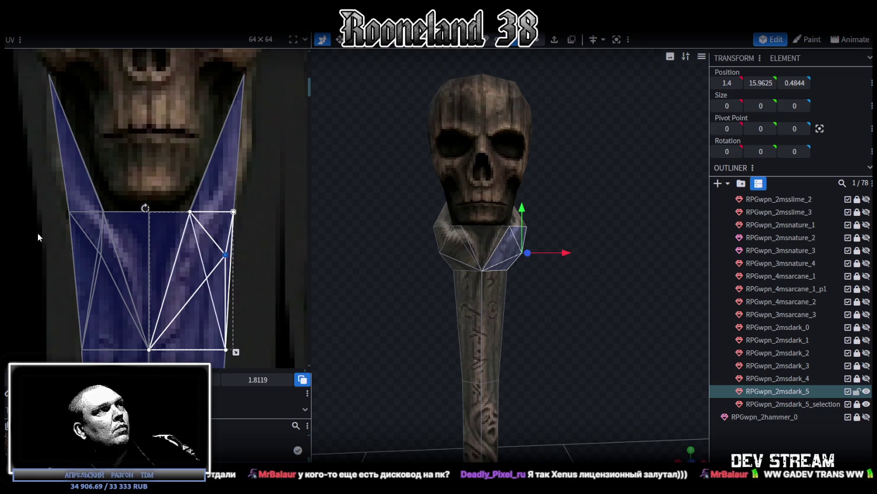
# Pull the mirrored left neck UV corner slightly left, then check the neck in the viewport
pyautogui.click(74, 248)
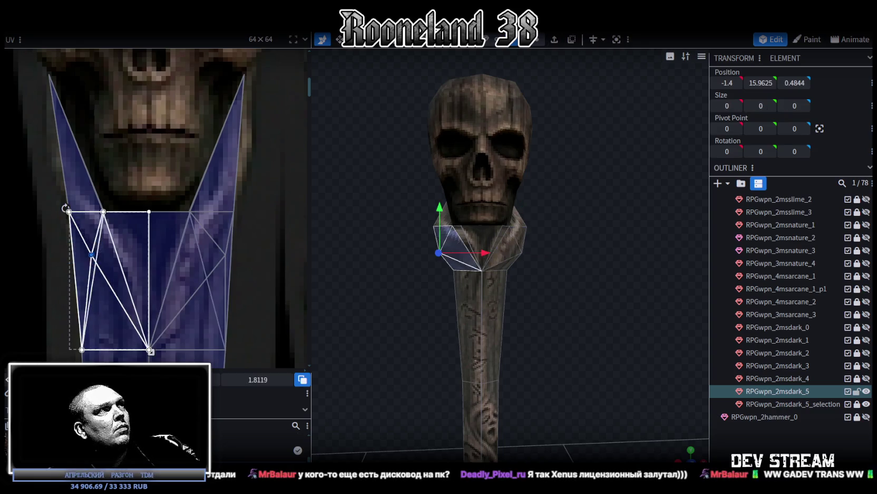
pyautogui.moveTo(78, 255); pyautogui.dragTo(72, 254)
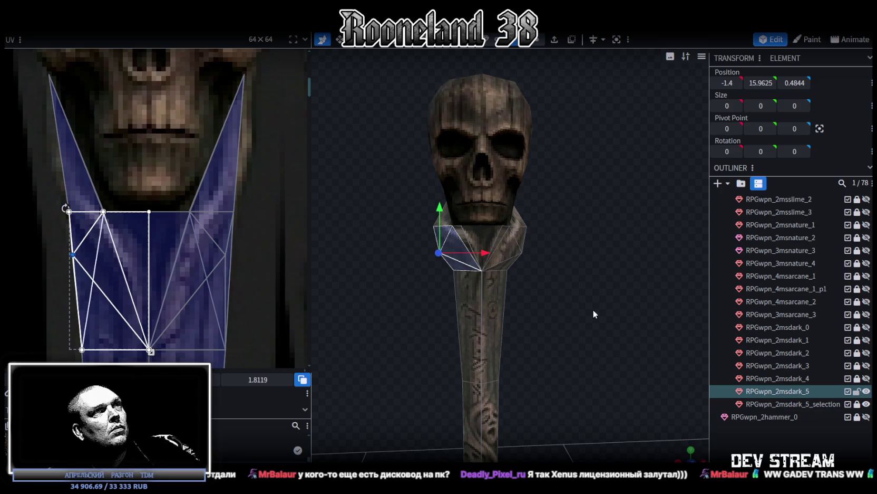
pyautogui.click(605, 288)
pyautogui.scroll(2, 613, 300)
pyautogui.scroll(3, 436, 246)
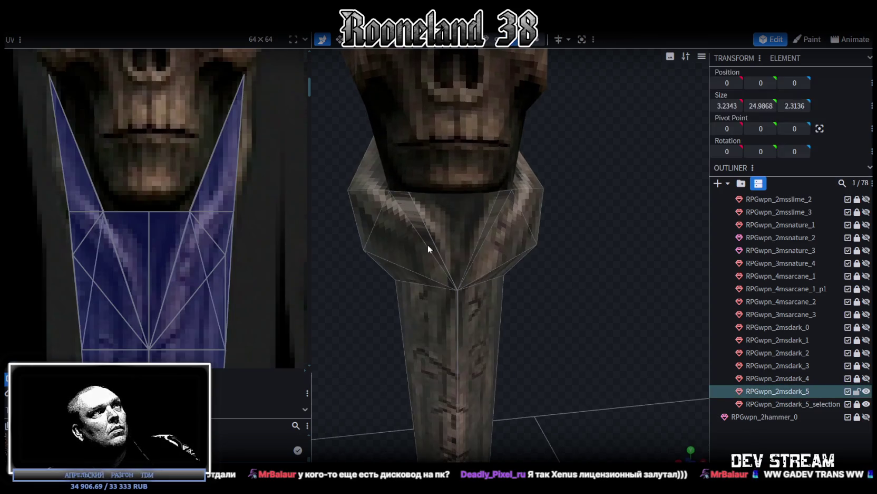
pyautogui.scroll(-3, 401, 264)
pyautogui.moveTo(374, 286)
pyautogui.mouseDown()
pyautogui.moveTo(599, 278)
pyautogui.moveTo(378, 285)
pyautogui.moveTo(476, 263)
pyautogui.moveTo(514, 266)
pyautogui.moveTo(312, 281)
pyautogui.mouseUp()
pyautogui.scroll(4, 527, 282)
pyautogui.click(472, 248)
# Orbit and zoom in on the neck faces beneath the skull
pyautogui.moveTo(471, 248)
pyautogui.mouseDown()
pyautogui.moveTo(518, 262)
pyautogui.moveTo(570, 261)
pyautogui.mouseUp()
pyautogui.scroll(-3, 211, 259)
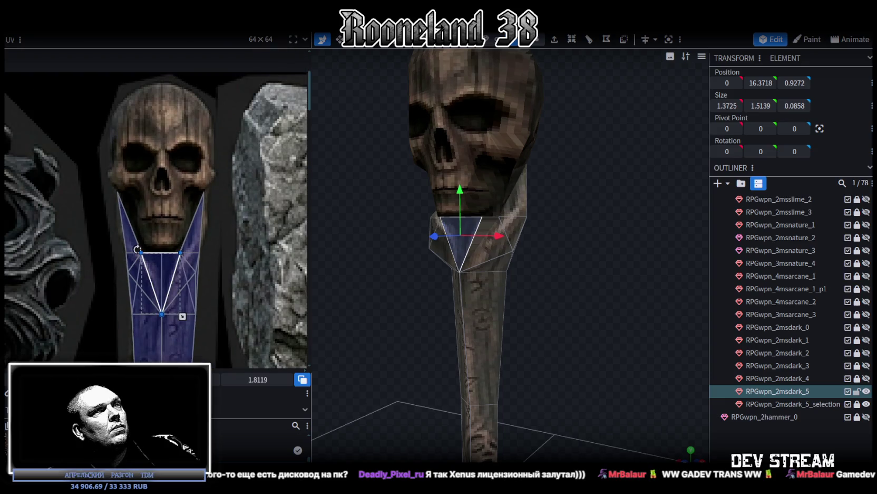
pyautogui.click(643, 353)
pyautogui.moveTo(643, 353)
pyautogui.mouseDown()
pyautogui.moveTo(583, 350)
pyautogui.moveTo(616, 326)
pyautogui.moveTo(553, 299)
pyautogui.mouseUp()
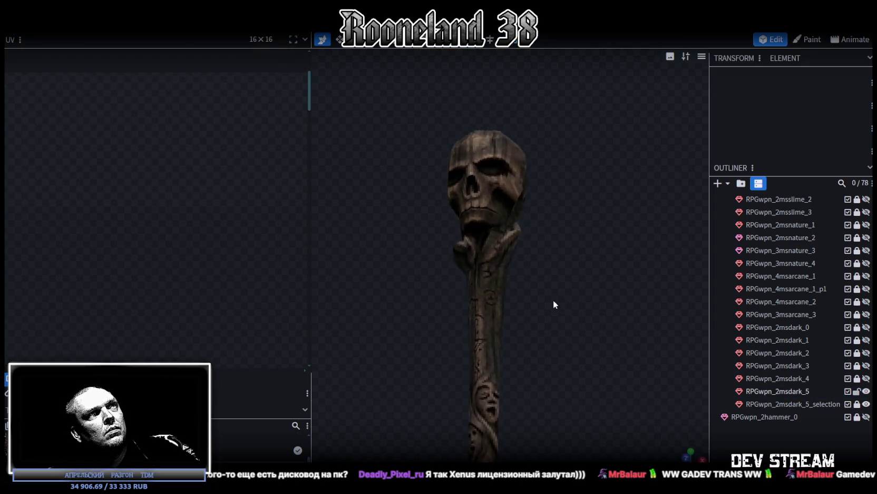
pyautogui.scroll(3, 553, 304)
pyautogui.scroll(2, 562, 346)
pyautogui.click(485, 228)
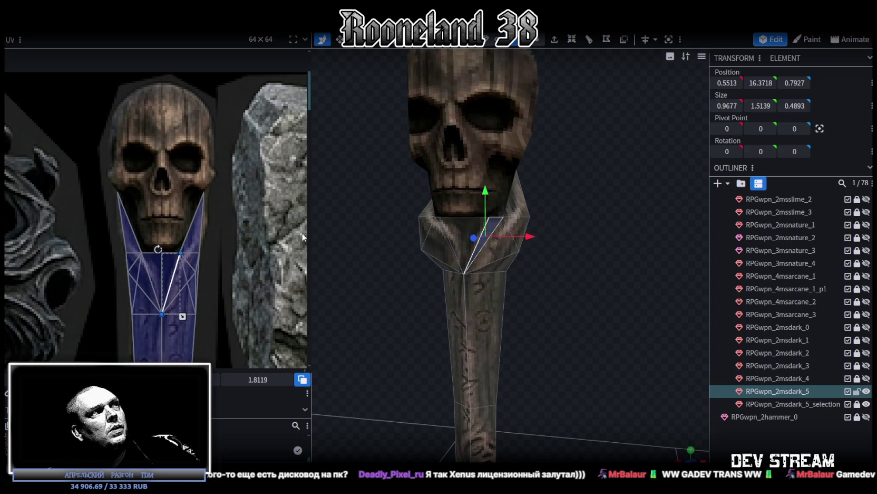
pyautogui.scroll(2, 174, 269)
pyautogui.scroll(2, 177, 262)
pyautogui.moveTo(583, 322)
pyautogui.mouseDown()
pyautogui.moveTo(532, 279)
pyautogui.moveTo(574, 244)
pyautogui.moveTo(565, 238)
pyautogui.moveTo(477, 294)
pyautogui.moveTo(497, 302)
pyautogui.moveTo(613, 284)
pyautogui.moveTo(643, 298)
pyautogui.moveTo(566, 297)
pyautogui.mouseUp()
pyautogui.scroll(2, 482, 299)
pyautogui.scroll(2, 557, 268)
pyautogui.click(532, 110)
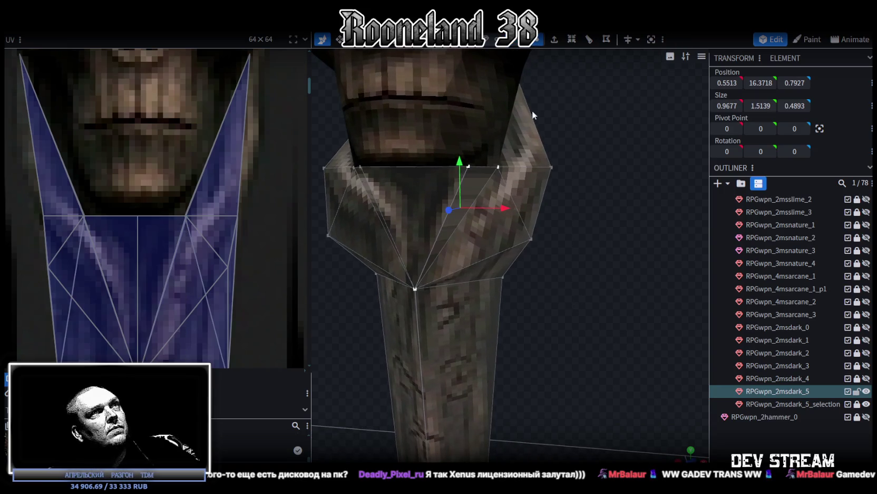
# Merge the neck's top vertices in two passes using Merge Vertices > Merge All
pyautogui.click(498, 168)
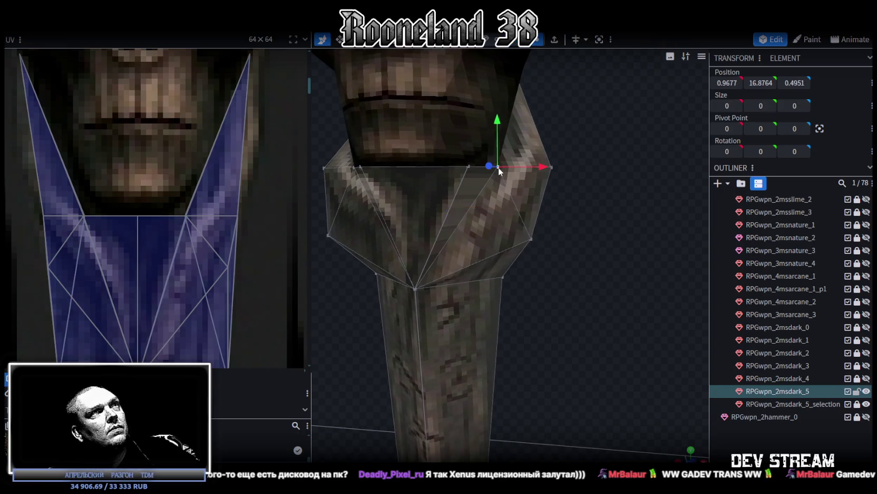
pyautogui.rightClick(468, 170)
pyautogui.click(601, 223)
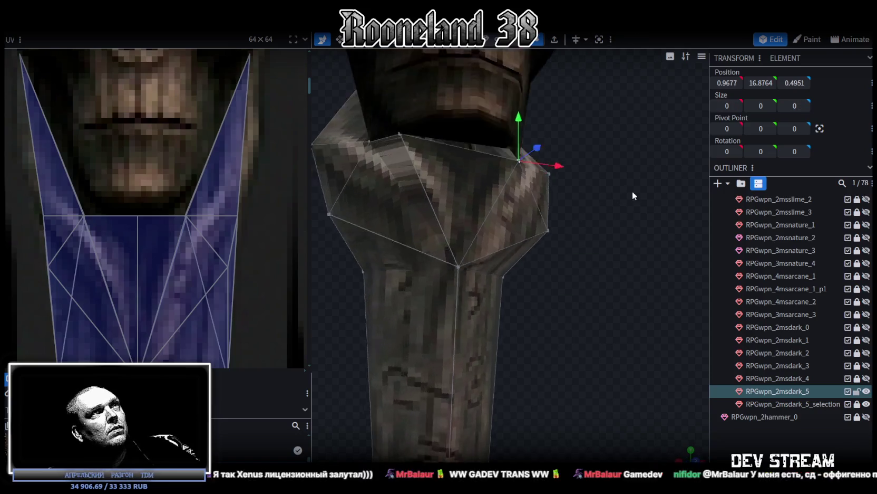
pyautogui.moveTo(632, 192); pyautogui.dragTo(514, 155)
pyautogui.click(401, 121)
pyautogui.keyDown('shift'); pyautogui.click(444, 117); pyautogui.keyUp('shift')
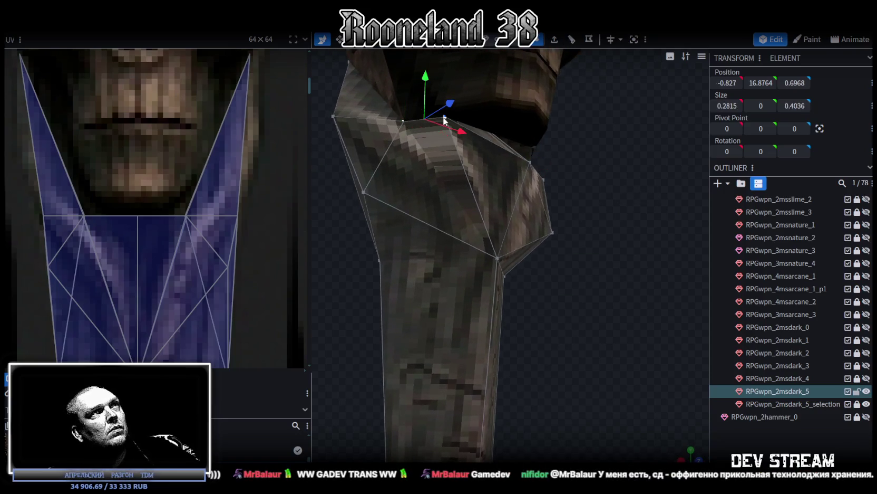
pyautogui.rightClick(443, 117)
pyautogui.click(578, 173)
pyautogui.moveTo(579, 183)
pyautogui.mouseDown()
pyautogui.moveTo(513, 208)
pyautogui.moveTo(422, 186)
pyautogui.mouseUp()
# Deselect the staff mesh and make the skull selection mesh visible
pyautogui.scroll(-3, 513, 209)
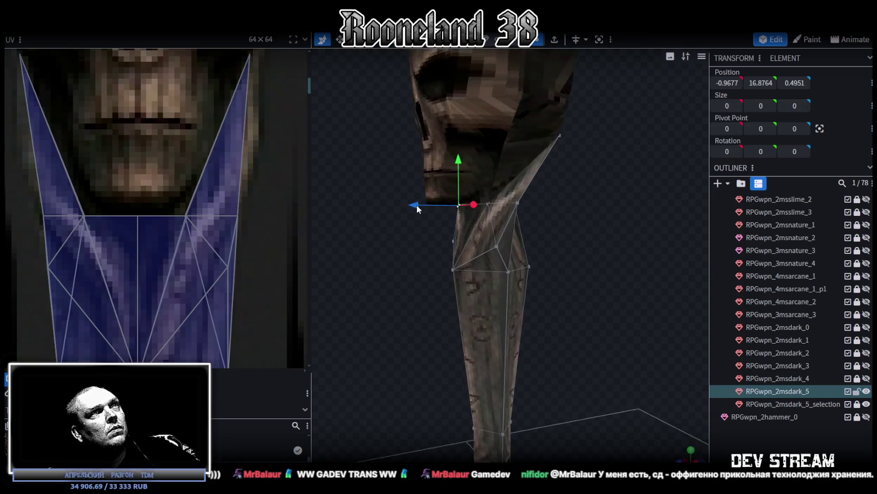
pyautogui.click(598, 262)
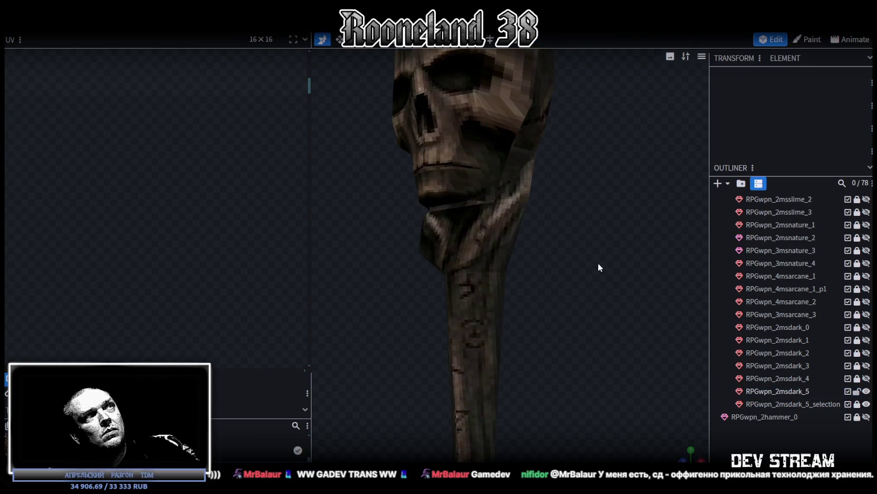
pyautogui.moveTo(598, 263); pyautogui.dragTo(441, 202)
pyautogui.click(867, 404)
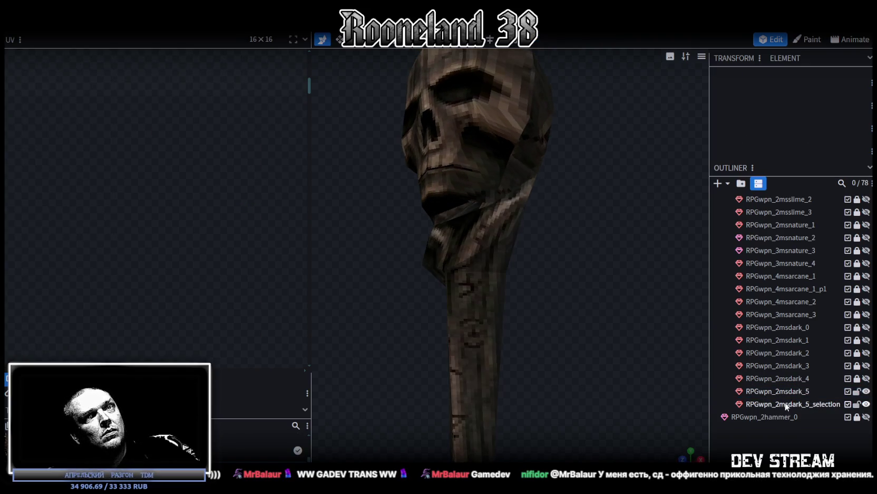
# Select the skull mesh and lower its bottom rim edge slightly on Y
pyautogui.click(812, 404)
pyautogui.scroll(3, 538, 255)
pyautogui.moveTo(538, 255); pyautogui.dragTo(600, 257)
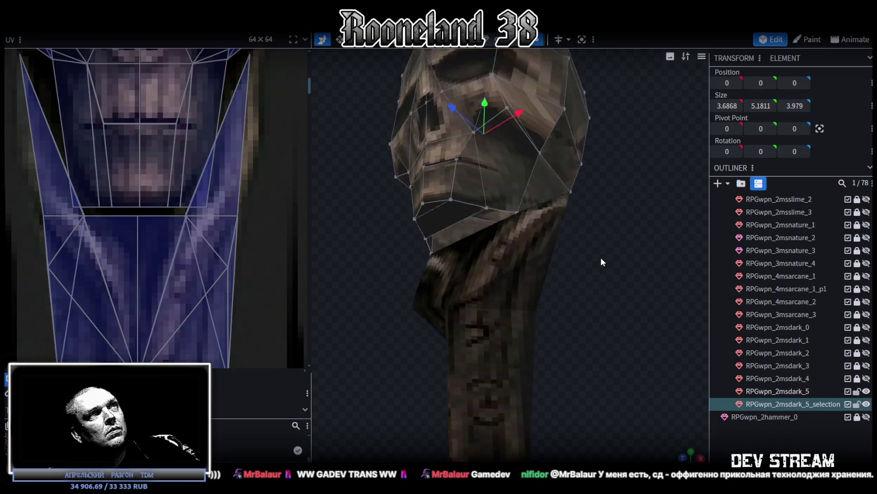
pyautogui.scroll(3, 611, 248)
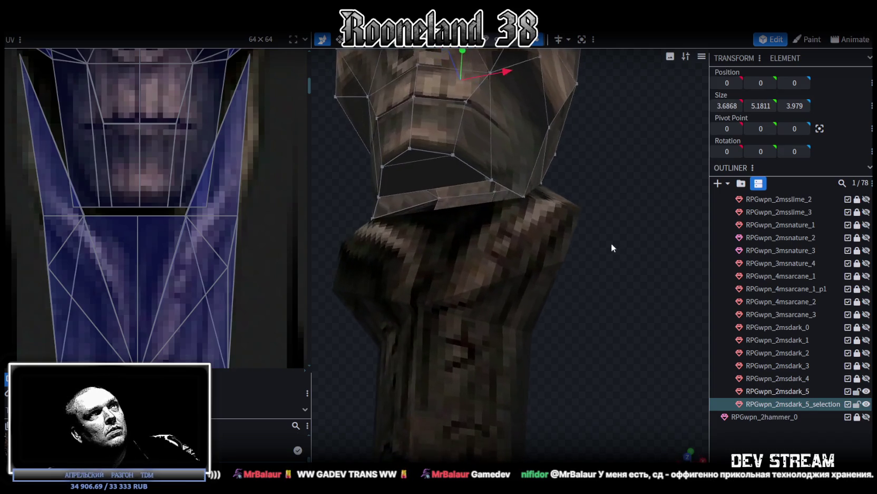
pyautogui.click(500, 186)
pyautogui.keyDown('shift'); pyautogui.click(376, 209); pyautogui.keyUp('shift')
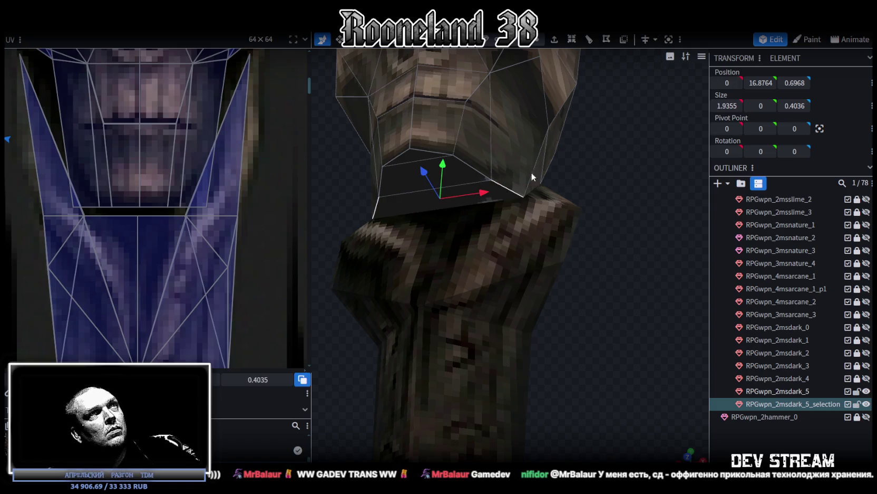
pyautogui.click(416, 156)
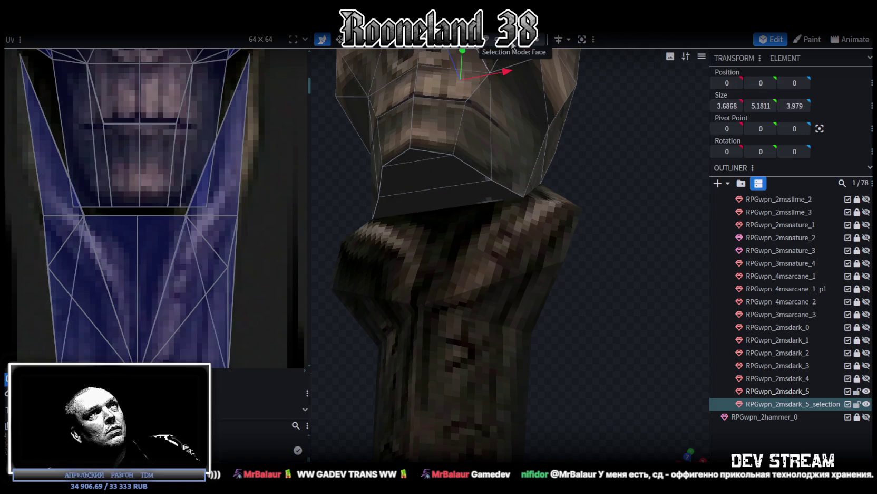
pyautogui.click(408, 157)
pyautogui.moveTo(567, 167); pyautogui.dragTo(523, 219)
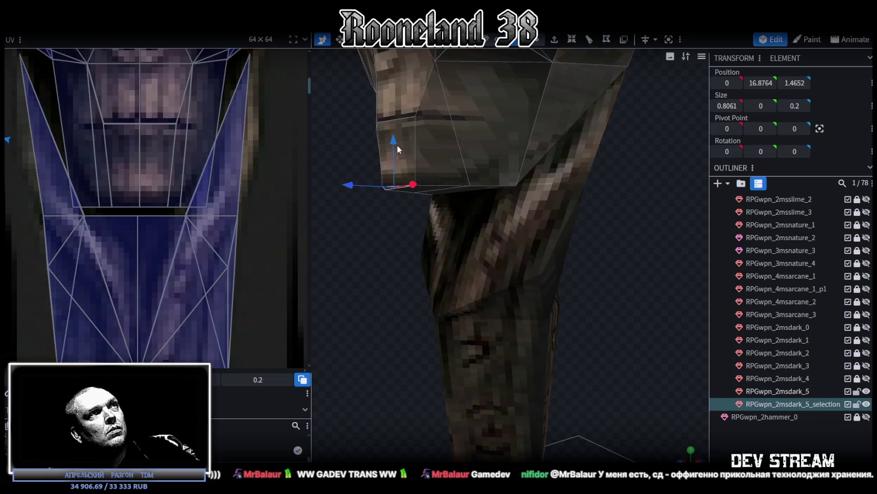
pyautogui.moveTo(394, 155)
pyautogui.mouseDown()
pyautogui.moveTo(438, 165)
pyautogui.moveTo(431, 91)
pyautogui.moveTo(501, 53)
pyautogui.mouseUp()
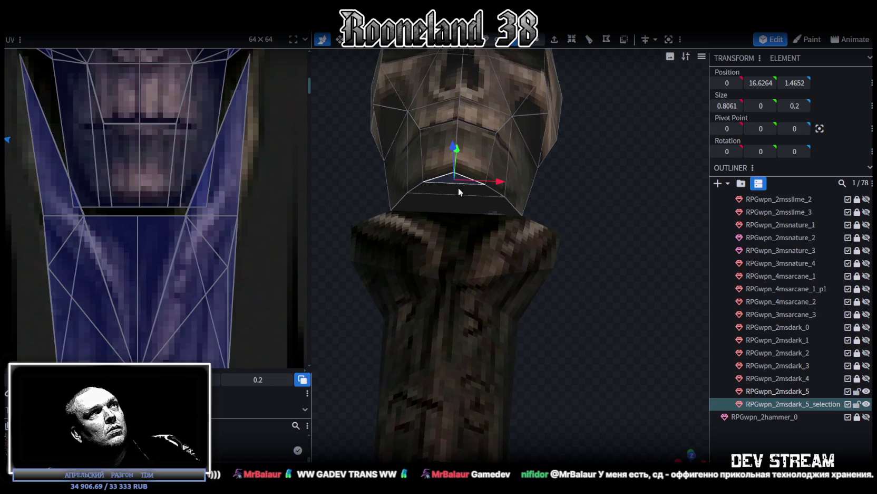
# In bottom view, place the skull's bottom face UVs over the skull-base texture area
pyautogui.click(450, 206)
pyautogui.moveTo(451, 206)
pyautogui.mouseDown()
pyautogui.moveTo(586, 179)
pyautogui.moveTo(535, 255)
pyautogui.moveTo(476, 250)
pyautogui.moveTo(622, 296)
pyautogui.moveTo(667, 428)
pyautogui.mouseUp()
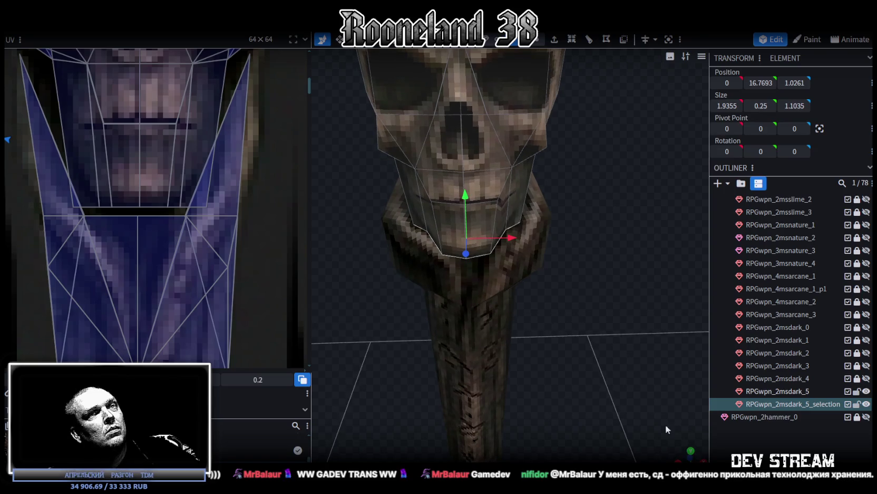
pyautogui.click(690, 452)
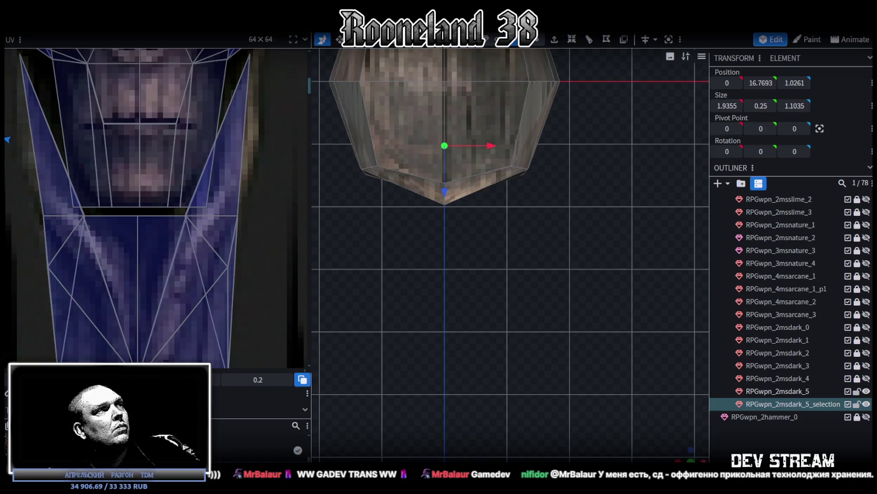
pyautogui.scroll(-3, 133, 262)
pyautogui.scroll(-2, 126, 277)
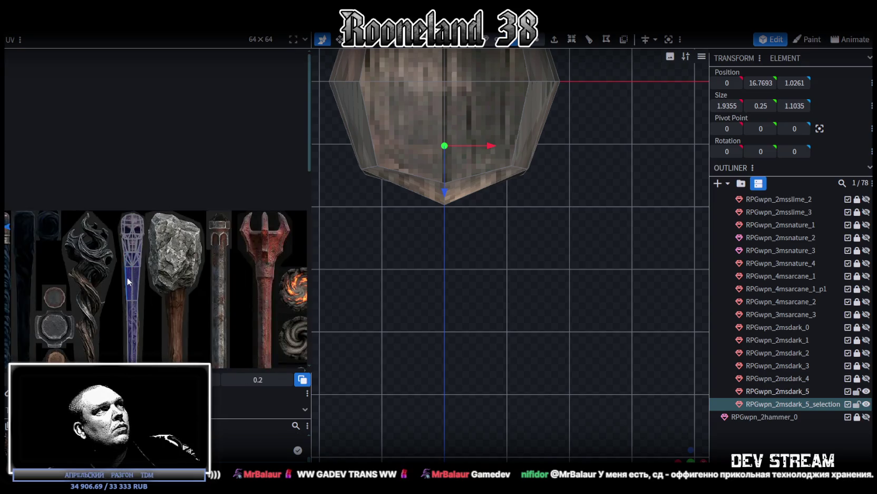
pyautogui.scroll(-1, 227, 160)
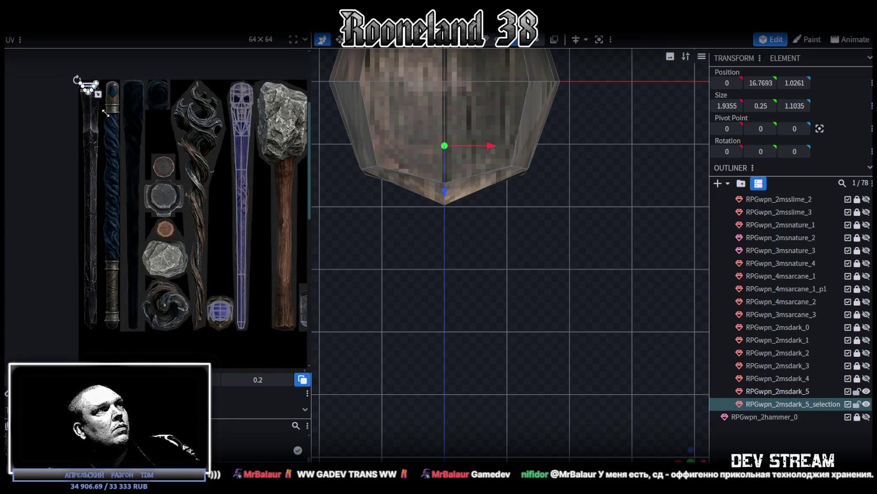
pyautogui.scroll(3, 213, 296)
pyautogui.scroll(3, 226, 247)
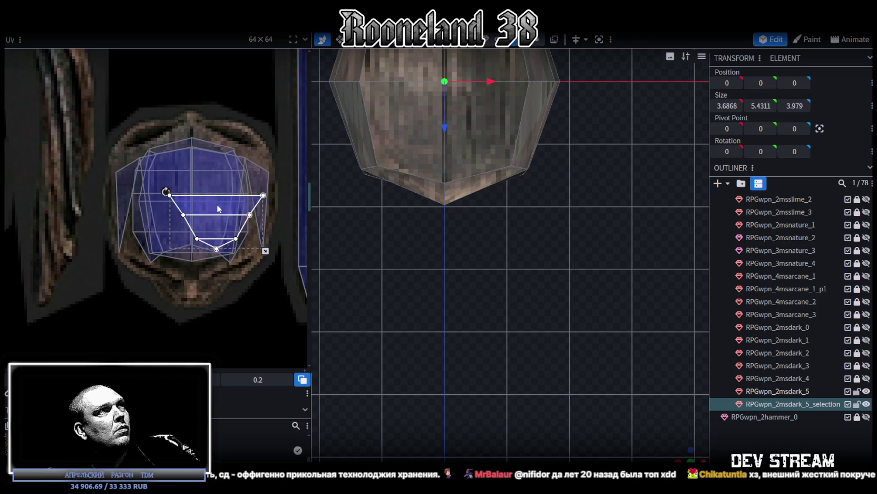
pyautogui.moveTo(216, 204)
pyautogui.mouseDown()
pyautogui.moveTo(194, 266)
pyautogui.moveTo(195, 240)
pyautogui.mouseUp()
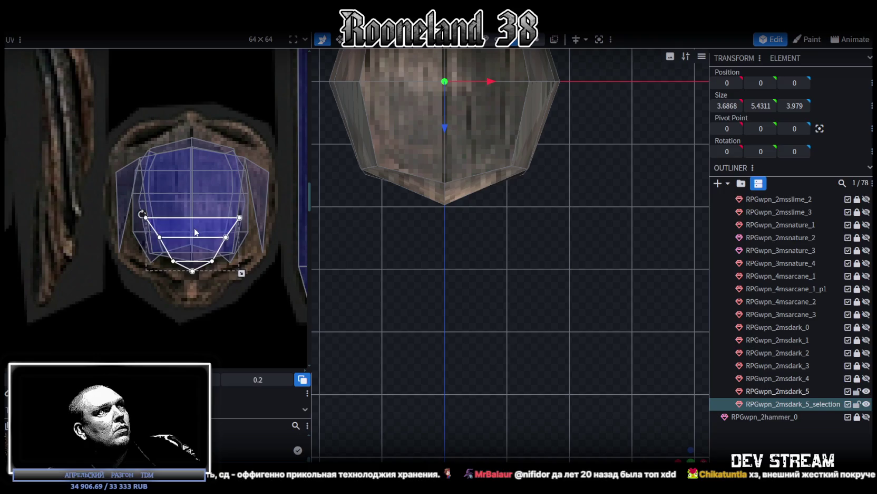
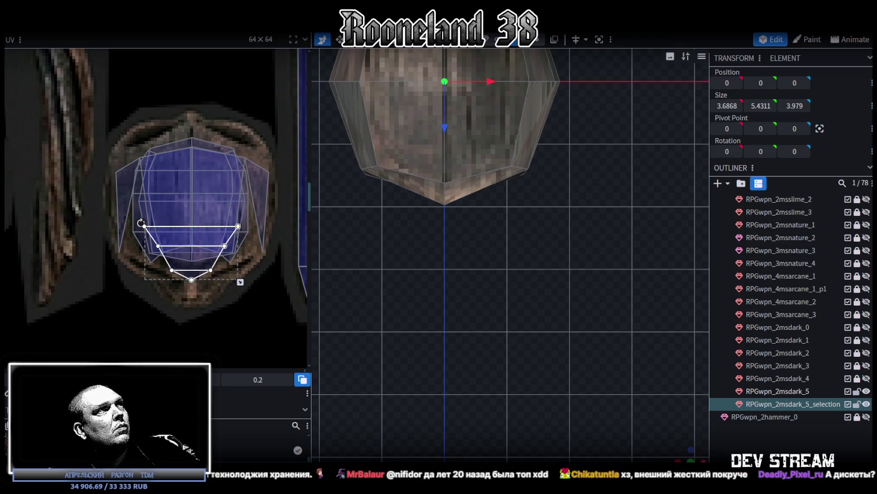
# Try mirroring and moving the skull's UV face, then undo it to restore the original
pyautogui.click(141, 340)
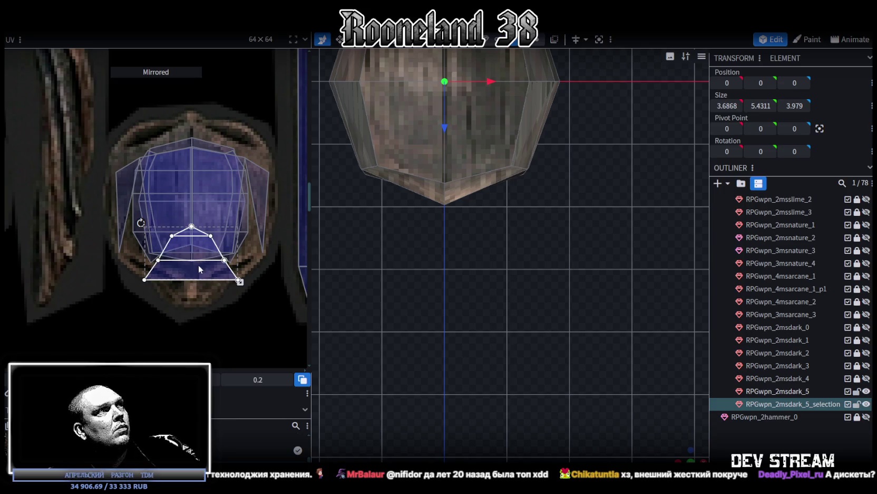
pyautogui.moveTo(198, 264); pyautogui.dragTo(197, 251)
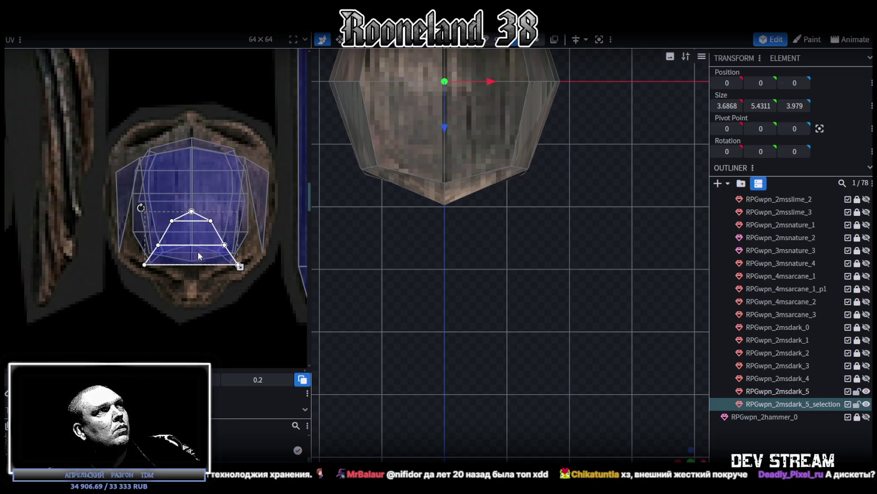
pyautogui.hotkey('ctrl', 'z')
pyautogui.hotkey('ctrl', 'z')
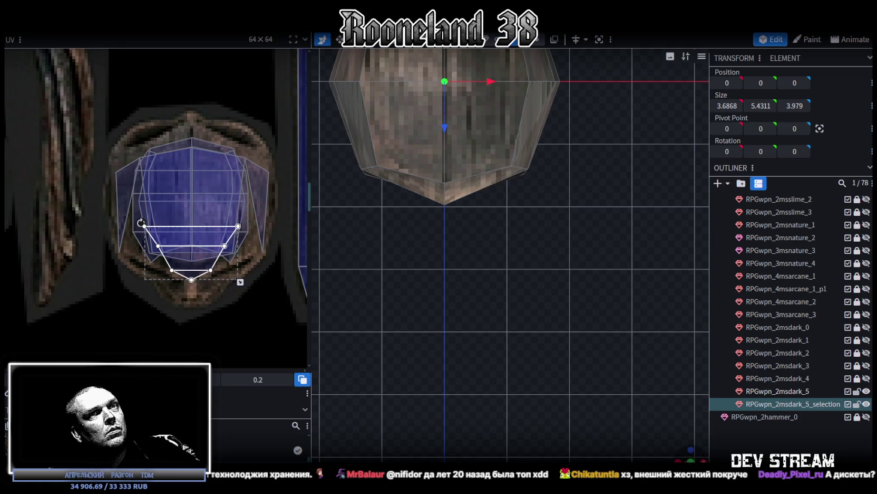
# Select both RPGwpn_2msdark_5 meshes in the Outliner and bring up their context menu
pyautogui.moveTo(562, 430)
pyautogui.mouseDown()
pyautogui.moveTo(565, 177)
pyautogui.moveTo(512, 326)
pyautogui.moveTo(415, 348)
pyautogui.moveTo(451, 387)
pyautogui.moveTo(519, 401)
pyautogui.mouseUp()
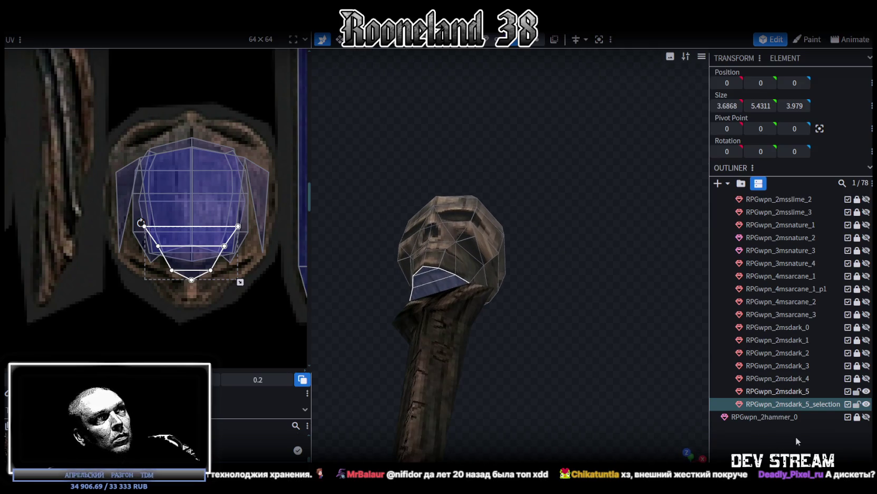
pyautogui.click(787, 428)
pyautogui.scroll(5, 575, 295)
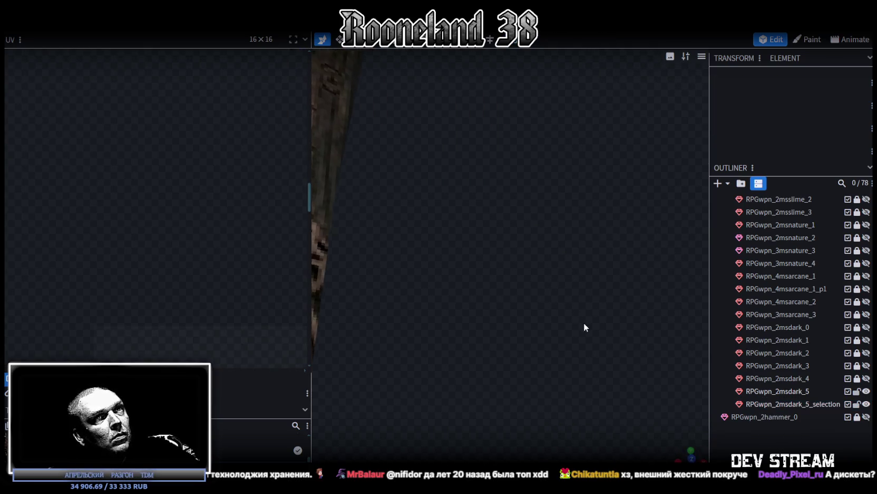
pyautogui.click(857, 392)
pyautogui.click(800, 391)
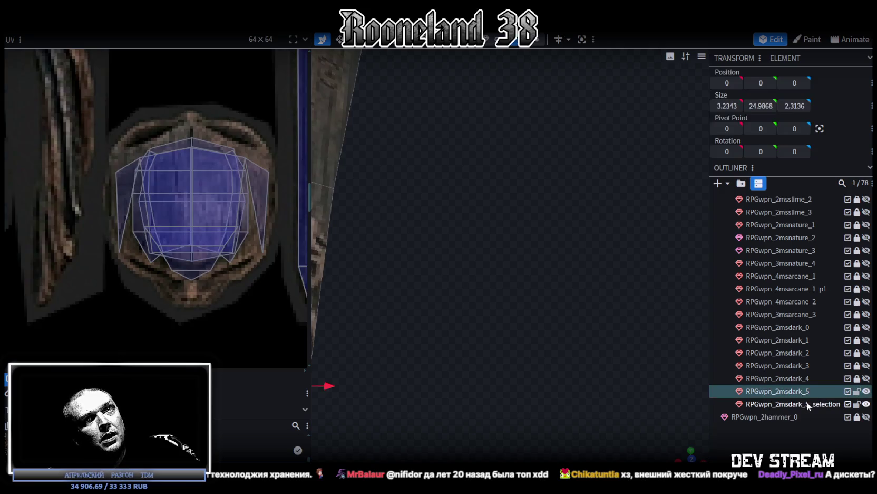
pyautogui.keyDown('ctrl'); pyautogui.click(797, 404); pyautogui.keyUp('ctrl')
pyautogui.rightClick(762, 404)
# Merge the two RPGwpn_2msdark_5 meshes into a single mesh
pyautogui.click(766, 224)
pyautogui.scroll(-3, 541, 299)
pyautogui.scroll(-3, 535, 244)
pyautogui.scroll(-3, 537, 277)
pyautogui.scroll(-2, 528, 257)
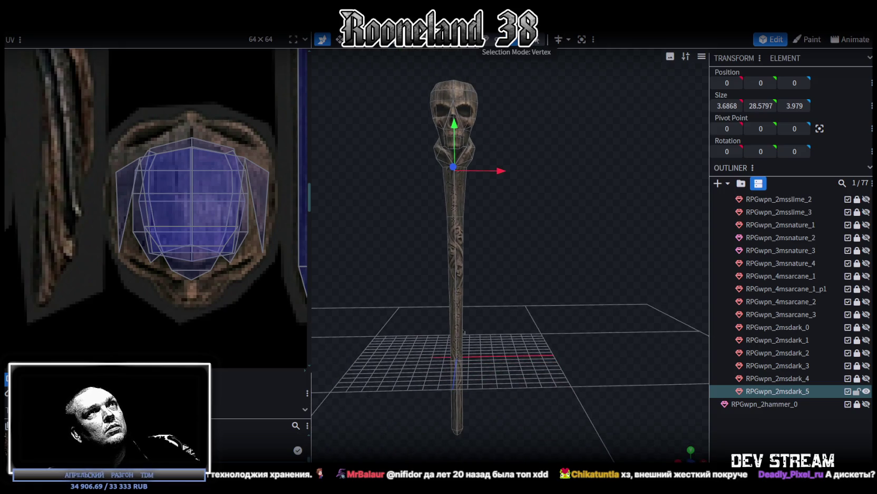
# In vertex mode, weld the 7 overlapping duplicate vertices of the staff
pyautogui.click(476, 136)
pyautogui.moveTo(456, 124); pyautogui.dragTo(454, 126)
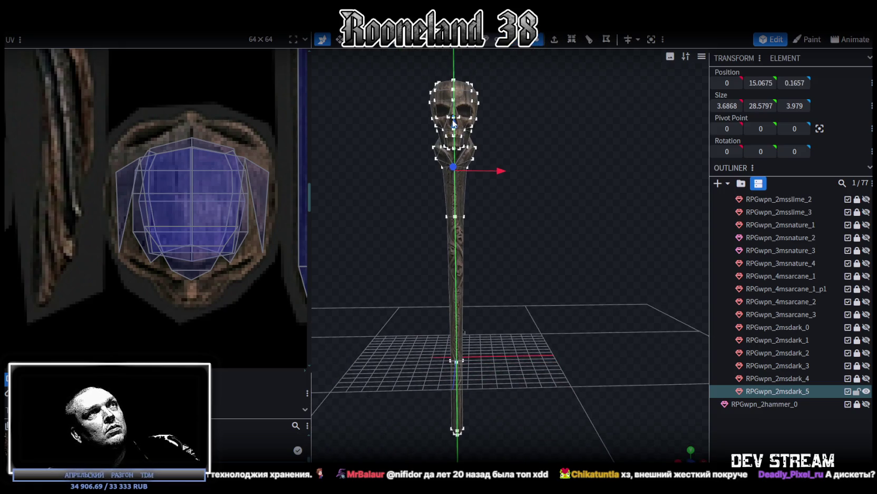
pyautogui.click(434, 109)
pyautogui.moveTo(455, 120); pyautogui.dragTo(518, 211, button='right')
# Box-select the skull's vertices and raise them by 1 unit
pyautogui.moveTo(442, 125); pyautogui.dragTo(592, 281)
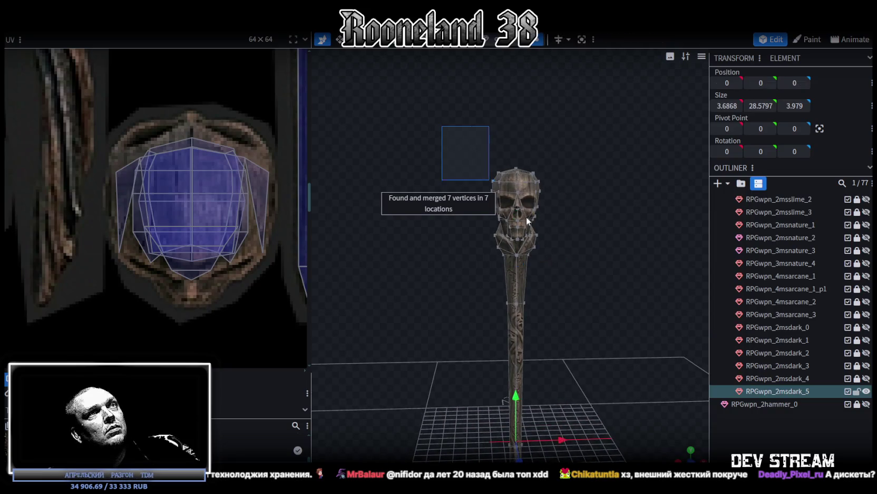
pyautogui.scroll(-5, 163, 193)
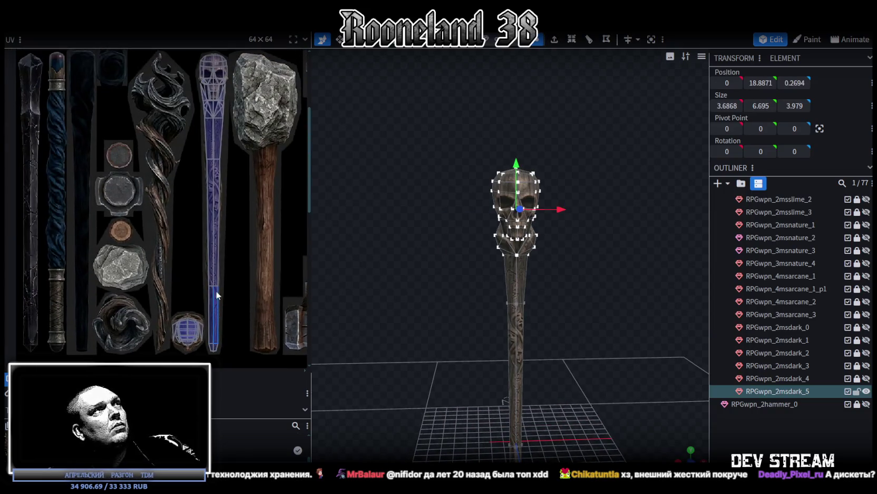
pyautogui.moveTo(516, 166); pyautogui.dragTo(517, 154)
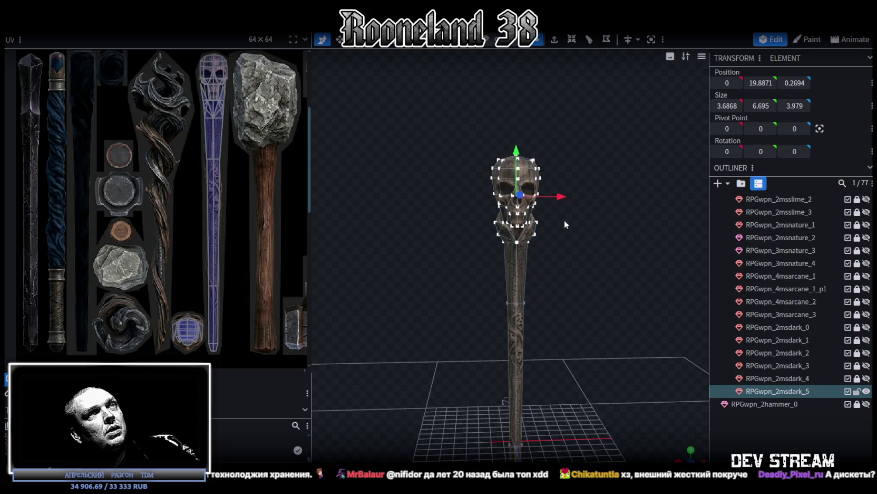
pyautogui.scroll(2, 579, 263)
pyautogui.moveTo(579, 284); pyautogui.dragTo(569, 251, button='right')
pyautogui.scroll(3, 219, 151)
pyautogui.scroll(2, 245, 214)
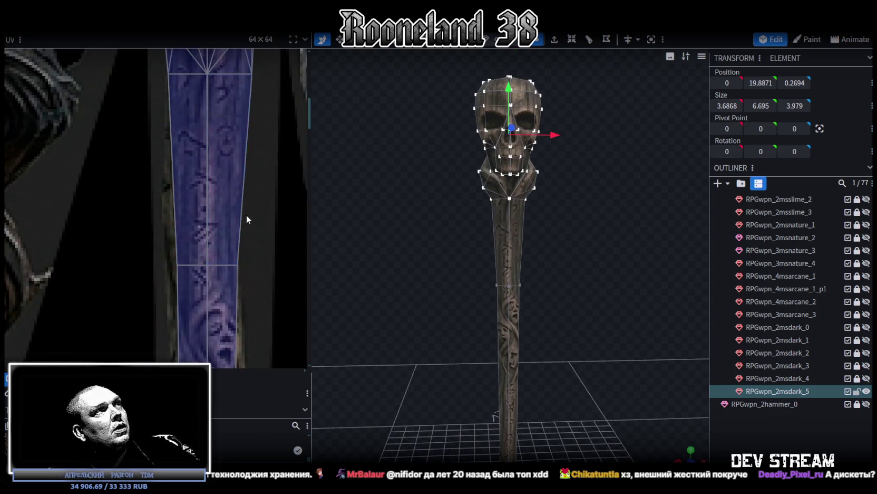
pyautogui.scroll(1, 245, 250)
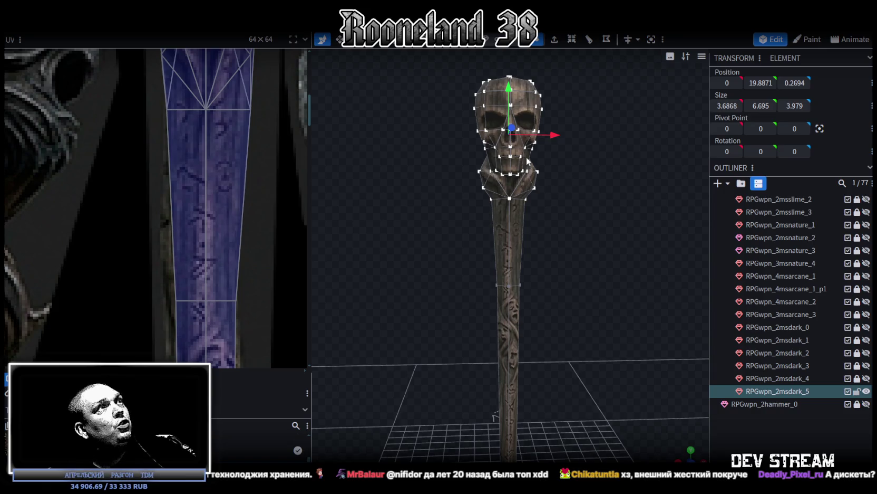
pyautogui.scroll(2, 246, 95)
# Shift a UV vertex on the staff's UV layout slightly left and select its left counterpart
pyautogui.click(247, 140)
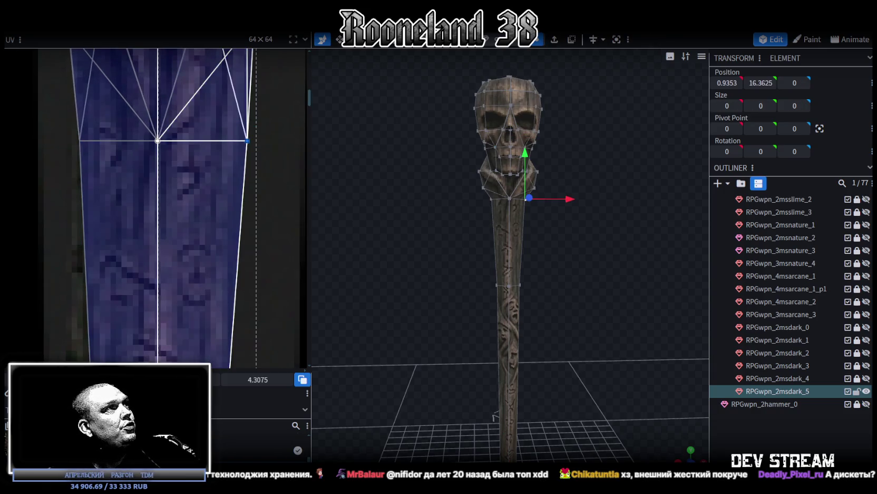
pyautogui.moveTo(248, 141); pyautogui.dragTo(236, 141)
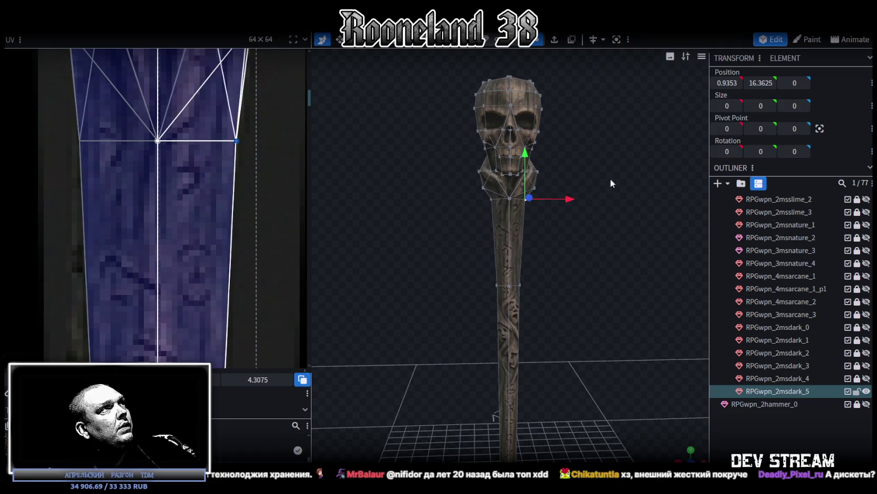
pyautogui.click(79, 141)
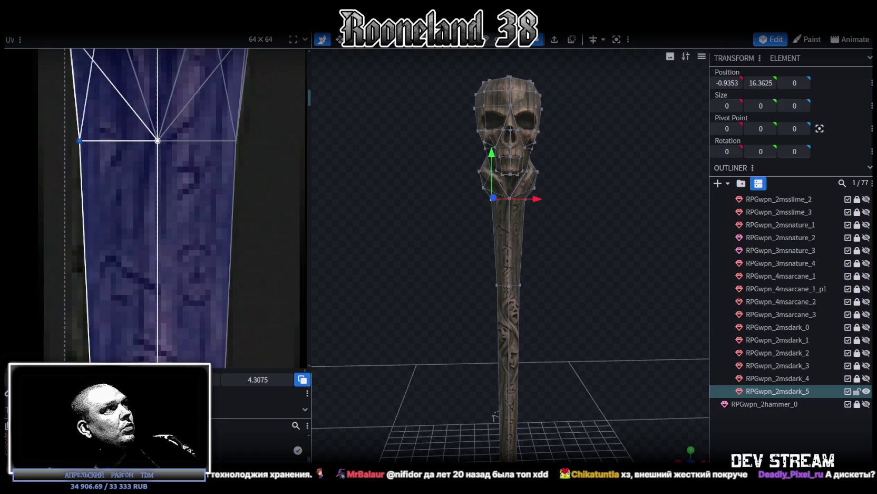
pyautogui.scroll(2, 538, 164)
pyautogui.scroll(2, 538, 163)
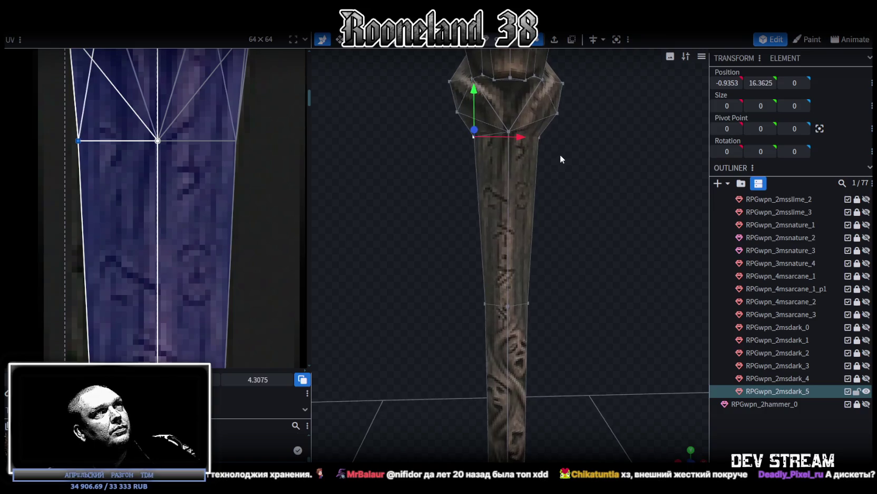
pyautogui.scroll(2, 560, 154)
# Lower the shaft's top vertices slightly and recentre them at X 0
pyautogui.moveTo(446, 231)
pyautogui.mouseDown()
pyautogui.moveTo(561, 188)
pyautogui.moveTo(535, 200)
pyautogui.mouseUp()
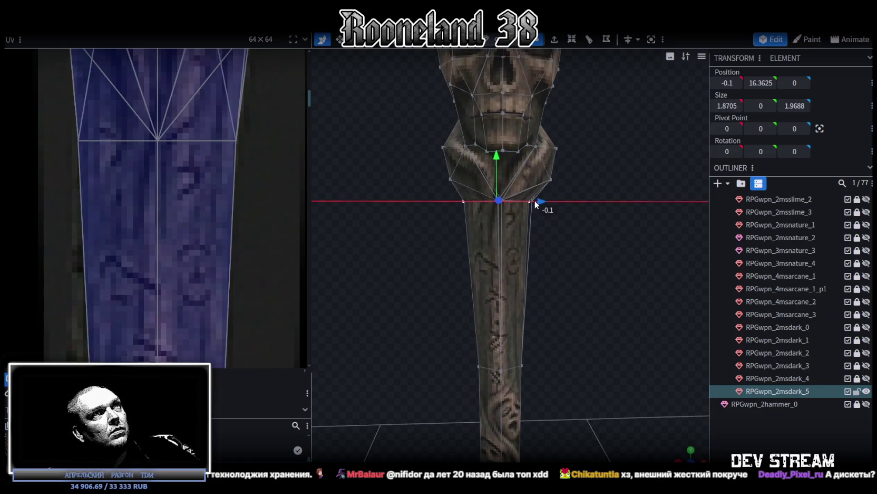
pyautogui.moveTo(498, 159); pyautogui.dragTo(498, 163)
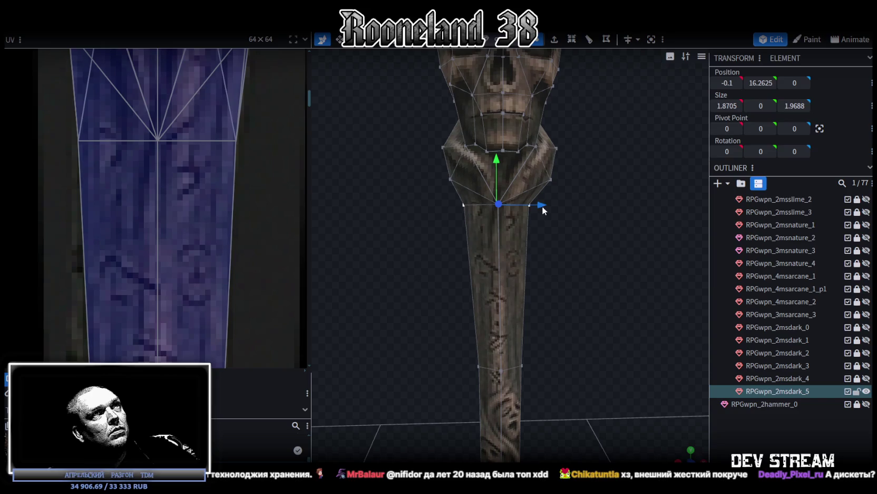
pyautogui.moveTo(543, 209); pyautogui.dragTo(546, 209)
pyautogui.scroll(-2, 197, 188)
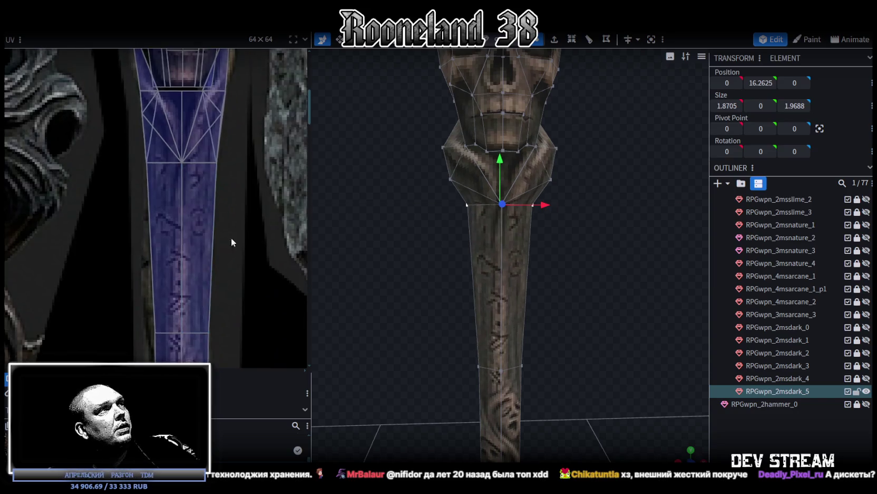
pyautogui.scroll(-2, 229, 245)
pyautogui.scroll(2, 222, 190)
pyautogui.scroll(2, 230, 220)
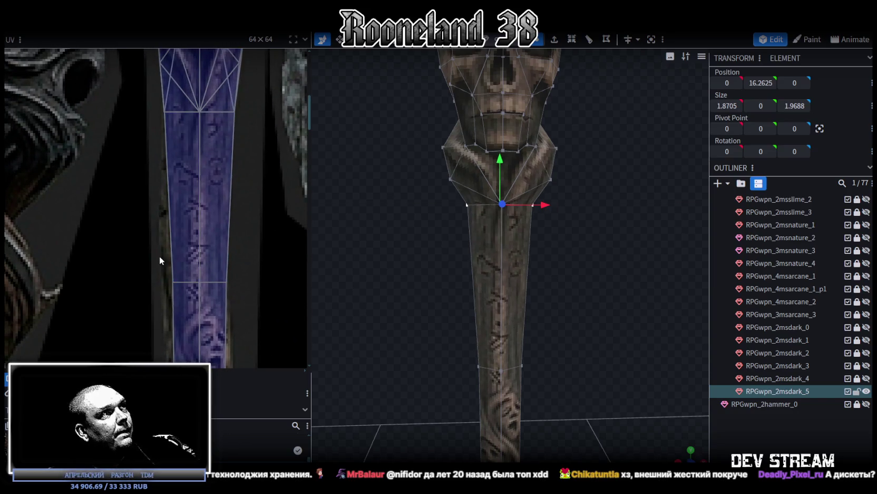
pyautogui.click(174, 253)
# Straighten the shaft UV face's left edge, add a loop cut, and shift its UV row left
pyautogui.moveTo(172, 282); pyautogui.dragTo(166, 281)
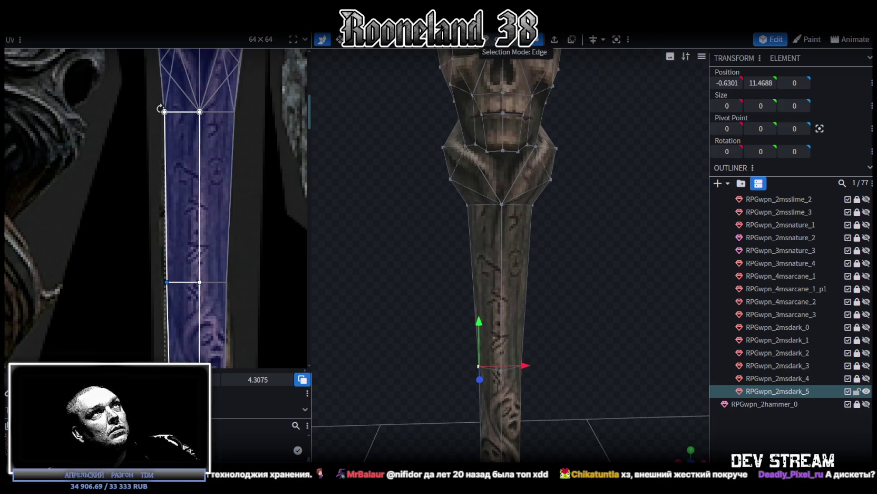
pyautogui.click(501, 291)
pyautogui.click(610, 40)
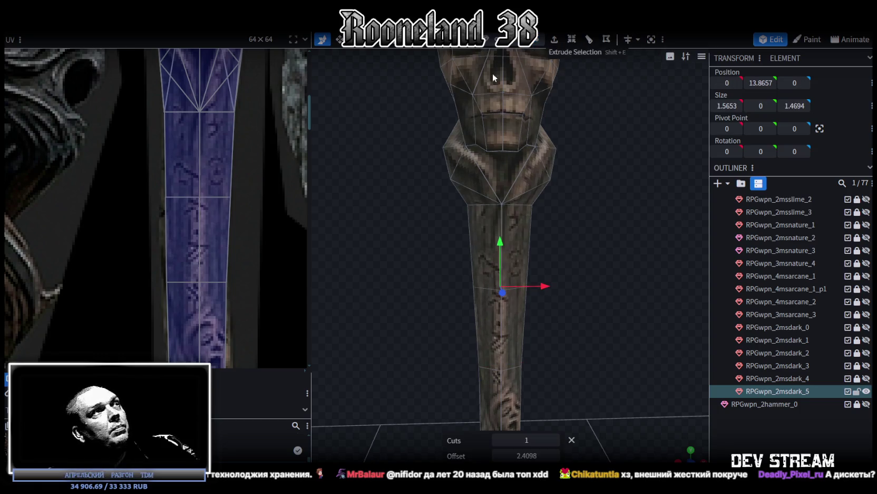
pyautogui.moveTo(180, 212); pyautogui.dragTo(176, 212)
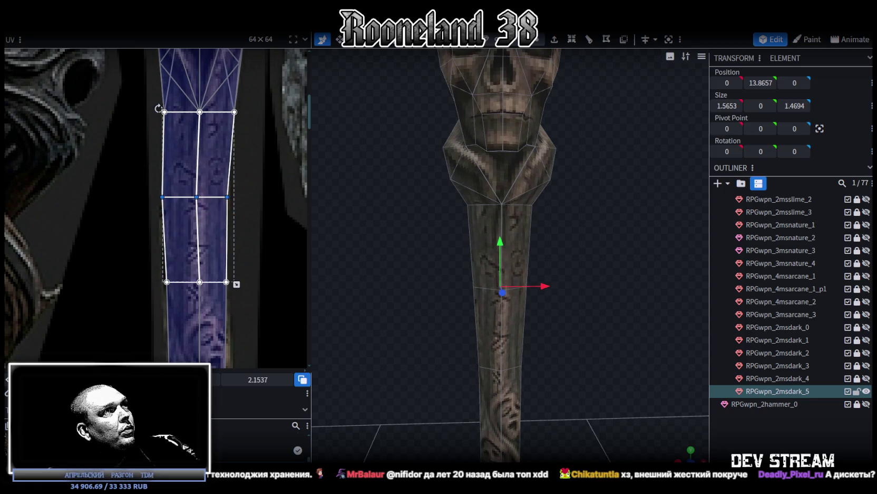
# Adjust a single UV vertex on the shaft's texture strip slightly right
pyautogui.scroll(-3, 244, 290)
pyautogui.scroll(3, 219, 211)
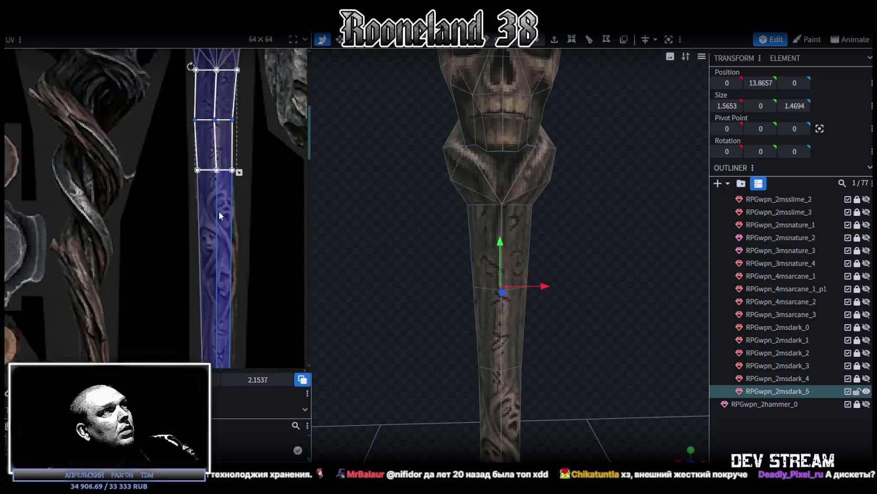
pyautogui.scroll(1, 152, 144)
pyautogui.scroll(2, 192, 137)
pyautogui.click(210, 152)
pyautogui.moveTo(209, 152); pyautogui.dragTo(212, 152)
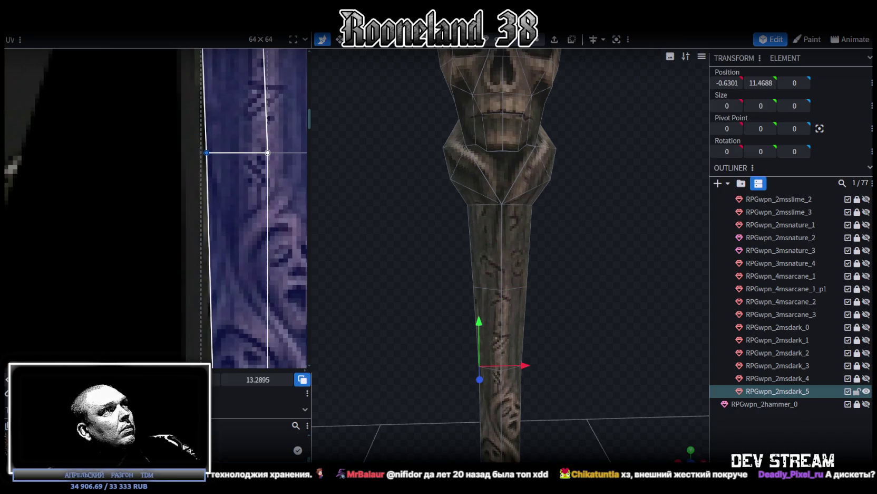
pyautogui.scroll(-2, 216, 257)
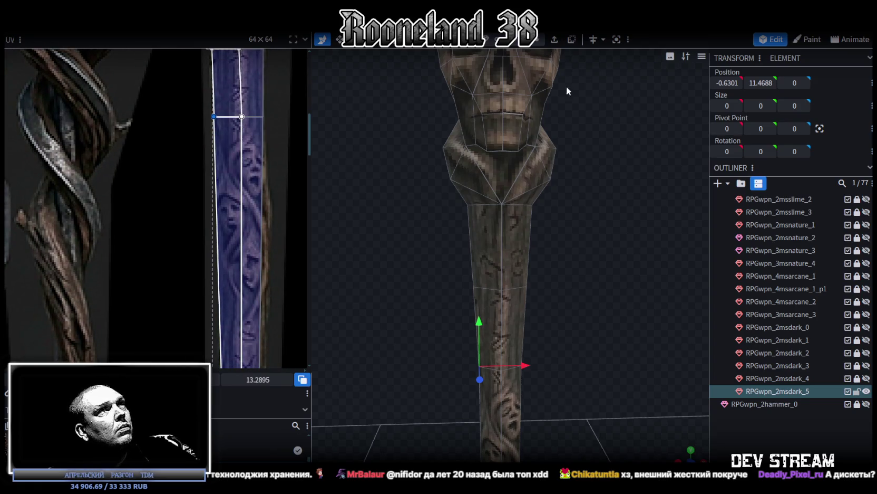
# Add a horizontal loop cut on the lower shaft and slide it up to offset 2.5719
pyautogui.moveTo(512, 280)
pyautogui.mouseDown()
pyautogui.moveTo(554, 314)
pyautogui.moveTo(487, 267)
pyautogui.mouseUp()
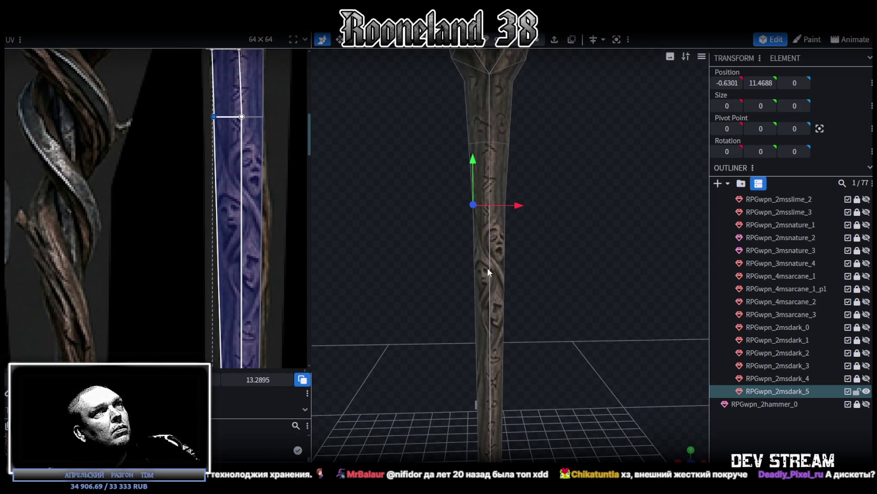
pyautogui.click(486, 266)
pyautogui.scroll(-2, 252, 286)
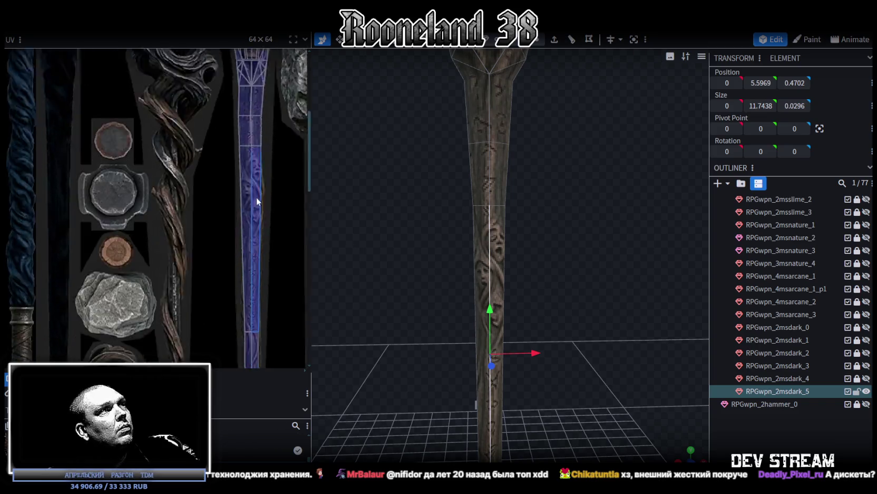
pyautogui.scroll(-1, 257, 197)
pyautogui.scroll(-2, 253, 142)
pyautogui.scroll(-1, 254, 348)
pyautogui.scroll(-3, 243, 311)
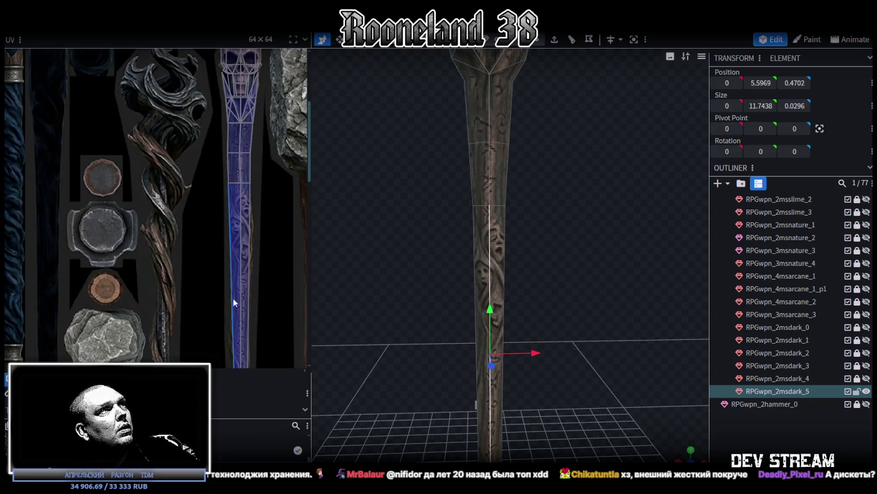
pyautogui.click(572, 39)
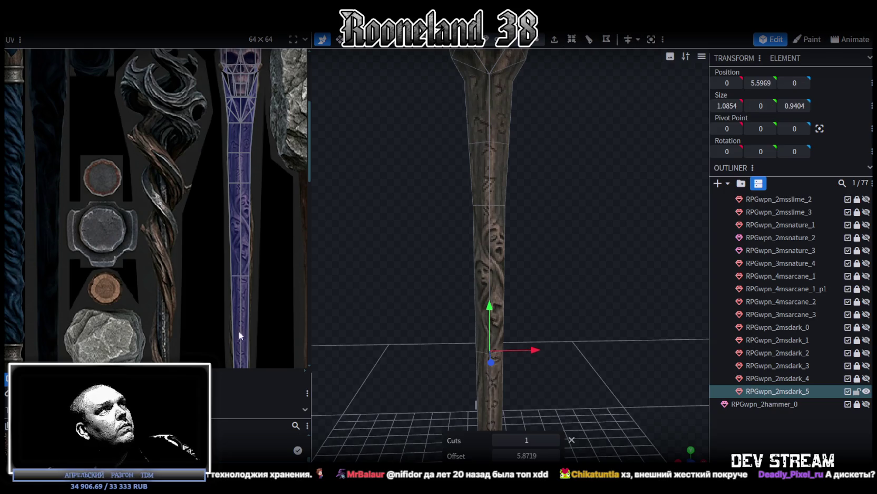
pyautogui.scroll(2, 244, 277)
pyautogui.scroll(1, 248, 306)
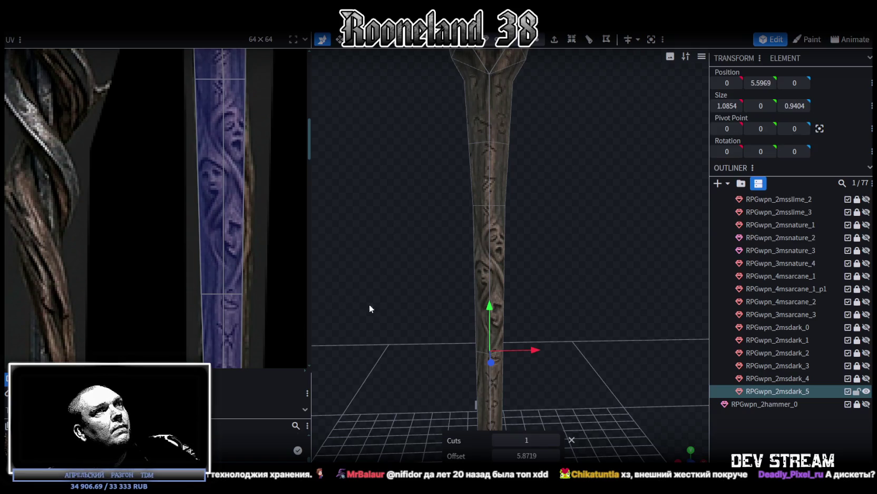
pyautogui.moveTo(526, 456); pyautogui.dragTo(507, 457)
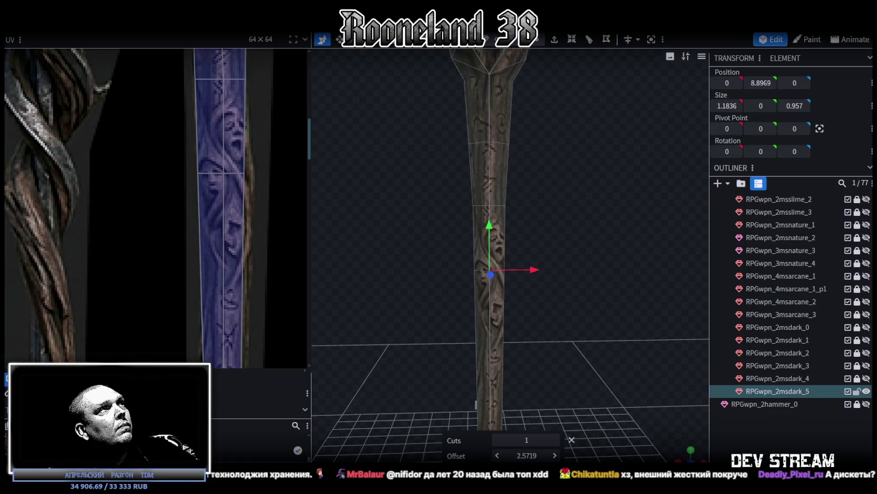
# Move the middle UV edge vertices right so the strip follows the taper
pyautogui.click(219, 170)
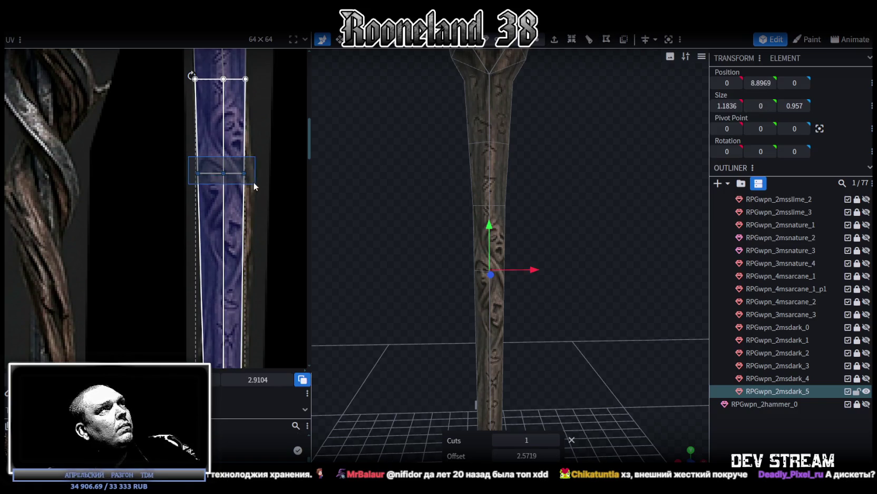
pyautogui.moveTo(224, 172); pyautogui.dragTo(226, 173)
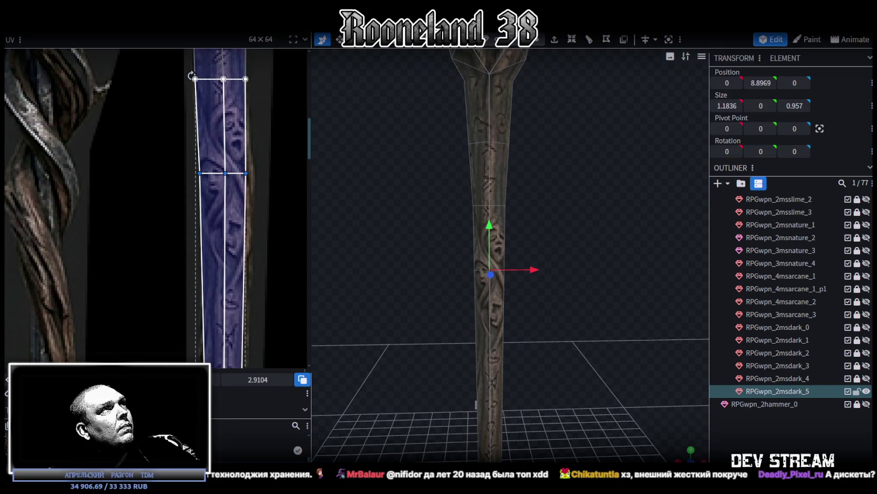
pyautogui.click(246, 173)
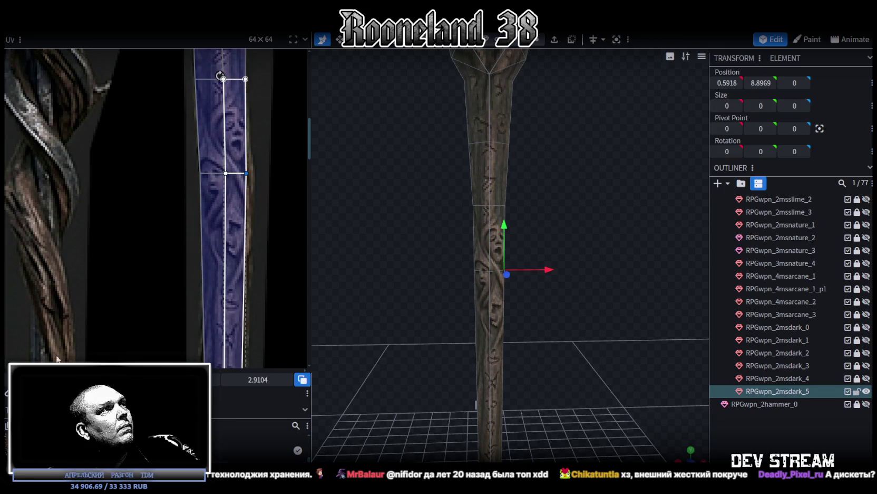
pyautogui.moveTo(246, 173); pyautogui.dragTo(251, 173)
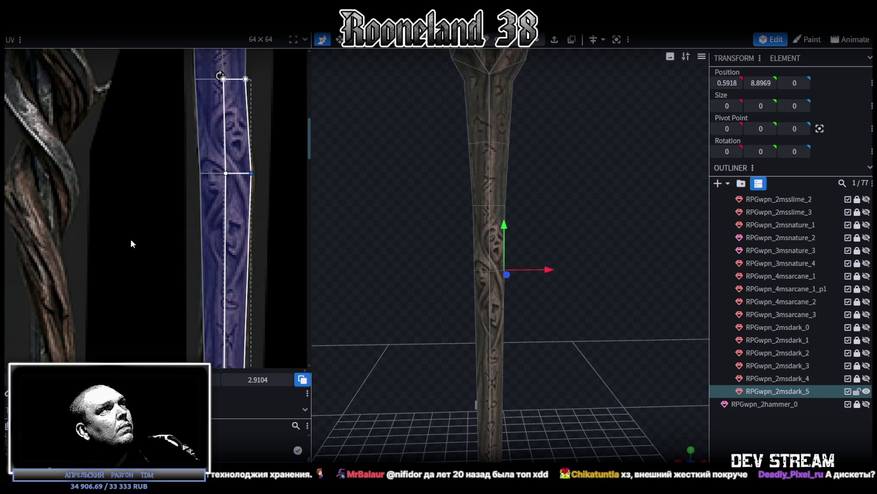
pyautogui.moveTo(165, 291); pyautogui.dragTo(170, 190, button='middle')
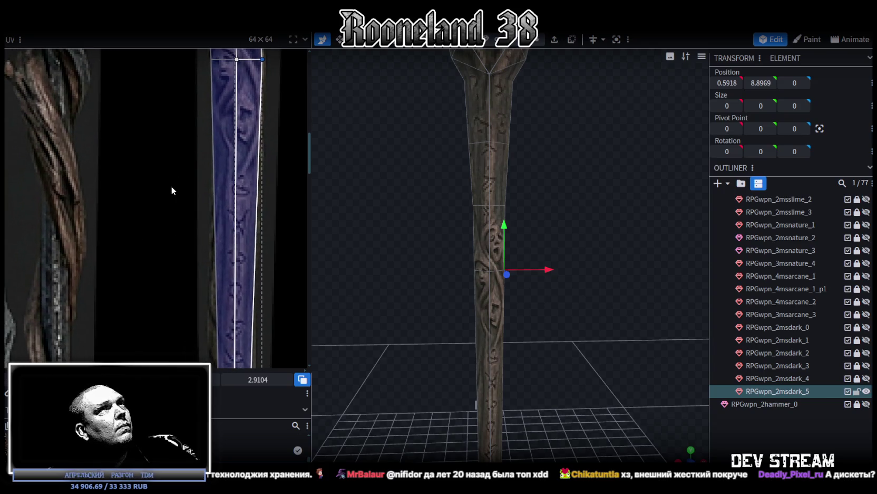
pyautogui.click(498, 273)
# Add another loop cut lower down the shaft with Ctrl+R and view the whole staff
pyautogui.hotkey('ctrl', 'r')
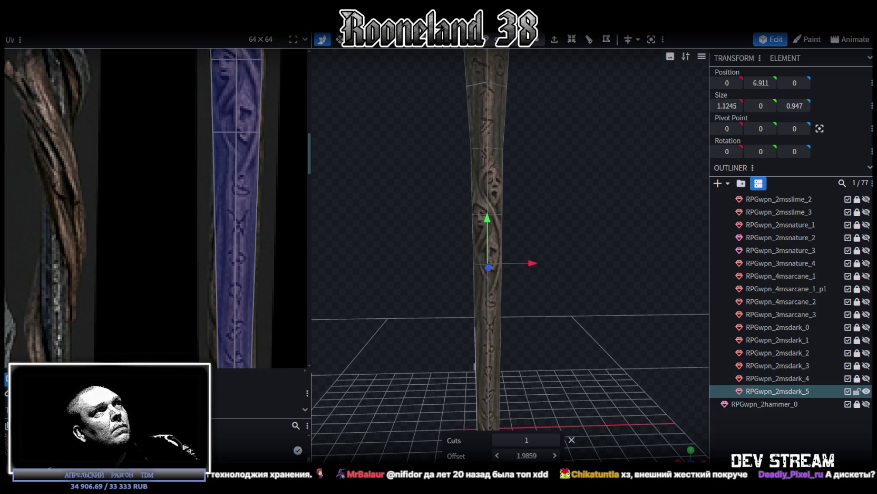
pyautogui.moveTo(526, 455); pyautogui.dragTo(549, 455)
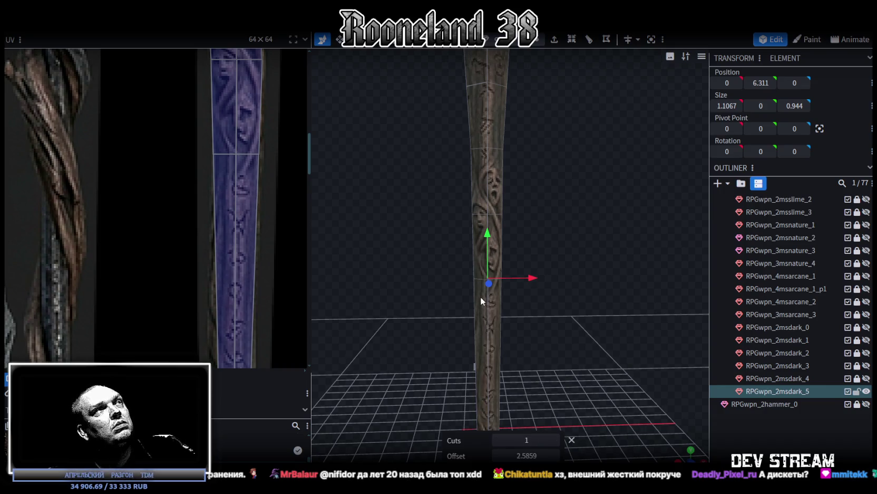
pyautogui.scroll(-3, 248, 230)
pyautogui.scroll(-3, 561, 282)
pyautogui.moveTo(559, 279)
pyautogui.mouseDown()
pyautogui.moveTo(559, 297)
pyautogui.moveTo(530, 311)
pyautogui.moveTo(495, 300)
pyautogui.moveTo(588, 290)
pyautogui.moveTo(549, 337)
pyautogui.moveTo(570, 236)
pyautogui.mouseUp()
# Shift the lower UV edge vertices of the shaft's UV face to the right
pyautogui.scroll(-2, 591, 249)
pyautogui.scroll(3, 575, 294)
pyautogui.scroll(1, 576, 297)
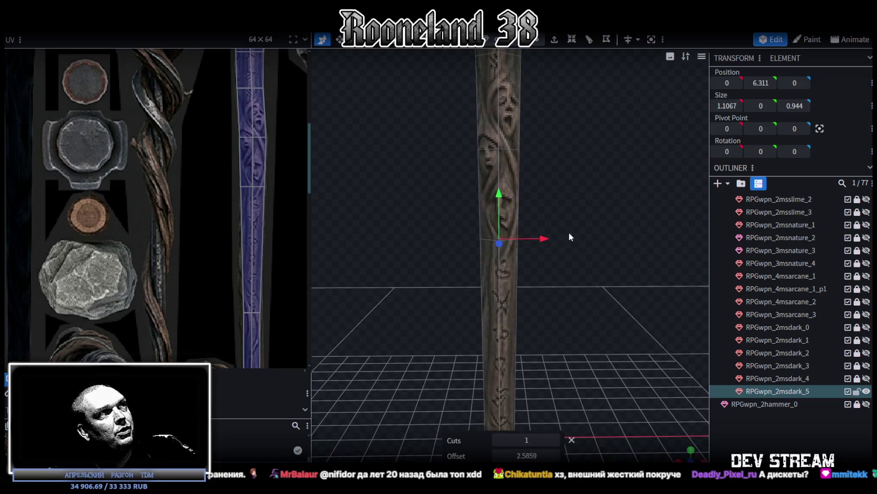
pyautogui.scroll(1, 298, 176)
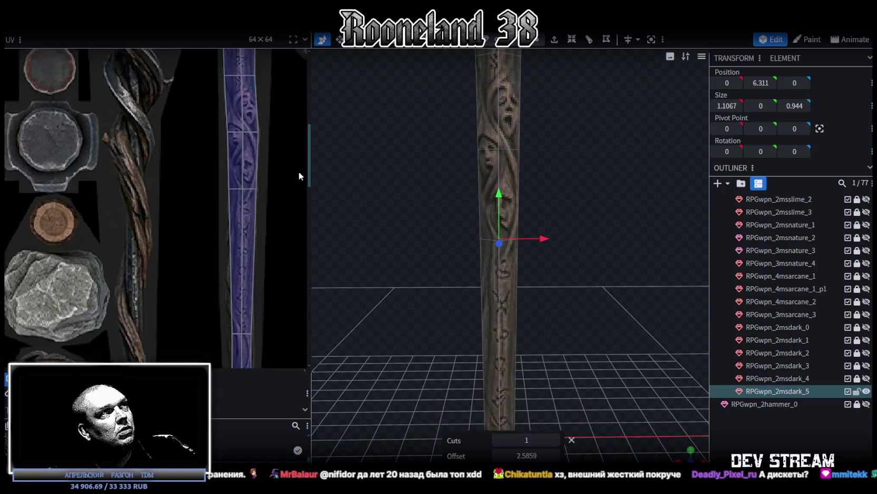
pyautogui.scroll(3, 274, 177)
pyautogui.click(214, 240)
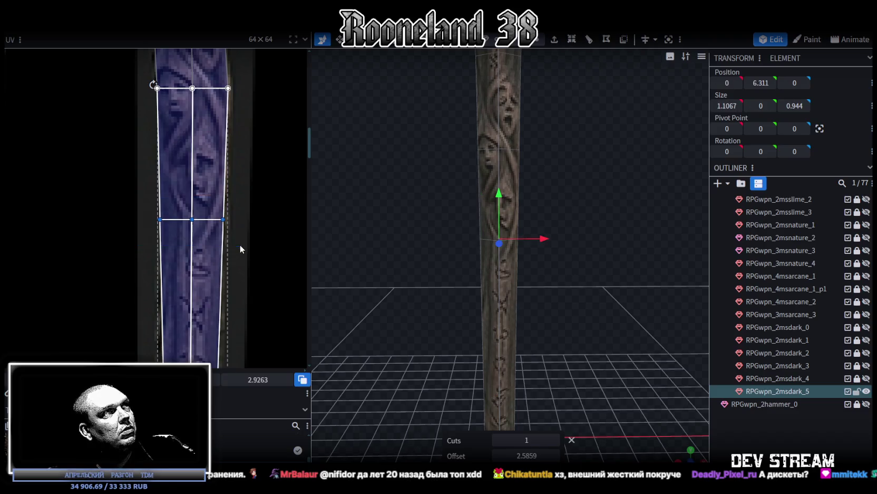
pyautogui.moveTo(192, 219); pyautogui.dragTo(194, 219)
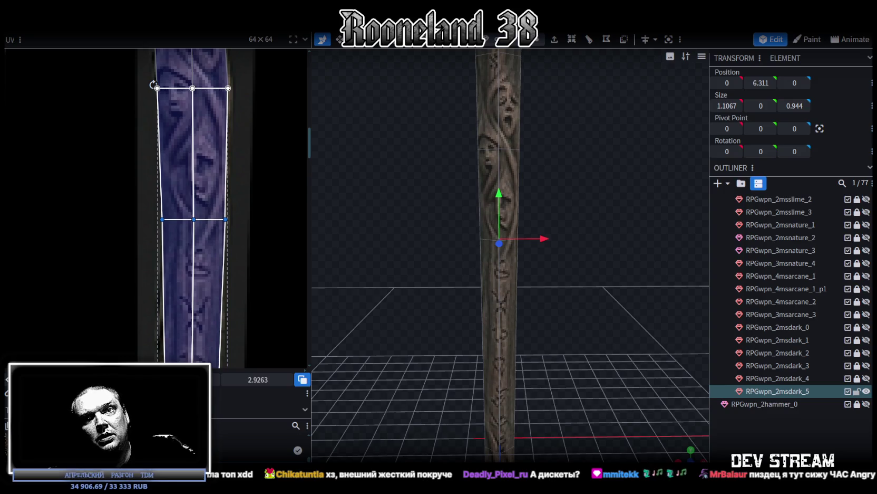
# Select an edge on the lower shaft and add a loop cut there
pyautogui.scroll(-2, 198, 231)
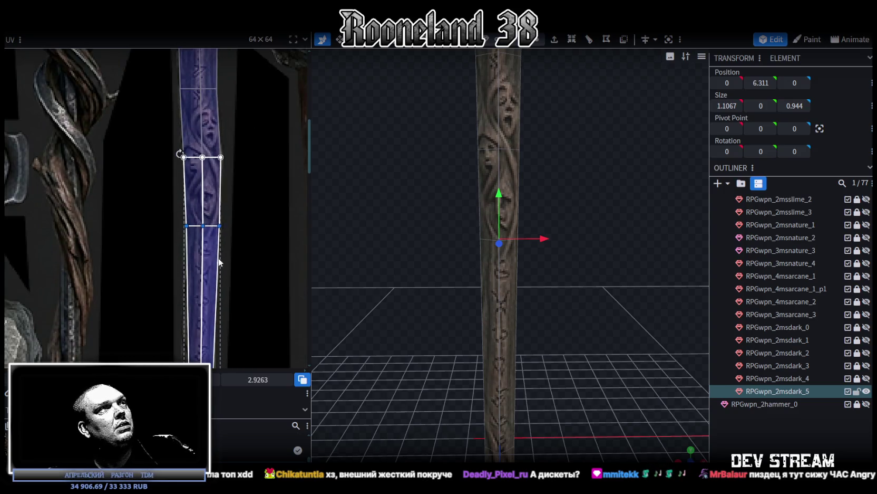
pyautogui.scroll(-2, 198, 231)
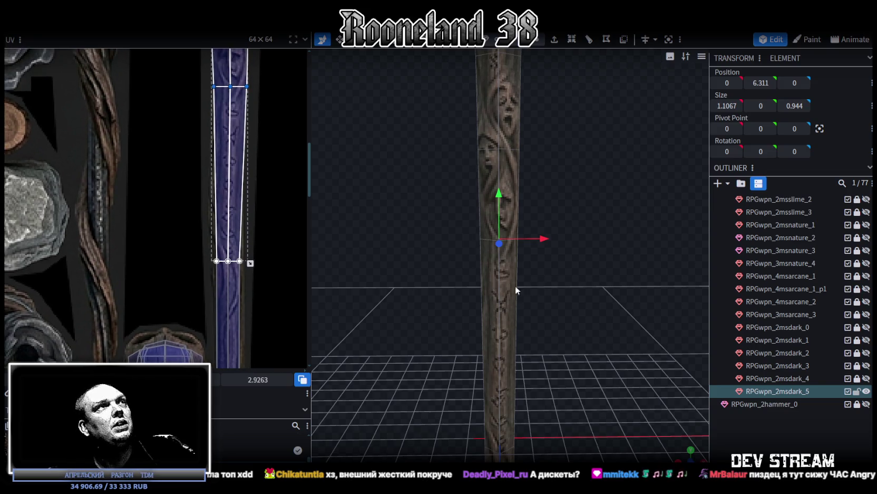
pyautogui.moveTo(496, 282); pyautogui.dragTo(548, 55)
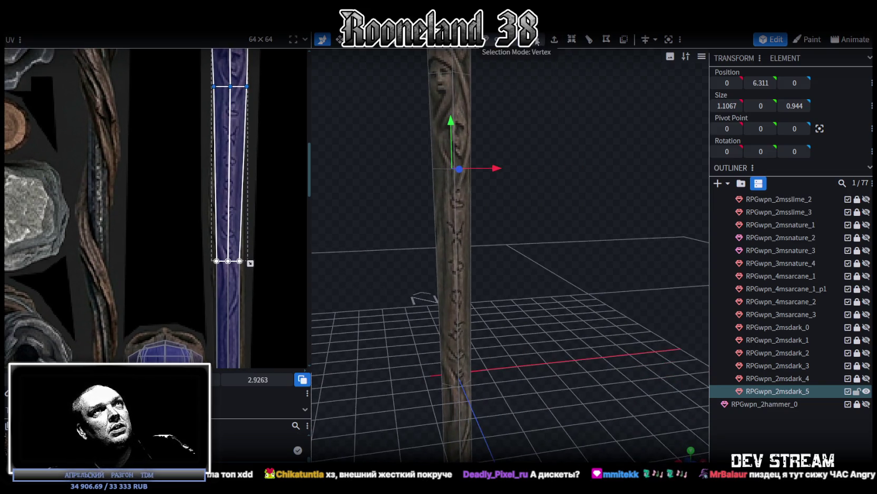
pyautogui.click(462, 279)
pyautogui.scroll(-3, 229, 201)
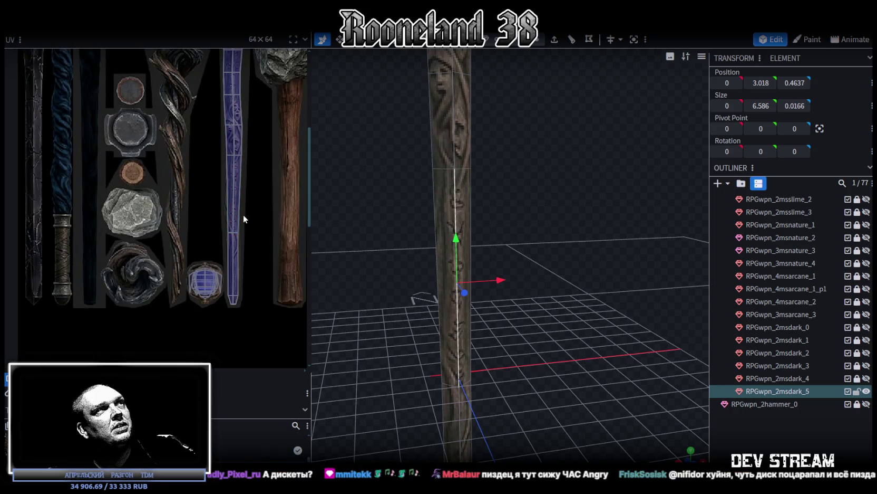
pyautogui.click(575, 41)
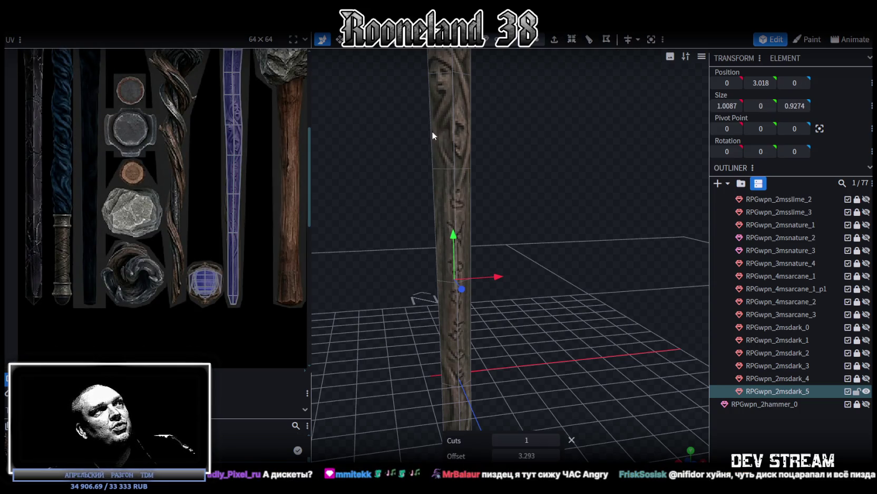
# Box-select the UV strip's left-edge vertices and move them outward to the left
pyautogui.scroll(3, 235, 178)
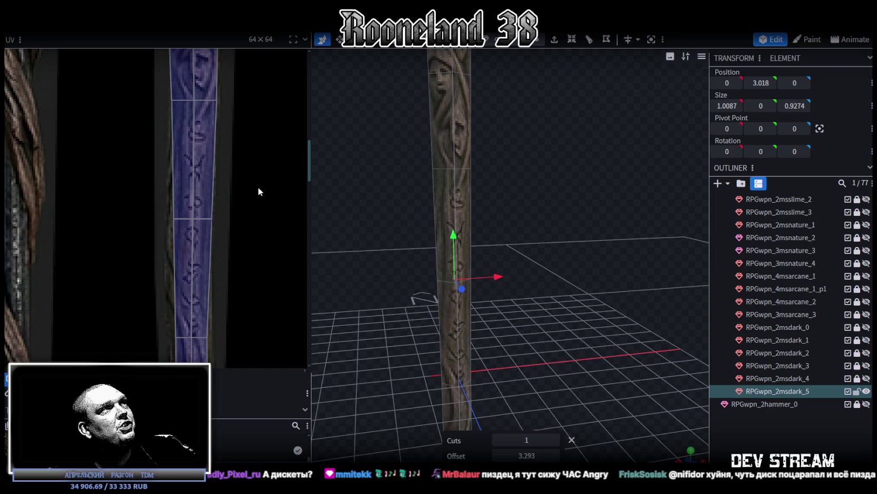
pyautogui.scroll(2, 251, 255)
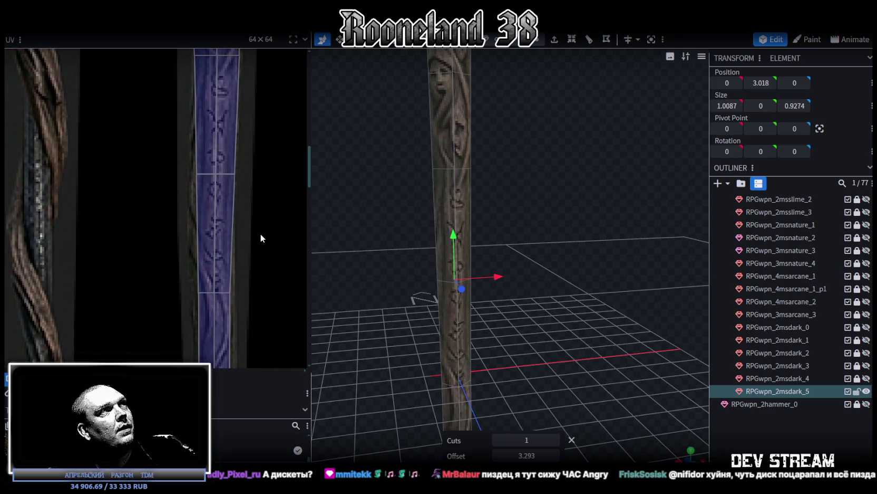
pyautogui.moveTo(176, 166); pyautogui.dragTo(214, 321)
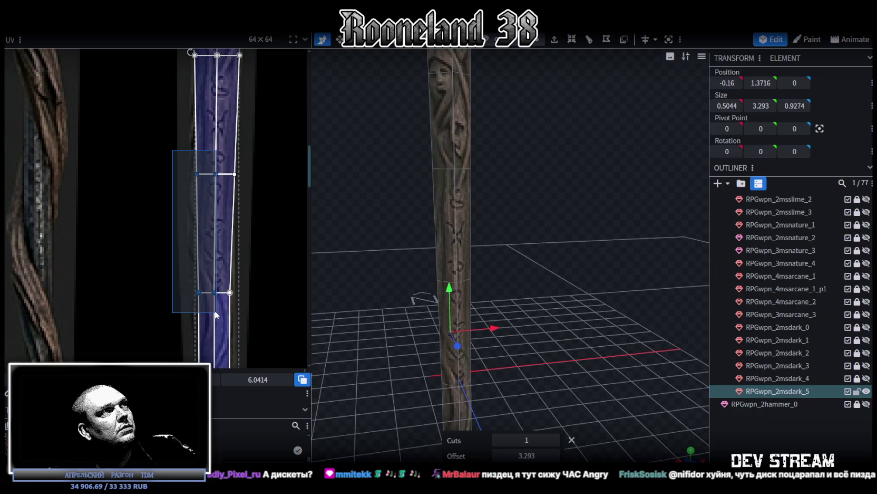
pyautogui.moveTo(191, 53); pyautogui.dragTo(188, 53)
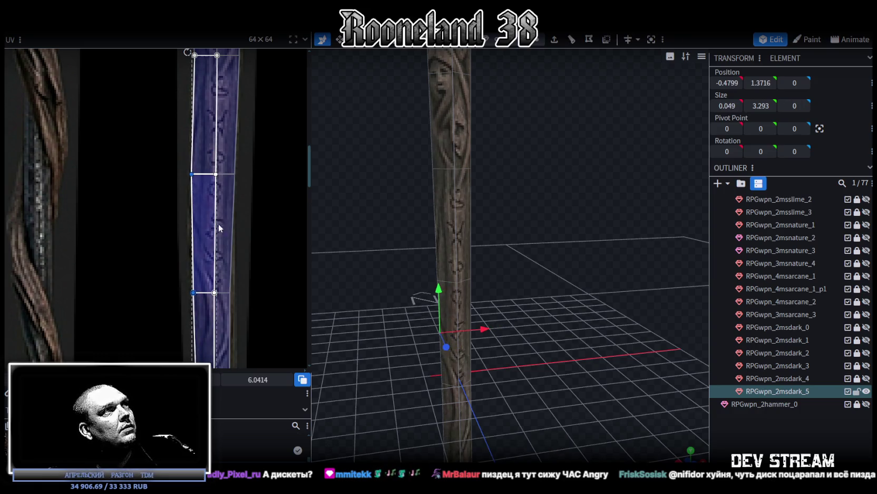
pyautogui.scroll(2, 235, 318)
pyautogui.scroll(3, 217, 224)
# Select individual vertices and the right-half face on the shaft's UV strip
pyautogui.moveTo(215, 198)
pyautogui.mouseDown()
pyautogui.moveTo(190, 159)
pyautogui.moveTo(204, 175)
pyautogui.mouseUp()
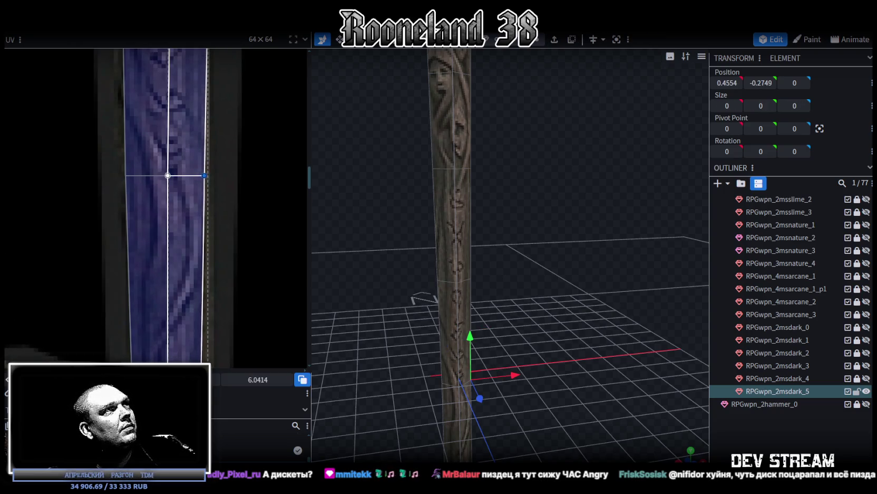
pyautogui.scroll(-2, 203, 174)
pyautogui.scroll(-2, 198, 97)
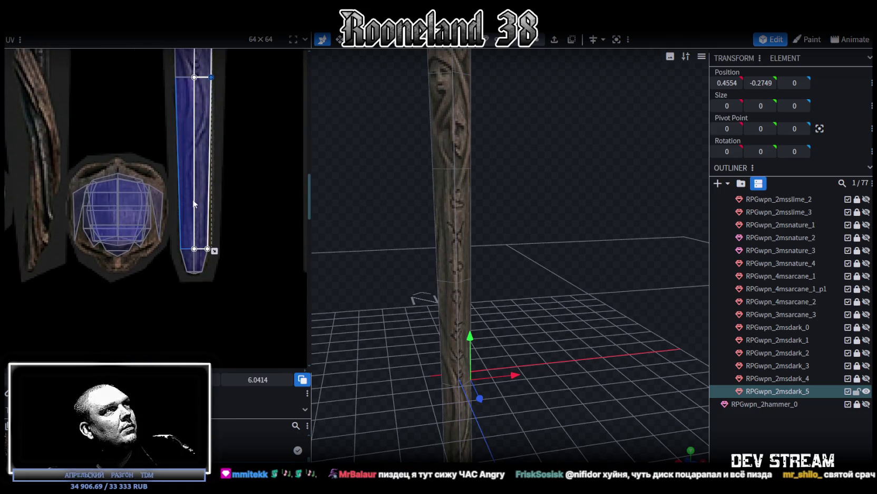
pyautogui.scroll(2, 194, 200)
pyautogui.scroll(-2, 196, 179)
pyautogui.scroll(2, 198, 174)
pyautogui.scroll(1, 193, 184)
pyautogui.moveTo(169, 214)
pyautogui.mouseDown()
pyautogui.moveTo(185, 193)
pyautogui.moveTo(174, 200)
pyautogui.mouseUp()
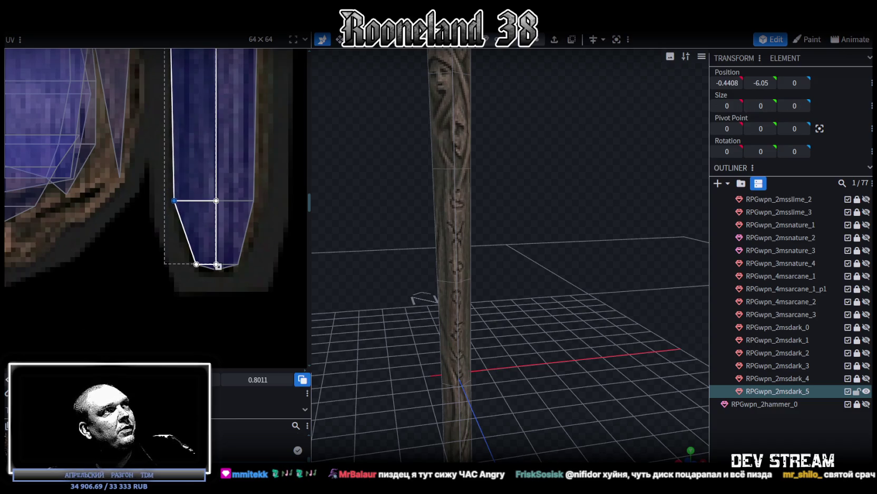
pyautogui.moveTo(268, 220); pyautogui.dragTo(229, 171)
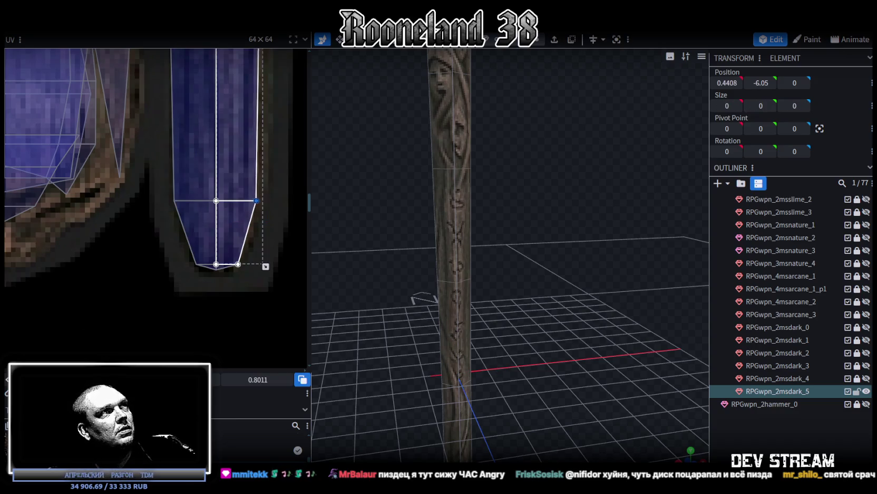
# Pick the left and higher vertices along the UV strip one by one
pyautogui.scroll(-2, 174, 172)
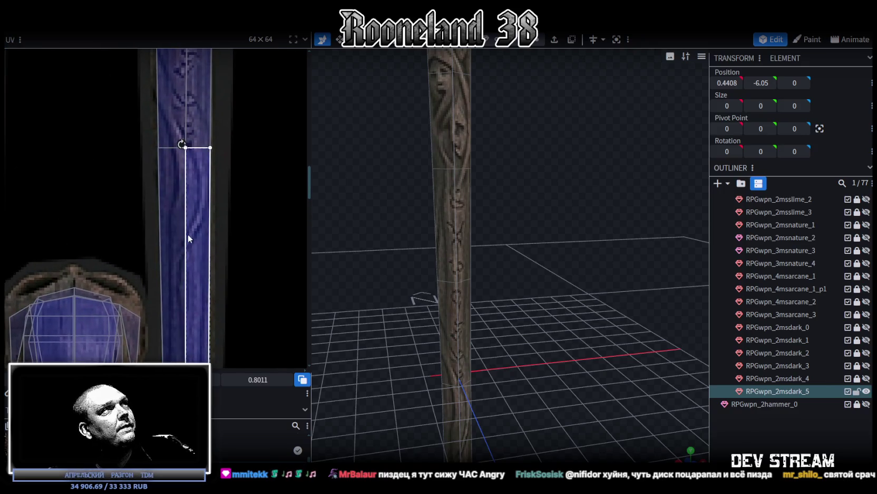
pyautogui.scroll(2, 188, 235)
pyautogui.click(153, 262)
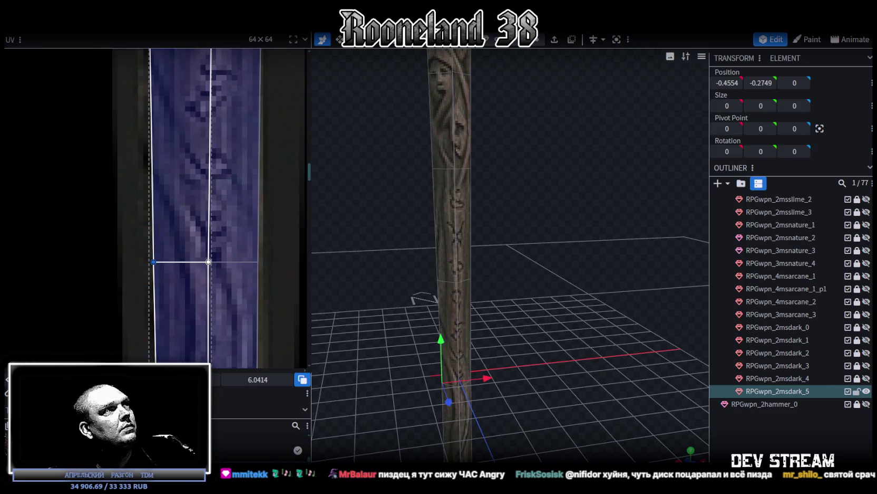
pyautogui.scroll(-2, 157, 165)
pyautogui.click(184, 183)
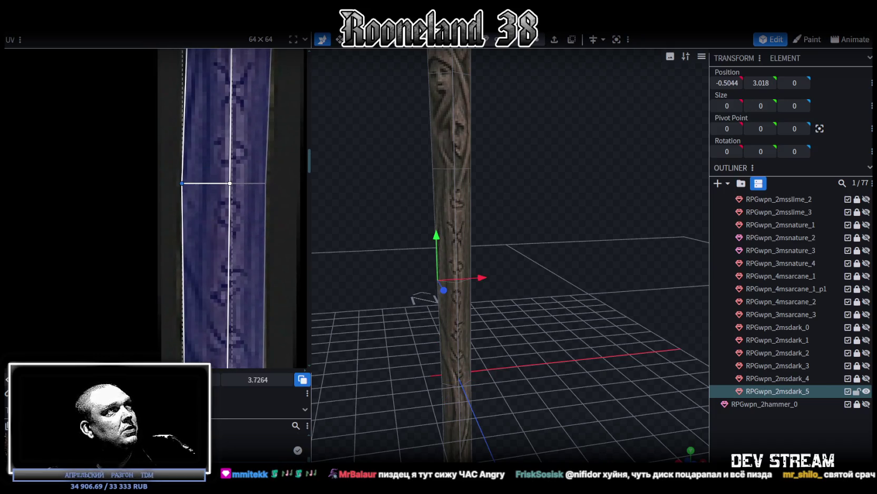
pyautogui.scroll(-2, 238, 345)
pyautogui.scroll(-1, 237, 346)
pyautogui.scroll(3, 237, 346)
pyautogui.scroll(2, 237, 346)
pyautogui.click(201, 214)
# Zoom out and orbit so the skull head shows at the top of the staff
pyautogui.scroll(-2, 528, 293)
pyautogui.scroll(-2, 254, 186)
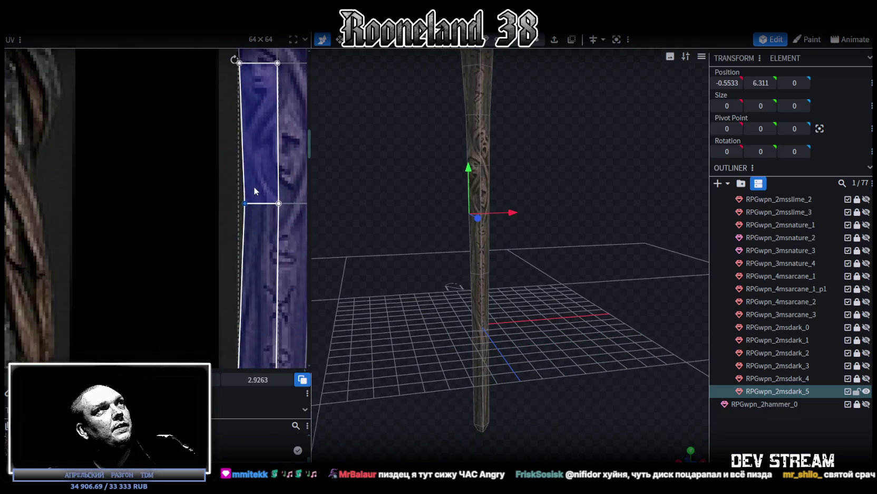
pyautogui.scroll(-2, 254, 187)
pyautogui.scroll(-1, 254, 186)
pyautogui.moveTo(596, 187); pyautogui.dragTo(563, 215)
pyautogui.scroll(3, 553, 324)
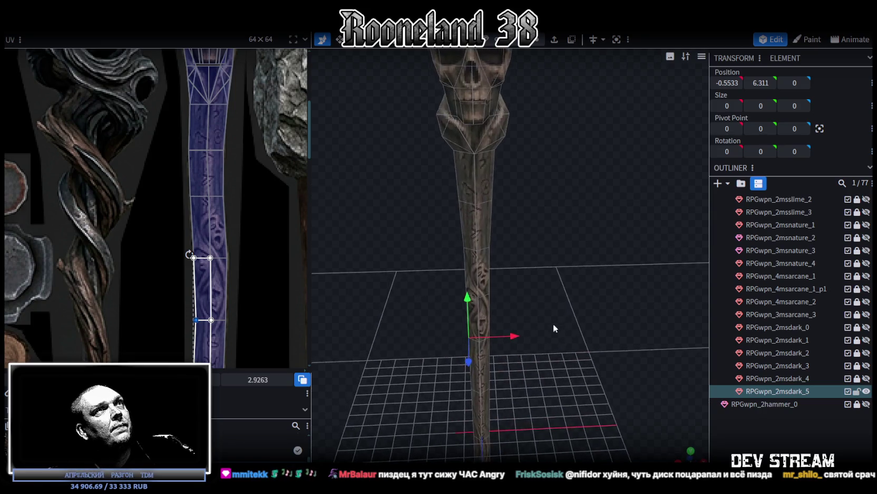
pyautogui.scroll(1, 553, 261)
pyautogui.scroll(1, 527, 247)
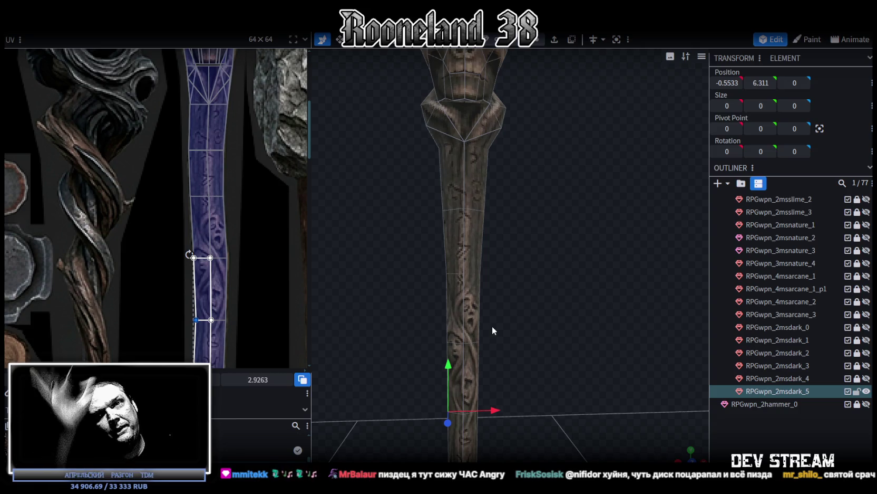
# Box-select a lower face on the shaft and move it 0.1 along X
pyautogui.moveTo(492, 327); pyautogui.dragTo(496, 326)
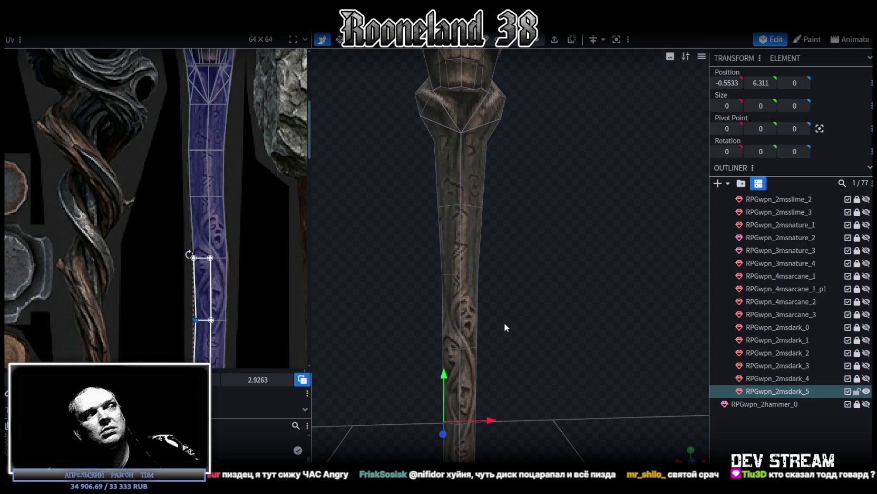
pyautogui.moveTo(543, 275); pyautogui.dragTo(454, 232)
pyautogui.moveTo(551, 273); pyautogui.dragTo(554, 219)
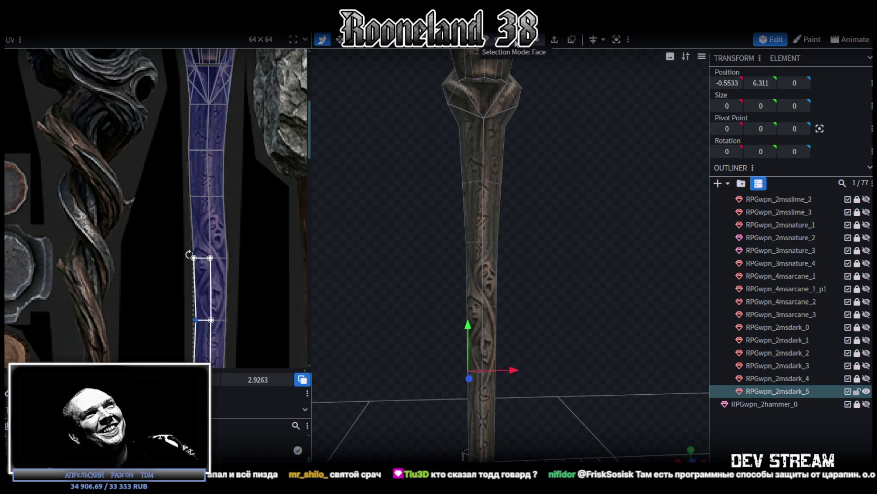
pyautogui.moveTo(444, 212)
pyautogui.mouseDown()
pyautogui.moveTo(567, 222)
pyautogui.moveTo(521, 216)
pyautogui.mouseUp()
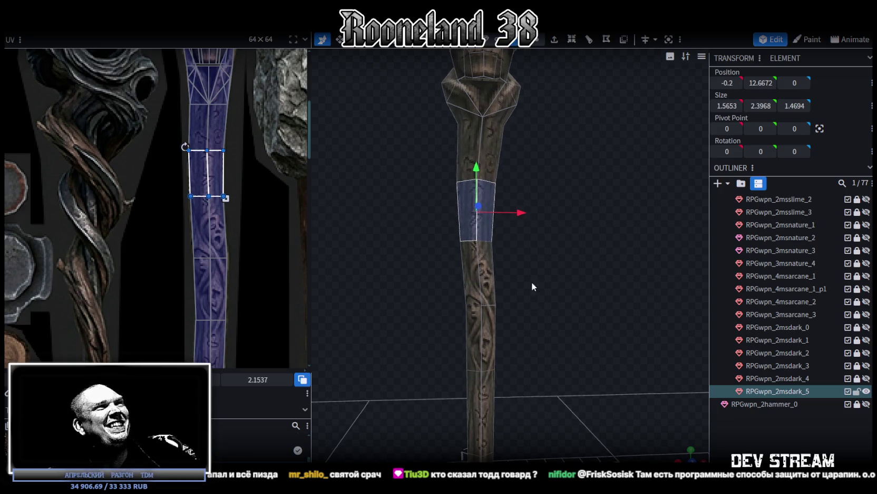
pyautogui.moveTo(532, 281); pyautogui.dragTo(502, 216)
pyautogui.click(471, 240)
pyautogui.moveTo(523, 249); pyautogui.dragTo(474, 271)
pyautogui.scroll(3, 530, 247)
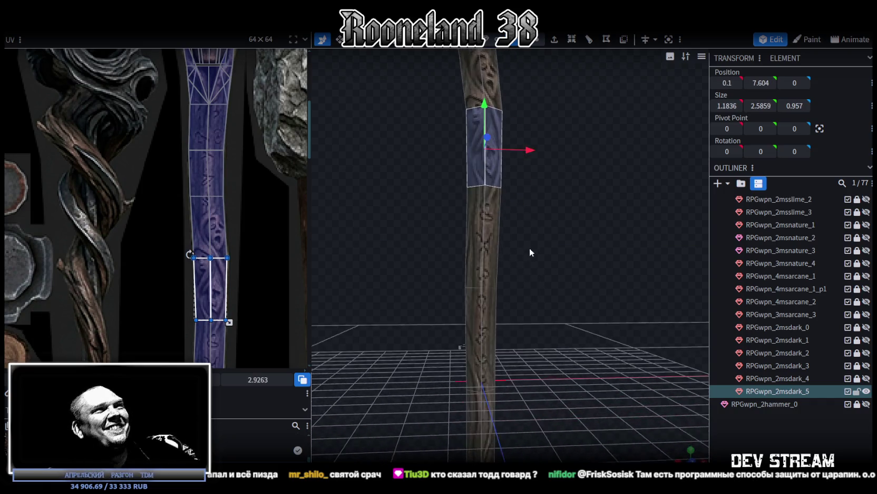
# In vertex mode, shift two shaft vertex rings sideways, one to X 0.1
pyautogui.moveTo(525, 185); pyautogui.dragTo(525, 47)
pyautogui.click(537, 41)
pyautogui.click(463, 206)
pyautogui.moveTo(530, 204)
pyautogui.mouseDown()
pyautogui.moveTo(567, 174)
pyautogui.moveTo(570, 189)
pyautogui.mouseUp()
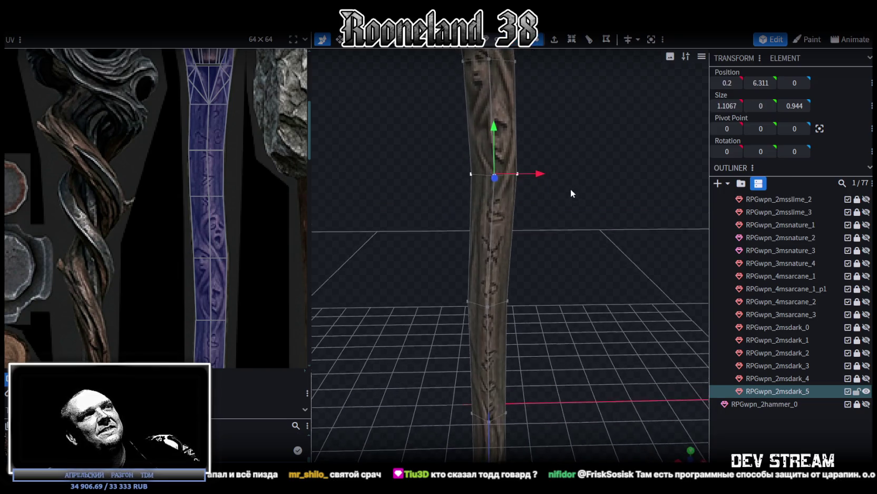
pyautogui.scroll(-3, 244, 241)
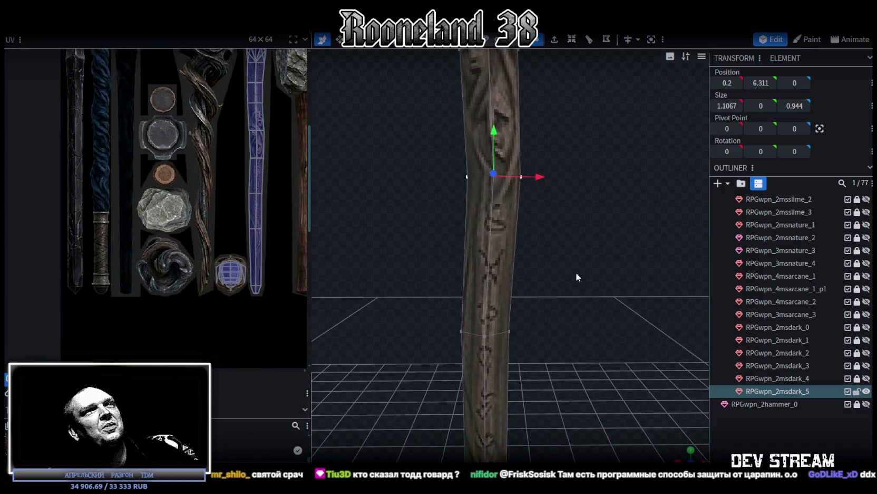
pyautogui.moveTo(582, 291); pyautogui.dragTo(596, 190)
pyautogui.click(526, 247)
pyautogui.moveTo(526, 246)
pyautogui.mouseDown()
pyautogui.moveTo(567, 265)
pyautogui.moveTo(577, 297)
pyautogui.moveTo(542, 183)
pyautogui.mouseUp()
pyautogui.moveTo(458, 217)
pyautogui.mouseDown()
pyautogui.moveTo(525, 255)
pyautogui.moveTo(554, 236)
pyautogui.moveTo(562, 272)
pyautogui.mouseUp()
# Select all staff vertices and lower the whole mesh by 4 units
pyautogui.press('s')
pyautogui.hotkey('ctrl', 'a')
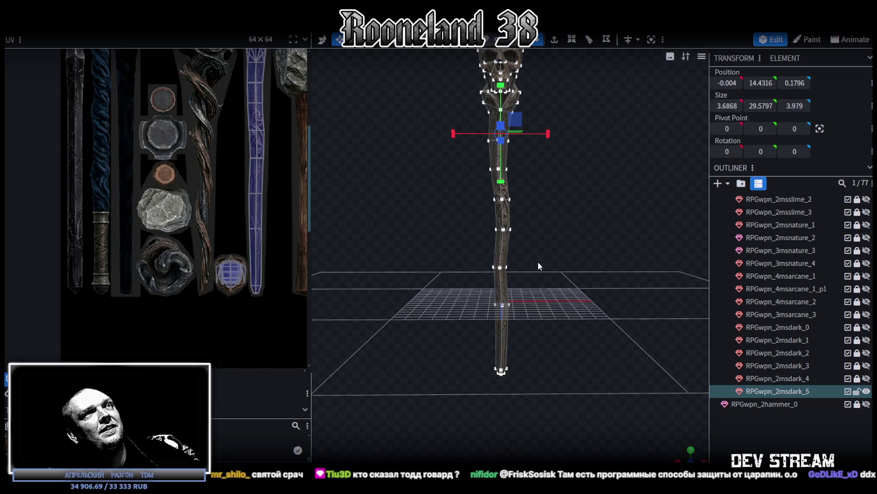
pyautogui.press('v')
pyautogui.moveTo(501, 94); pyautogui.dragTo(497, 136)
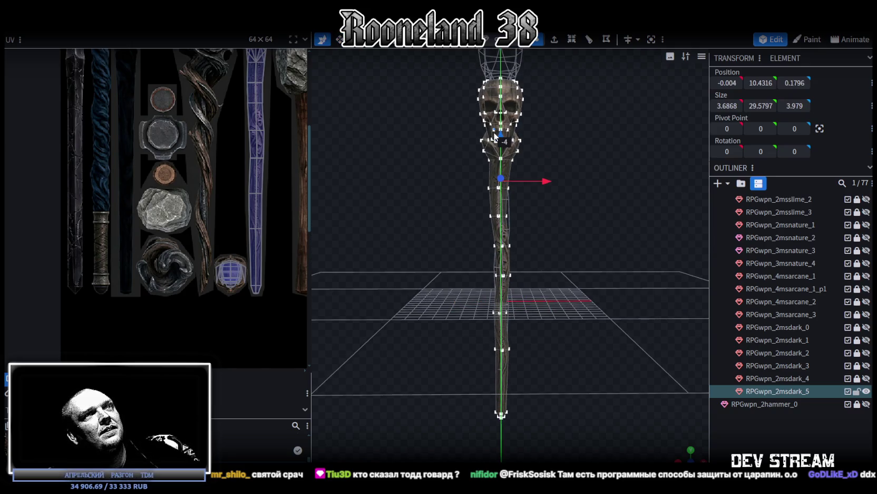
# Widen a lower shaft section along Z to 1.1108 and shift it -0.2 on Z
pyautogui.moveTo(528, 221)
pyautogui.mouseDown()
pyautogui.moveTo(545, 277)
pyautogui.moveTo(446, 286)
pyautogui.moveTo(559, 222)
pyautogui.moveTo(520, 275)
pyautogui.moveTo(528, 295)
pyautogui.moveTo(459, 182)
pyautogui.mouseUp()
pyautogui.click(496, 218)
pyautogui.moveTo(528, 269)
pyautogui.mouseDown()
pyautogui.moveTo(538, 285)
pyautogui.moveTo(526, 235)
pyautogui.moveTo(540, 237)
pyautogui.moveTo(552, 194)
pyautogui.moveTo(531, 259)
pyautogui.moveTo(458, 263)
pyautogui.mouseUp()
pyautogui.press('s')
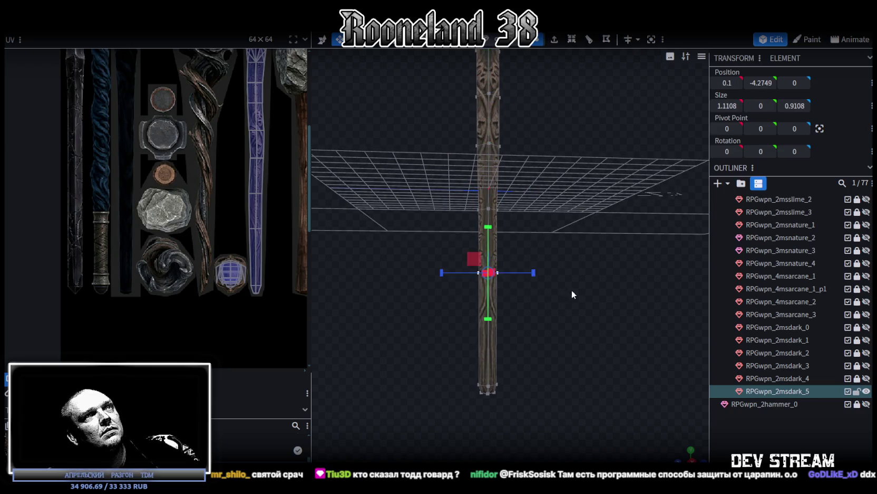
pyautogui.moveTo(572, 290); pyautogui.dragTo(580, 343)
pyautogui.moveTo(524, 240); pyautogui.dragTo(527, 239)
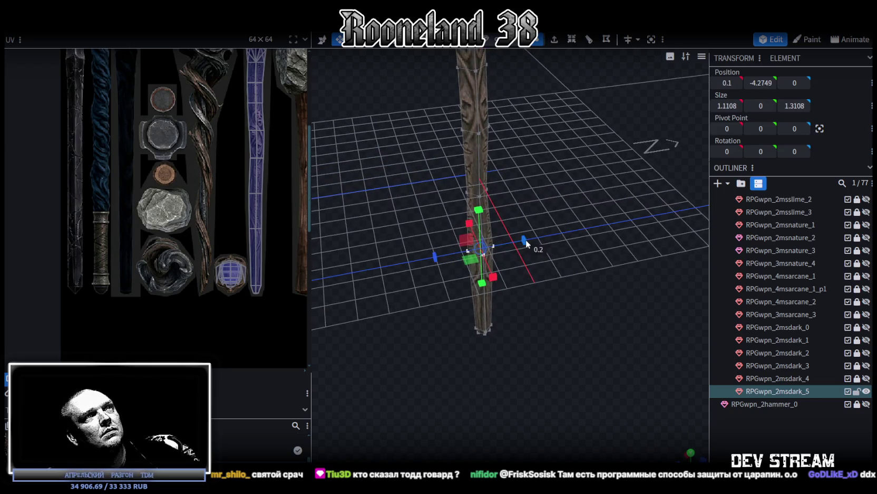
pyautogui.moveTo(551, 274)
pyautogui.mouseDown()
pyautogui.moveTo(541, 240)
pyautogui.moveTo(527, 262)
pyautogui.mouseUp()
pyautogui.press('v')
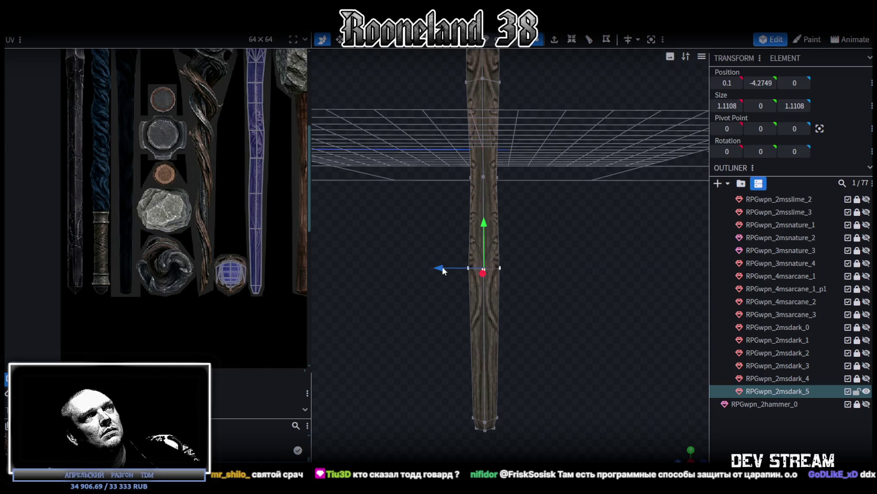
pyautogui.moveTo(443, 270); pyautogui.dragTo(446, 265)
# Push the vertex ring at the head's base -0.2 along Z
pyautogui.moveTo(524, 251)
pyautogui.mouseDown()
pyautogui.moveTo(543, 341)
pyautogui.moveTo(464, 328)
pyautogui.mouseUp()
pyautogui.click(494, 315)
pyautogui.moveTo(545, 242)
pyautogui.mouseDown()
pyautogui.moveTo(550, 376)
pyautogui.moveTo(561, 326)
pyautogui.mouseUp()
pyautogui.keyDown('ctrl'); pyautogui.moveTo(448, 202); pyautogui.dragTo(551, 289); pyautogui.keyUp('ctrl')
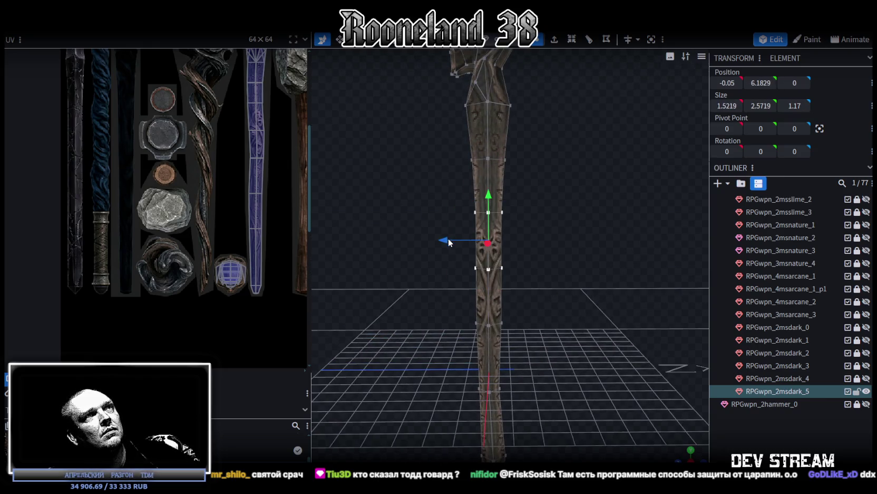
pyautogui.keyDown('ctrl'); pyautogui.moveTo(458, 138); pyautogui.dragTo(533, 177); pyautogui.keyUp('ctrl')
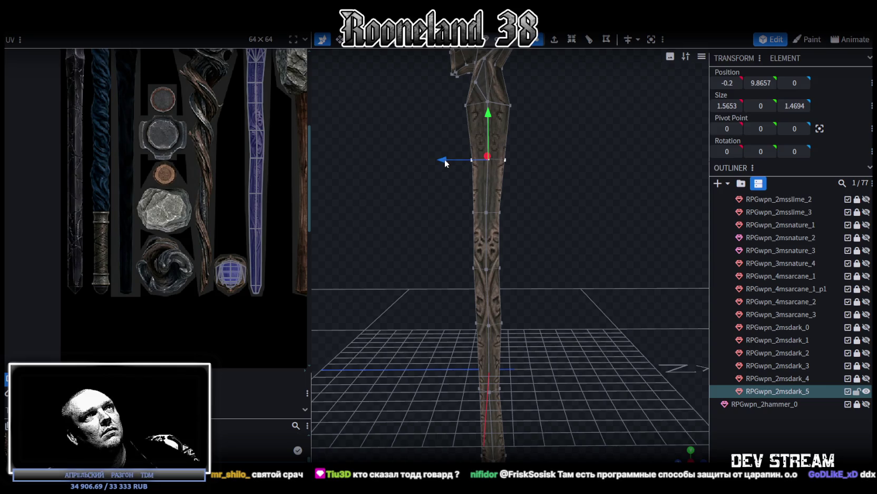
pyautogui.moveTo(445, 163); pyautogui.dragTo(468, 232, button='right')
pyautogui.keyDown('ctrl'); pyautogui.moveTo(469, 236); pyautogui.dragTo(547, 207); pyautogui.keyUp('ctrl')
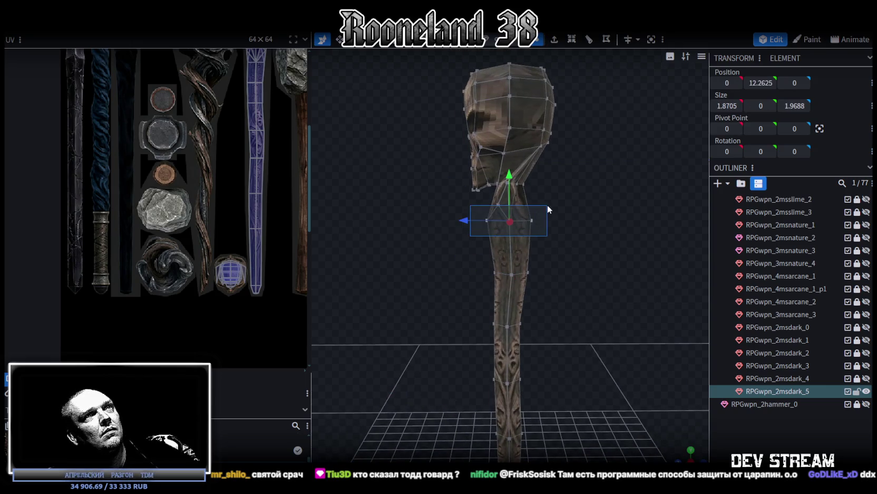
pyautogui.moveTo(456, 221); pyautogui.dragTo(466, 219)
# Push the neck vertices back along Z to about -1.2
pyautogui.scroll(3, 437, 260)
pyautogui.moveTo(437, 260); pyautogui.dragTo(475, 230)
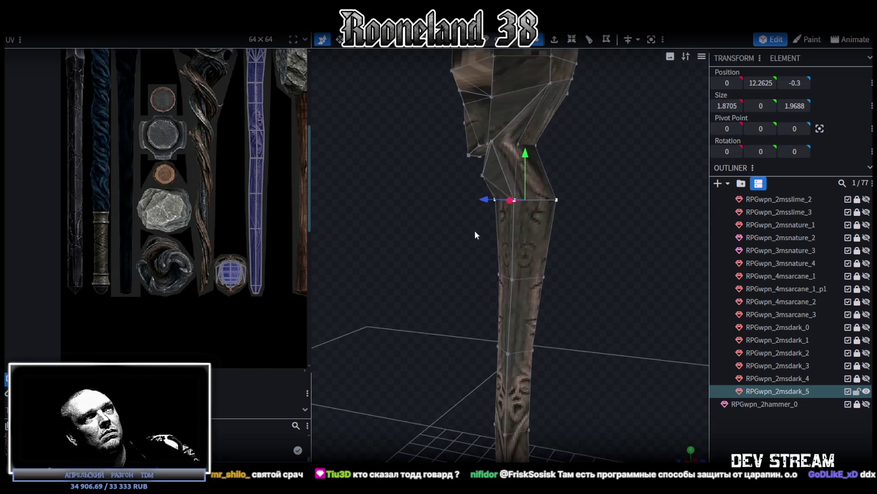
pyautogui.scroll(-2, 557, 249)
pyautogui.scroll(3, 497, 199)
pyautogui.click(485, 206)
pyautogui.scroll(2, 485, 206)
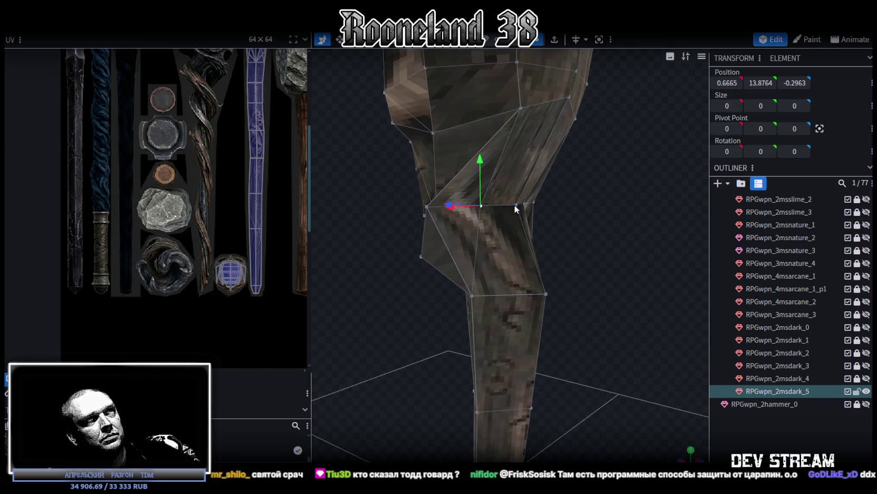
pyautogui.click(516, 206)
pyautogui.moveTo(519, 211); pyautogui.dragTo(646, 257)
pyautogui.moveTo(468, 211)
pyautogui.mouseDown()
pyautogui.moveTo(506, 213)
pyautogui.moveTo(587, 311)
pyautogui.mouseUp()
pyautogui.scroll(-2, 514, 248)
pyautogui.moveTo(487, 239); pyautogui.dragTo(495, 238)
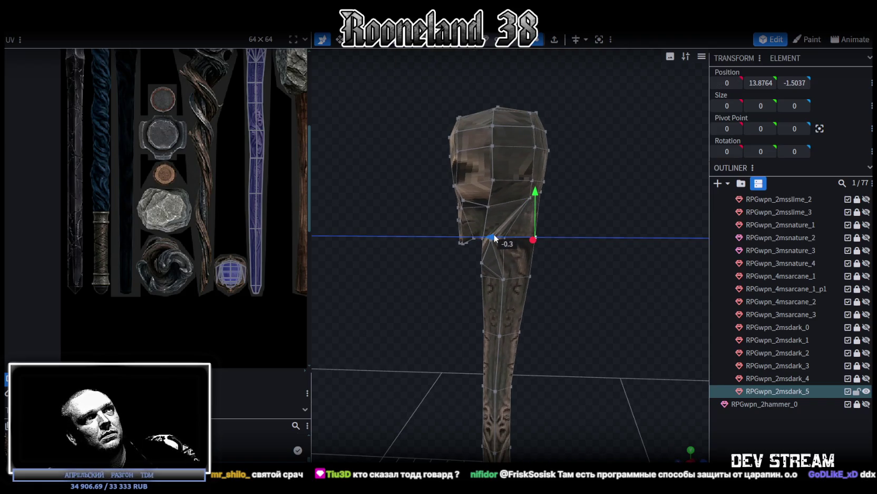
# Raise a vertex on the skull by 0.6
pyautogui.click(599, 291)
pyautogui.moveTo(598, 290)
pyautogui.mouseDown()
pyautogui.moveTo(454, 297)
pyautogui.moveTo(490, 265)
pyautogui.moveTo(561, 289)
pyautogui.moveTo(452, 281)
pyautogui.moveTo(517, 293)
pyautogui.moveTo(623, 265)
pyautogui.moveTo(423, 353)
pyautogui.mouseUp()
pyautogui.moveTo(580, 378)
pyautogui.mouseDown()
pyautogui.moveTo(428, 315)
pyautogui.moveTo(359, 303)
pyautogui.moveTo(536, 267)
pyautogui.moveTo(661, 269)
pyautogui.moveTo(514, 168)
pyautogui.mouseUp()
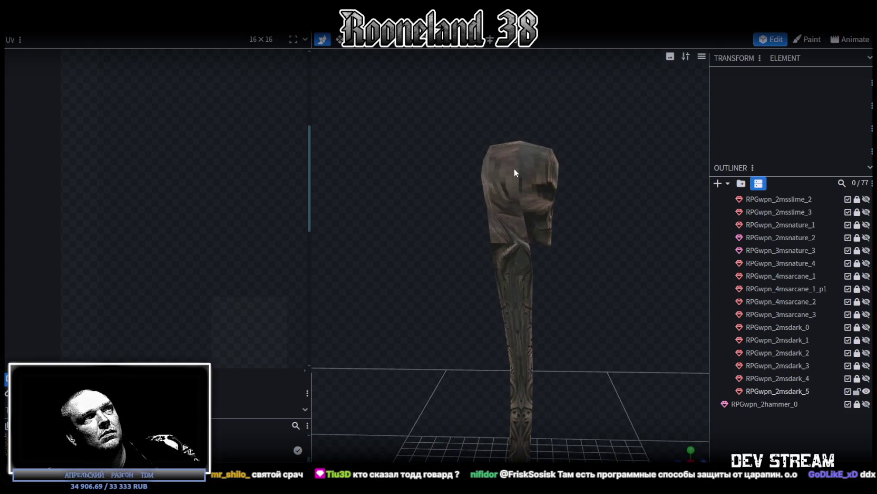
pyautogui.click(514, 167)
pyautogui.moveTo(532, 343)
pyautogui.mouseDown()
pyautogui.moveTo(571, 291)
pyautogui.moveTo(454, 296)
pyautogui.moveTo(562, 299)
pyautogui.moveTo(588, 285)
pyautogui.moveTo(493, 279)
pyautogui.moveTo(516, 279)
pyautogui.moveTo(531, 184)
pyautogui.moveTo(626, 260)
pyautogui.moveTo(485, 203)
pyautogui.mouseUp()
pyautogui.click(518, 199)
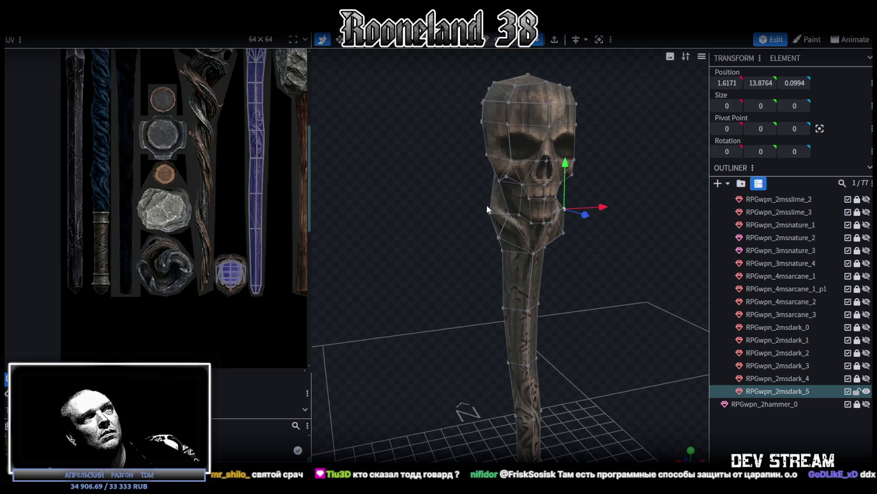
pyautogui.moveTo(528, 164)
pyautogui.mouseDown()
pyautogui.moveTo(524, 149)
pyautogui.moveTo(606, 219)
pyautogui.moveTo(561, 196)
pyautogui.mouseUp()
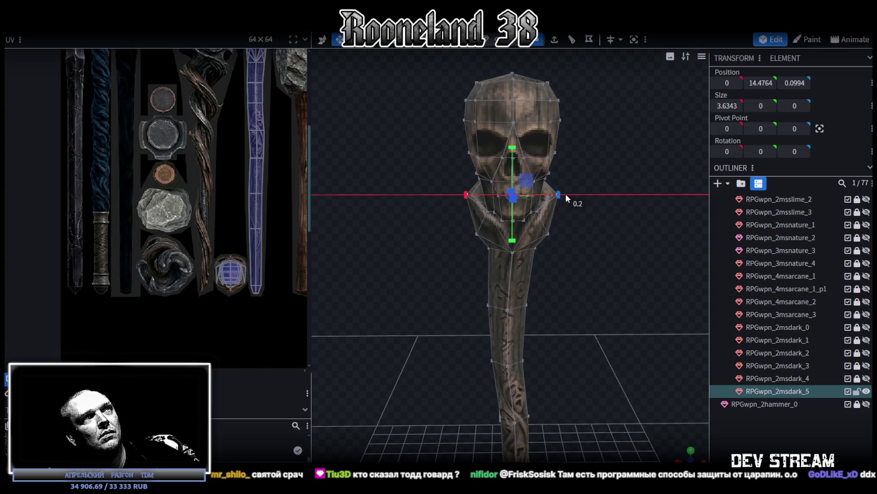
# Nudge a face at the bulge under the skull 0.1 along Z
pyautogui.click(781, 441)
pyautogui.moveTo(614, 275)
pyautogui.mouseDown()
pyautogui.moveTo(608, 260)
pyautogui.moveTo(492, 293)
pyautogui.moveTo(391, 268)
pyautogui.mouseUp()
pyautogui.scroll(5, 441, 271)
pyautogui.click(453, 194)
pyautogui.moveTo(516, 223)
pyautogui.mouseDown()
pyautogui.moveTo(576, 276)
pyautogui.moveTo(581, 301)
pyautogui.moveTo(563, 251)
pyautogui.moveTo(422, 258)
pyautogui.moveTo(504, 231)
pyautogui.moveTo(563, 256)
pyautogui.moveTo(501, 232)
pyautogui.moveTo(464, 235)
pyautogui.mouseUp()
pyautogui.click(504, 231)
pyautogui.press('v')
pyautogui.moveTo(472, 236); pyautogui.dragTo(469, 238)
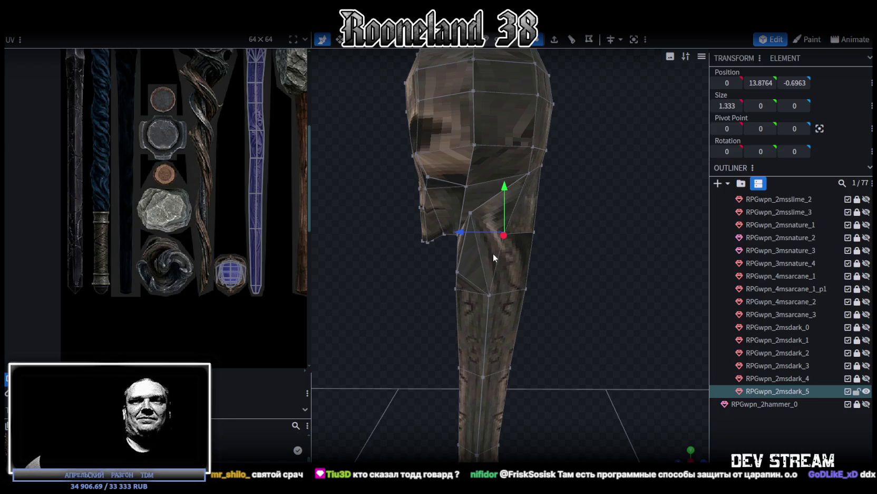
# Zoom out and reselect the staff mesh to review the reshaped skull join
pyautogui.moveTo(493, 254)
pyautogui.mouseDown()
pyautogui.moveTo(472, 316)
pyautogui.moveTo(435, 325)
pyautogui.moveTo(473, 329)
pyautogui.moveTo(403, 321)
pyautogui.moveTo(531, 313)
pyautogui.moveTo(540, 292)
pyautogui.mouseUp()
pyautogui.click(574, 341)
pyautogui.scroll(-5, 574, 341)
pyautogui.scroll(1, 563, 312)
pyautogui.scroll(2, 563, 312)
pyautogui.moveTo(564, 312)
pyautogui.mouseDown()
pyautogui.moveTo(565, 326)
pyautogui.moveTo(488, 322)
pyautogui.moveTo(567, 331)
pyautogui.moveTo(559, 321)
pyautogui.mouseUp()
pyautogui.click(526, 149)
pyautogui.scroll(-2, 207, 161)
pyautogui.scroll(-2, 148, 154)
pyautogui.scroll(3, 148, 154)
pyautogui.scroll(2, 168, 164)
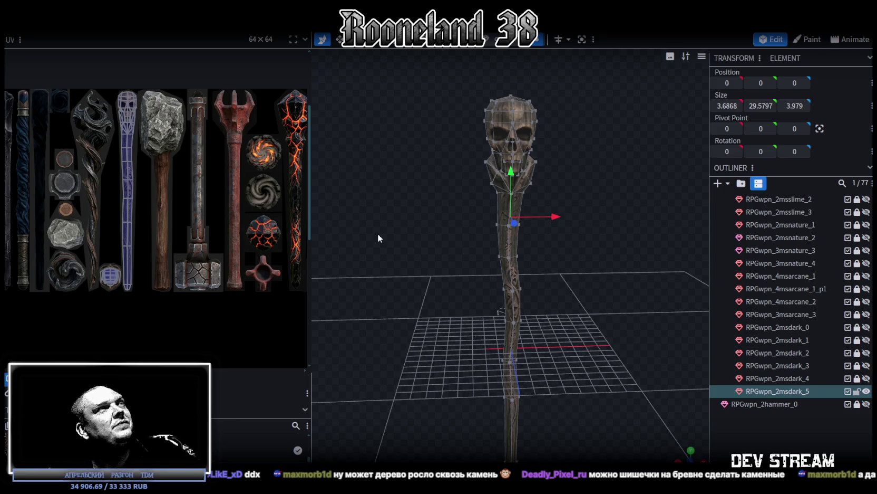
# Hide RPGwpn_2msdark_5, show RPGwpn_2msdark_0 and move it to the list's bottom
pyautogui.click(866, 391)
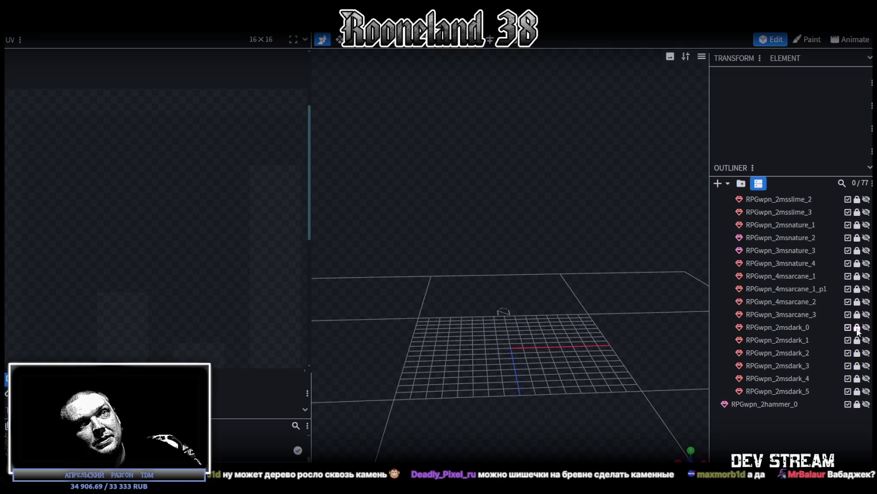
pyautogui.click(866, 327)
pyautogui.click(794, 328)
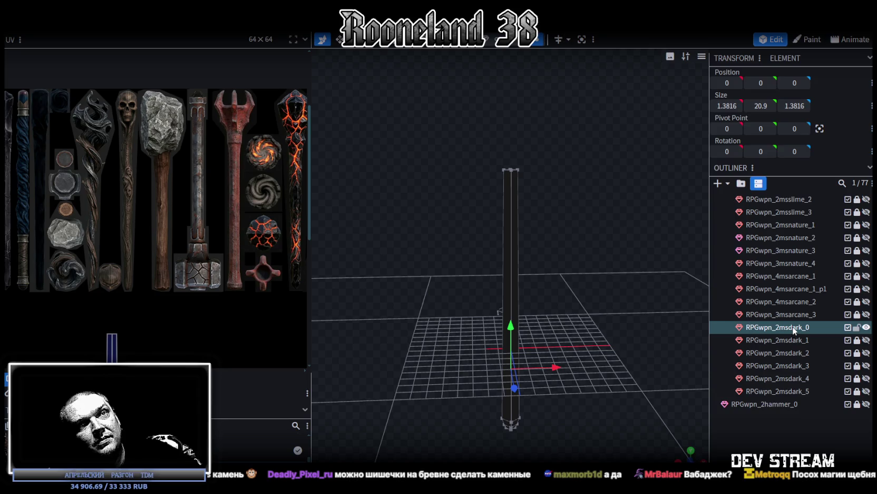
pyautogui.moveTo(793, 343); pyautogui.dragTo(802, 391)
# Rename it RPGwpn_2msrock_0, duplicate it, and hide the original
pyautogui.doubleClick(792, 391)
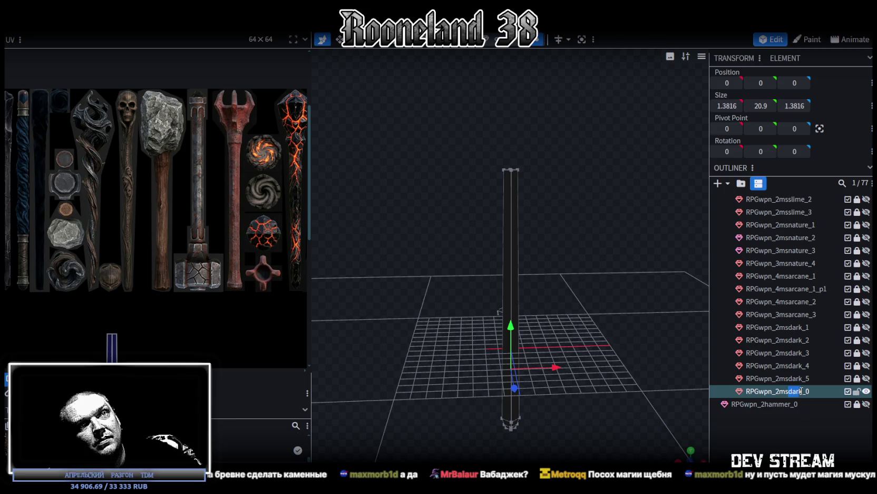
pyautogui.write('roc')
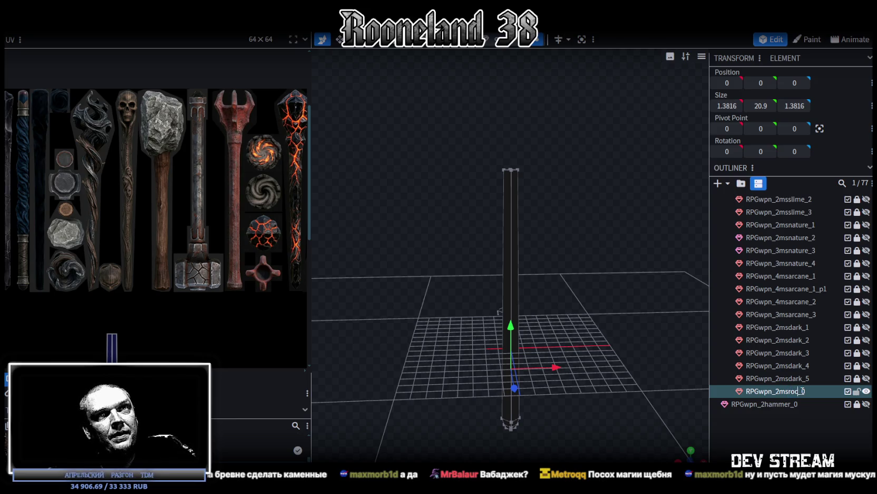
pyautogui.write('k')
pyautogui.press('Return')
pyautogui.hotkey('ctrl', 'd')
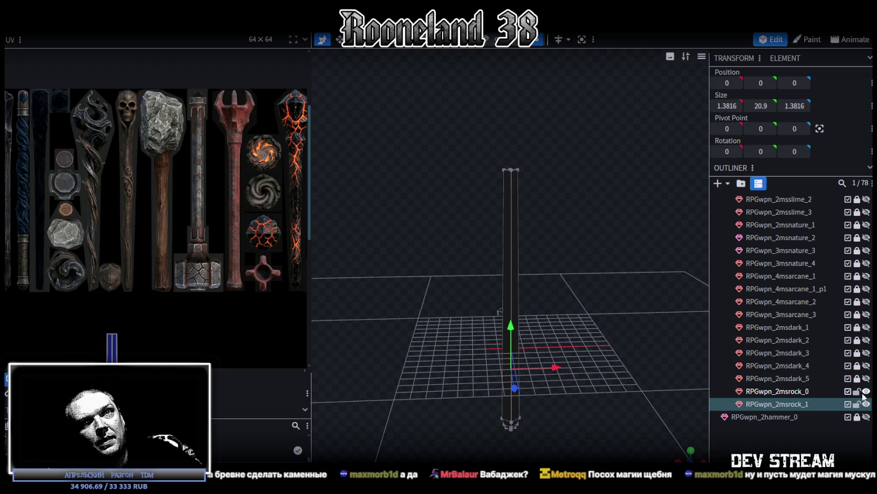
pyautogui.click(866, 391)
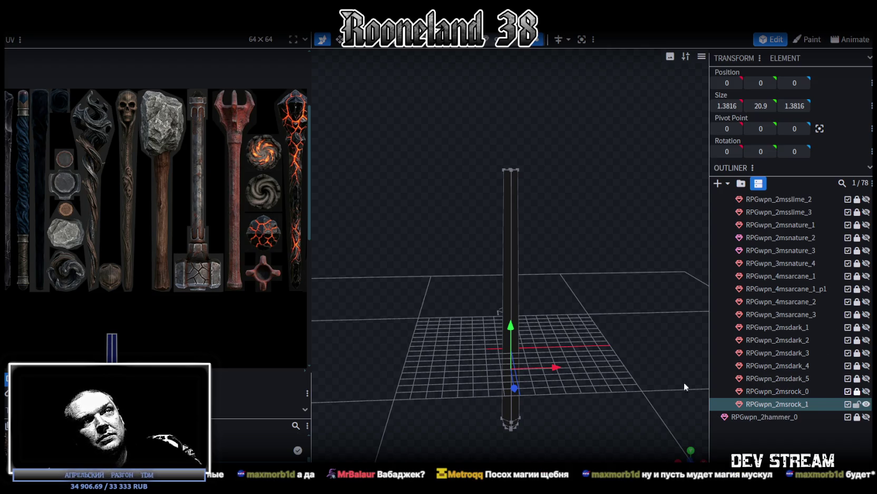
pyautogui.moveTo(537, 314)
pyautogui.mouseDown()
pyautogui.moveTo(537, 298)
pyautogui.moveTo(557, 351)
pyautogui.moveTo(478, 396)
pyautogui.moveTo(542, 343)
pyautogui.mouseUp()
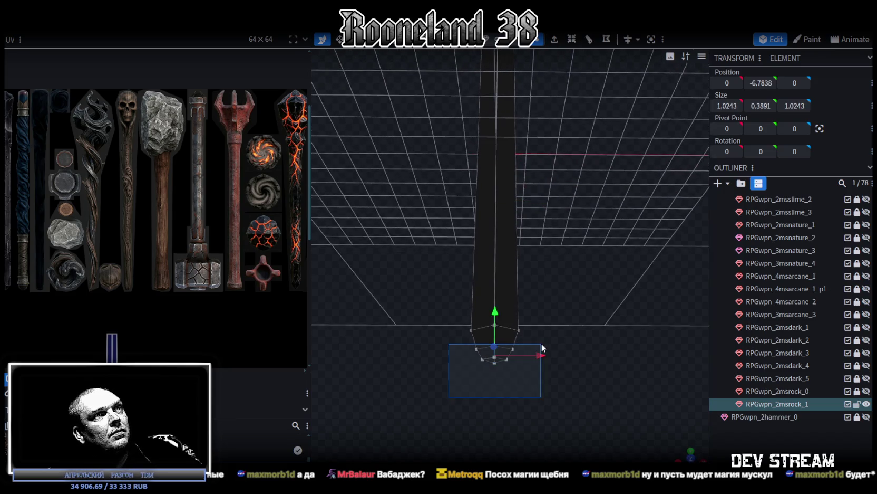
# Merge the shaft's bottom vertices and raise the green column section slightly
pyautogui.moveTo(518, 374)
pyautogui.mouseDown()
pyautogui.moveTo(545, 375)
pyautogui.moveTo(511, 358)
pyautogui.mouseUp()
pyautogui.rightClick(510, 358)
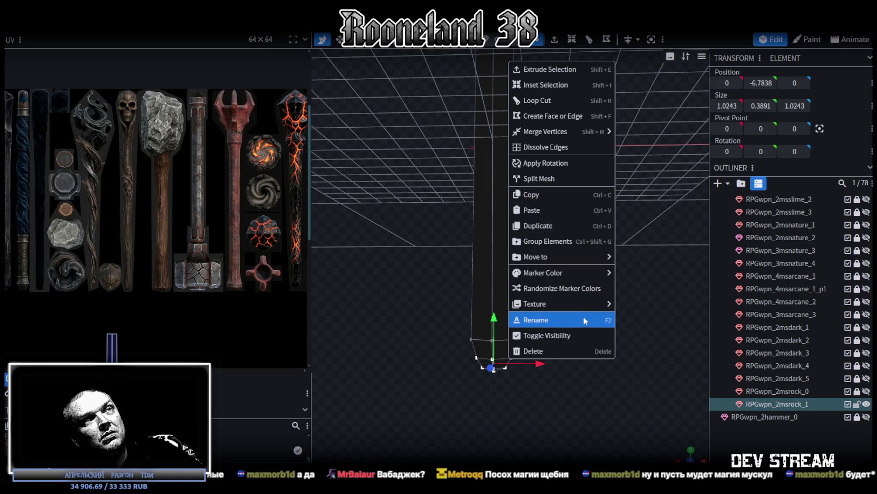
pyautogui.click(643, 133)
pyautogui.moveTo(558, 347)
pyautogui.mouseDown()
pyautogui.moveTo(543, 283)
pyautogui.moveTo(511, 253)
pyautogui.moveTo(512, 241)
pyautogui.mouseUp()
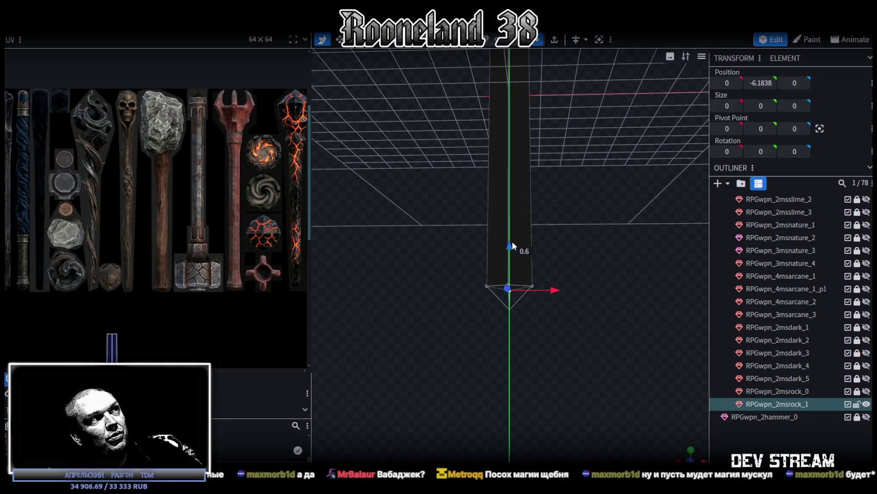
pyautogui.scroll(3, 572, 252)
pyautogui.moveTo(575, 252)
pyautogui.mouseDown()
pyautogui.moveTo(560, 249)
pyautogui.moveTo(525, 141)
pyautogui.moveTo(600, 257)
pyautogui.moveTo(573, 341)
pyautogui.moveTo(500, 165)
pyautogui.mouseUp()
pyautogui.press('z')
pyautogui.press('z')
pyautogui.click(495, 266)
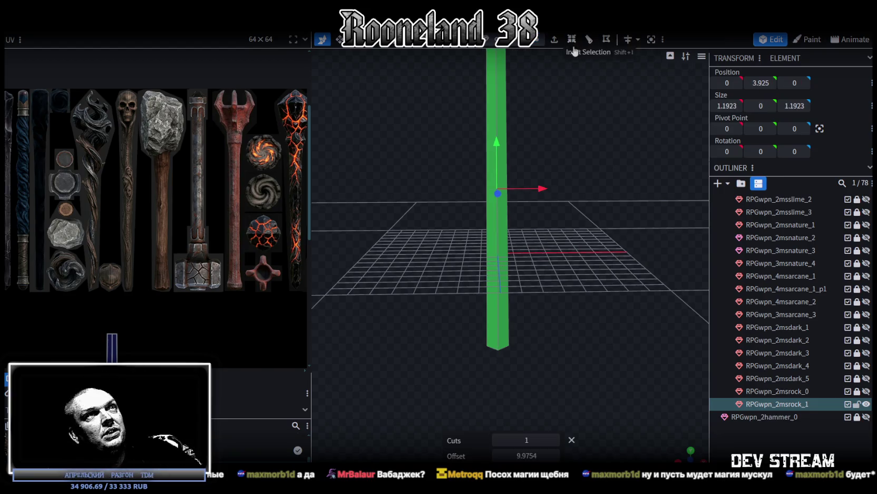
pyautogui.moveTo(551, 180)
pyautogui.mouseDown()
pyautogui.moveTo(506, 146)
pyautogui.moveTo(490, 175)
pyautogui.moveTo(490, 291)
pyautogui.moveTo(490, 284)
pyautogui.mouseUp()
pyautogui.moveTo(539, 343); pyautogui.dragTo(569, 105)
# Scale up the bottom vertices to flare the column's base
pyautogui.moveTo(443, 373); pyautogui.dragTo(502, 416)
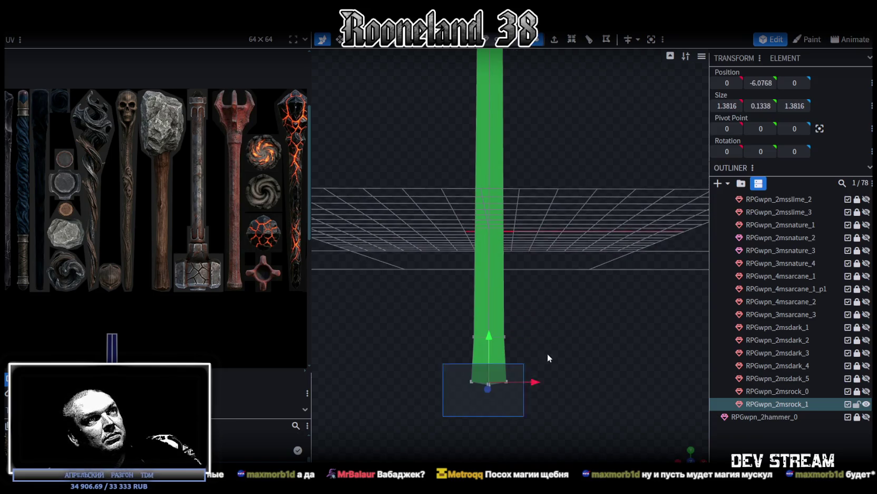
pyautogui.moveTo(545, 360); pyautogui.dragTo(548, 435)
pyautogui.press('s')
pyautogui.moveTo(475, 383); pyautogui.dragTo(481, 380)
pyautogui.moveTo(545, 396)
pyautogui.mouseDown()
pyautogui.moveTo(617, 326)
pyautogui.moveTo(477, 407)
pyautogui.moveTo(529, 395)
pyautogui.moveTo(551, 271)
pyautogui.moveTo(567, 265)
pyautogui.moveTo(579, 314)
pyautogui.mouseUp()
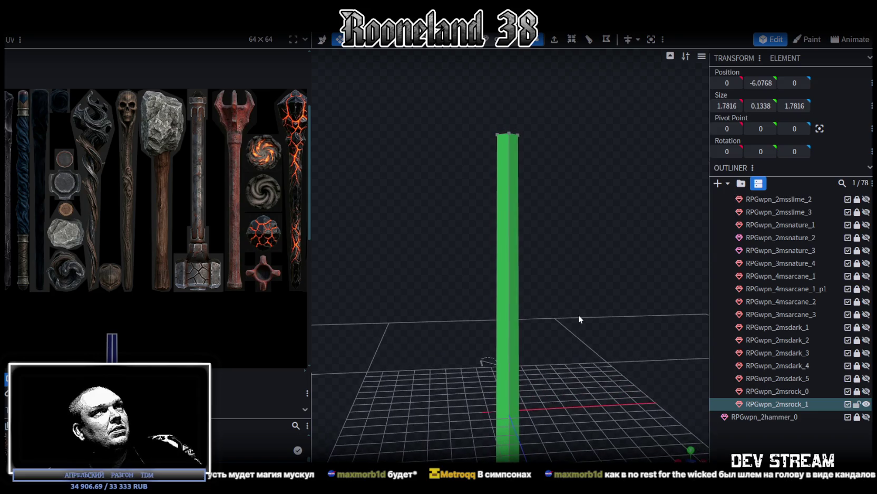
# Move the edge loop partway up the column higher
pyautogui.click(509, 212)
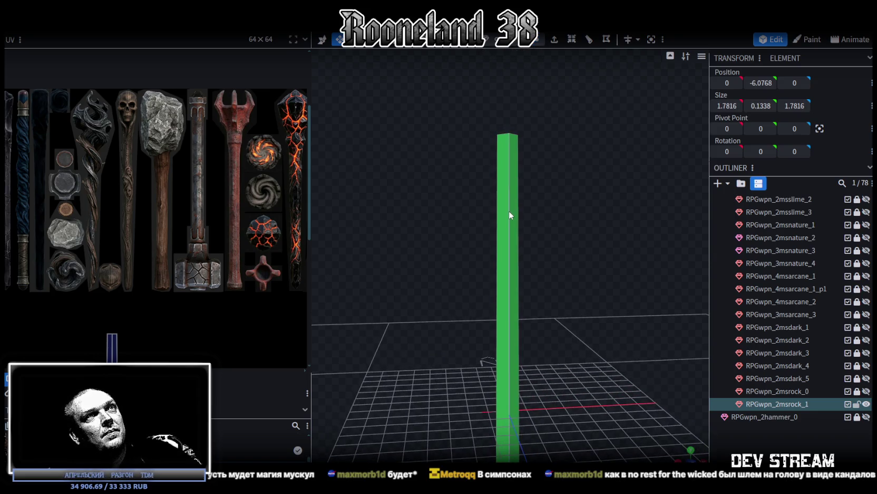
pyautogui.scroll(-2, 567, 62)
pyautogui.press('v')
pyautogui.moveTo(510, 254); pyautogui.dragTo(509, 196)
pyautogui.moveTo(605, 192); pyautogui.dragTo(604, 189)
pyautogui.scroll(2, 604, 188)
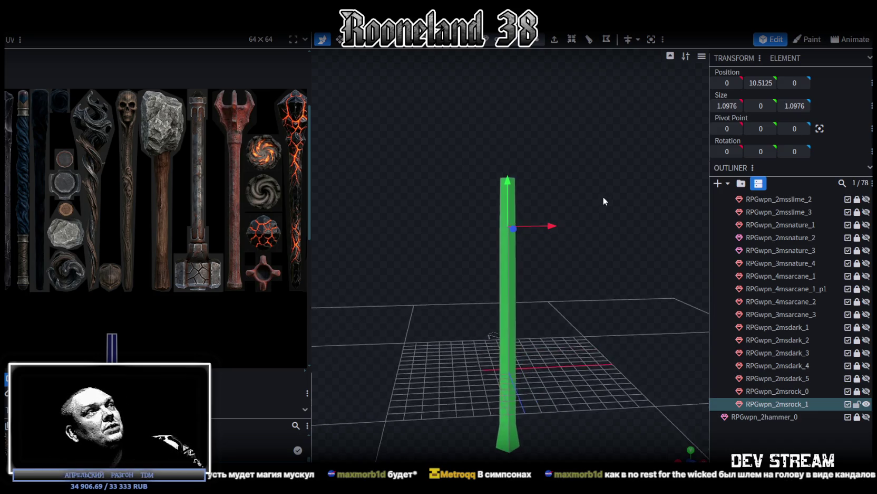
pyautogui.scroll(2, 603, 196)
pyautogui.scroll(2, 590, 211)
pyautogui.scroll(-2, 590, 212)
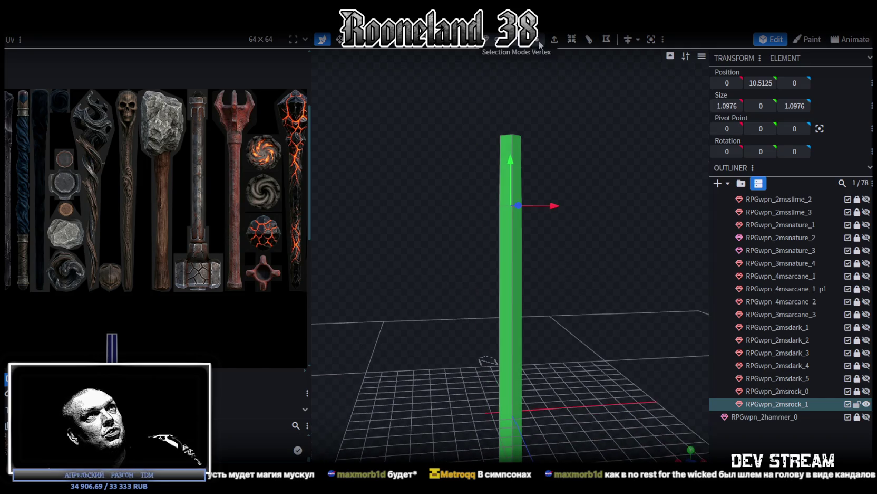
# Lower the column's top vertices to shorten the shaft
pyautogui.moveTo(454, 122)
pyautogui.keyDown('ctrl'); pyautogui.mouseDown()
pyautogui.moveTo(539, 168)
pyautogui.moveTo(553, 245)
pyautogui.moveTo(457, 260)
pyautogui.mouseUp(); pyautogui.keyUp('ctrl')
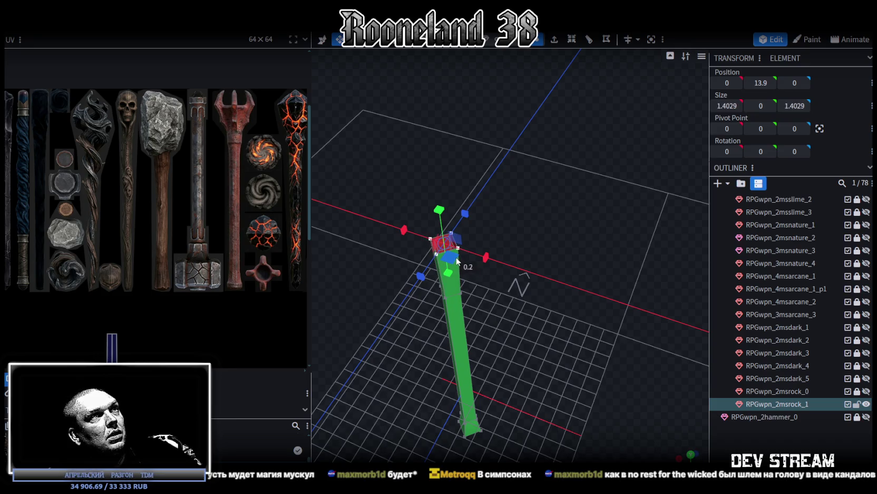
pyautogui.press('KP_1')
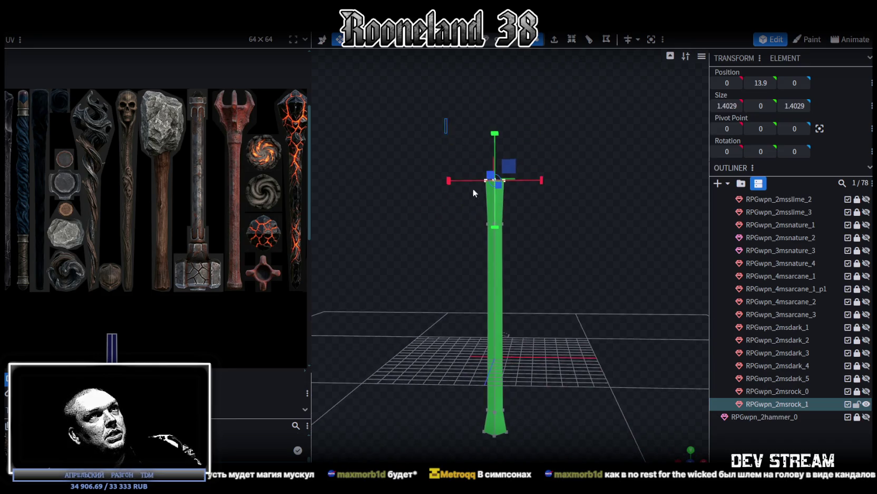
pyautogui.press('v')
pyautogui.moveTo(487, 129); pyautogui.dragTo(488, 168)
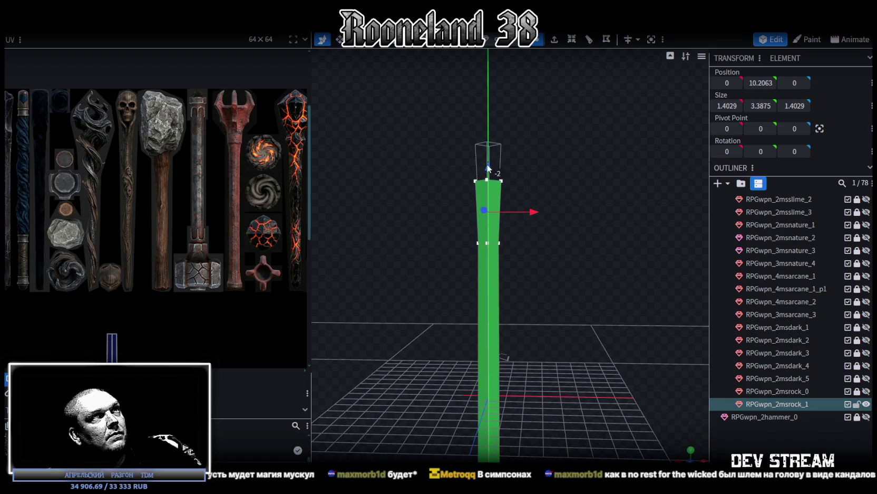
pyautogui.press('KP_1')
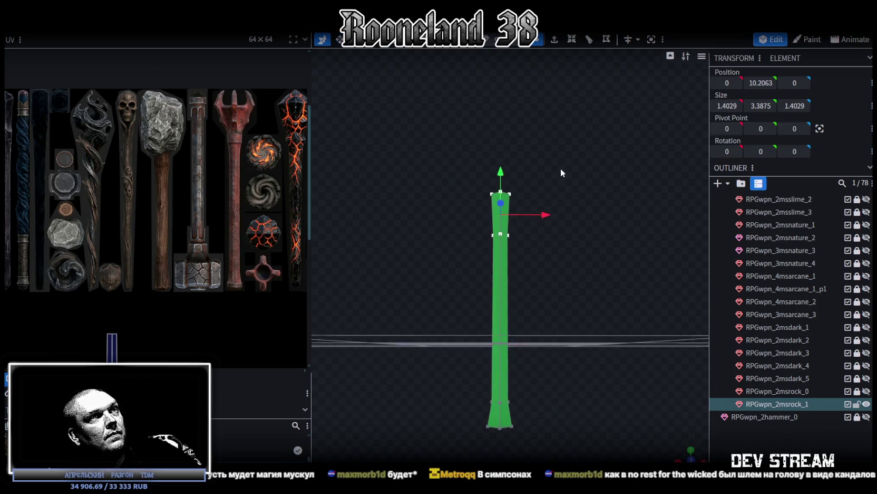
pyautogui.moveTo(561, 168); pyautogui.dragTo(537, 215)
# Shrink the middle section so the shaft slims through the middle
pyautogui.moveTo(523, 284)
pyautogui.mouseDown()
pyautogui.moveTo(531, 309)
pyautogui.moveTo(576, 338)
pyautogui.moveTo(589, 268)
pyautogui.mouseUp()
pyautogui.press('s')
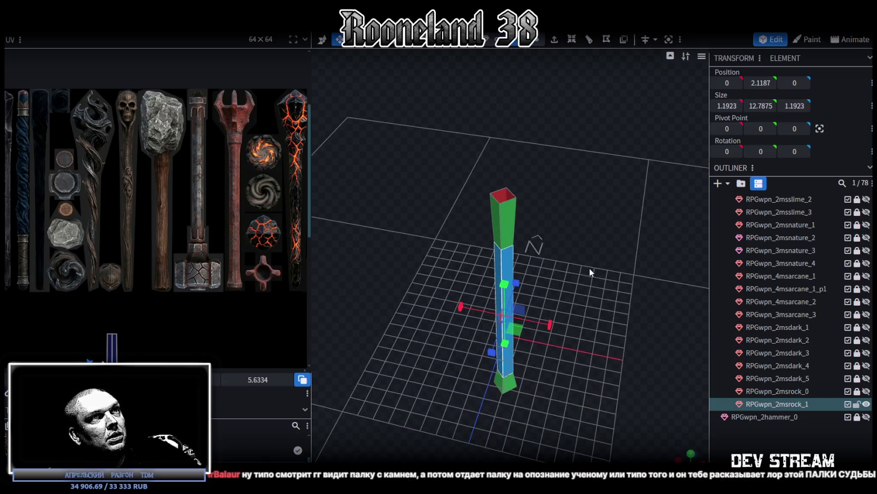
pyautogui.moveTo(519, 332); pyautogui.dragTo(605, 229)
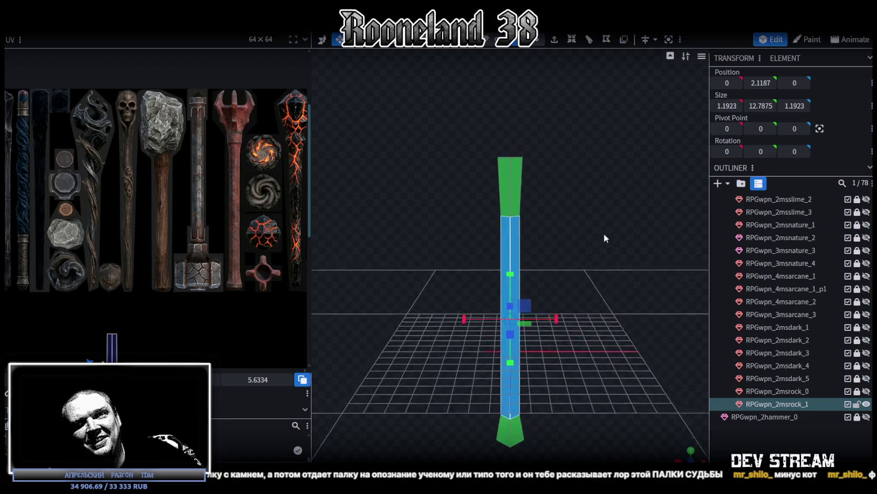
pyautogui.scroll(3, 592, 169)
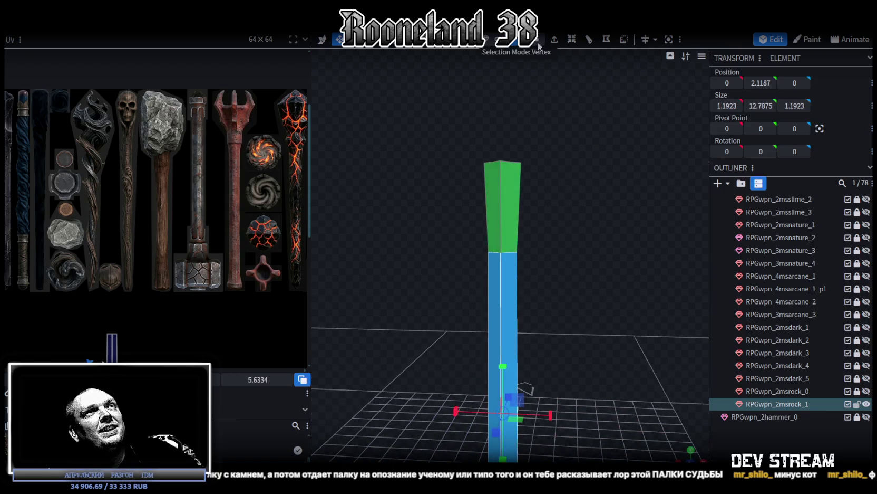
# Widen the top face to 1.6029 and set its height to 11
pyautogui.click(505, 165)
pyautogui.moveTo(612, 194); pyautogui.dragTo(575, 265)
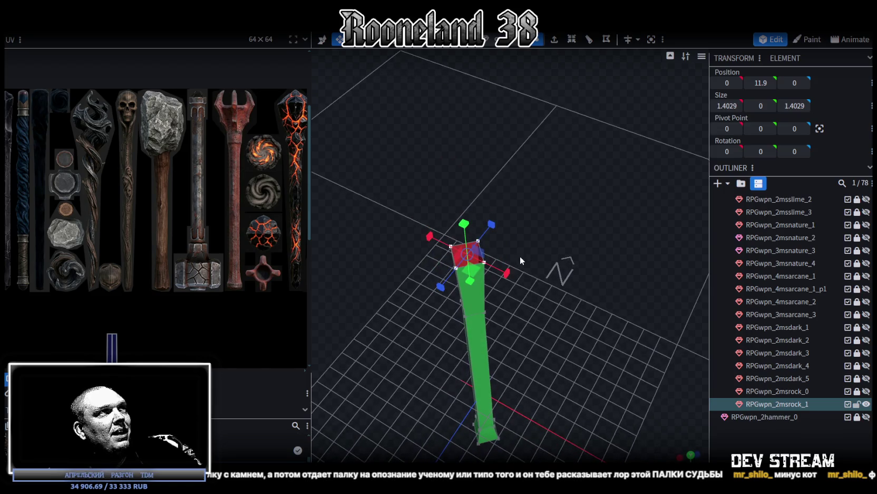
pyautogui.moveTo(484, 273); pyautogui.dragTo(489, 280)
pyautogui.moveTo(562, 343)
pyautogui.mouseDown()
pyautogui.moveTo(617, 264)
pyautogui.moveTo(605, 274)
pyautogui.mouseUp()
pyautogui.press('v')
pyautogui.moveTo(508, 141)
pyautogui.mouseDown()
pyautogui.moveTo(511, 163)
pyautogui.moveTo(578, 186)
pyautogui.moveTo(565, 192)
pyautogui.moveTo(572, 182)
pyautogui.moveTo(504, 162)
pyautogui.moveTo(502, 142)
pyautogui.mouseUp()
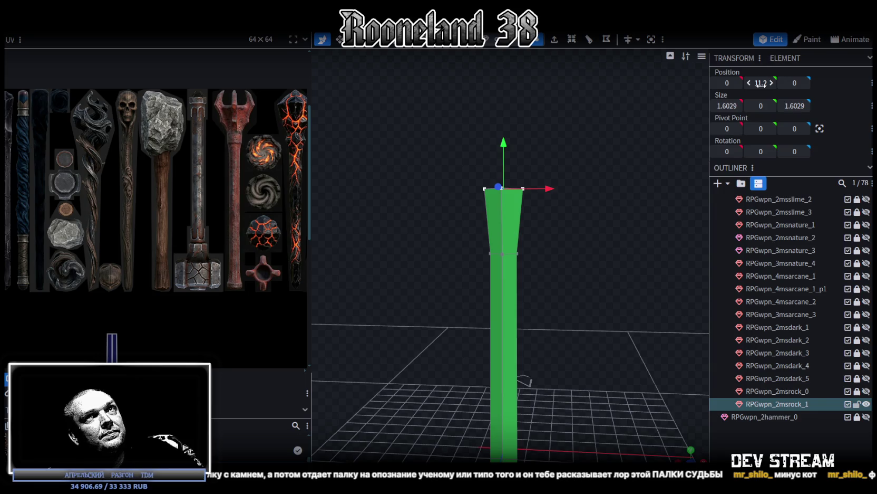
pyautogui.write('1')
pyautogui.press('Return')
# Change the selection mode and reselect the column's top face
pyautogui.moveTo(604, 148)
pyautogui.mouseDown()
pyautogui.moveTo(574, 167)
pyautogui.moveTo(584, 157)
pyautogui.mouseUp()
pyautogui.scroll(-2, 584, 160)
pyautogui.moveTo(584, 172); pyautogui.dragTo(600, 195)
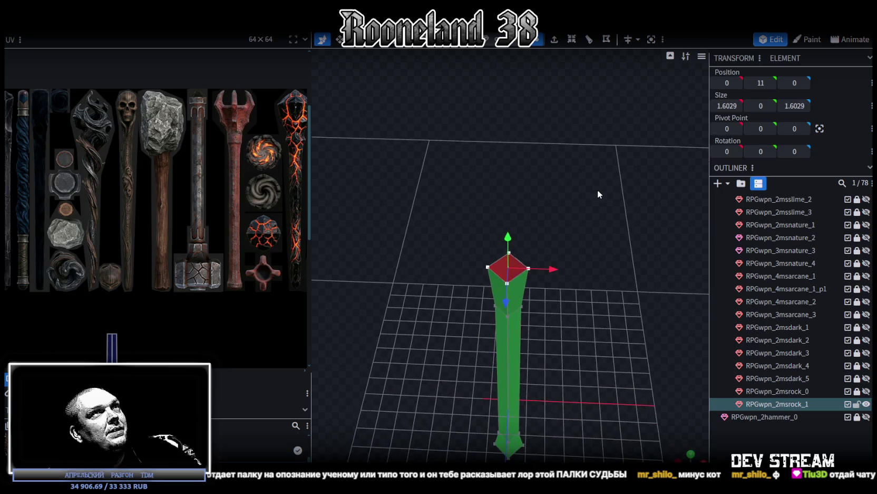
pyautogui.click(519, 39)
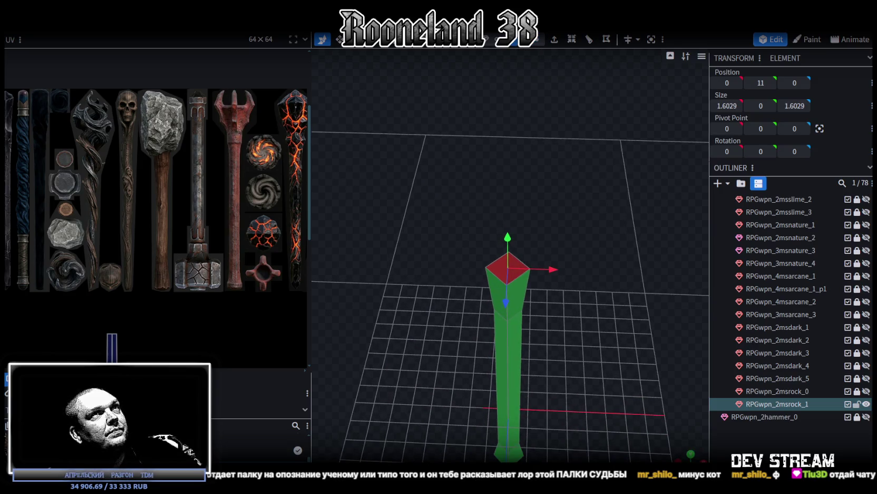
pyautogui.scroll(2, 523, 238)
pyautogui.click(520, 264)
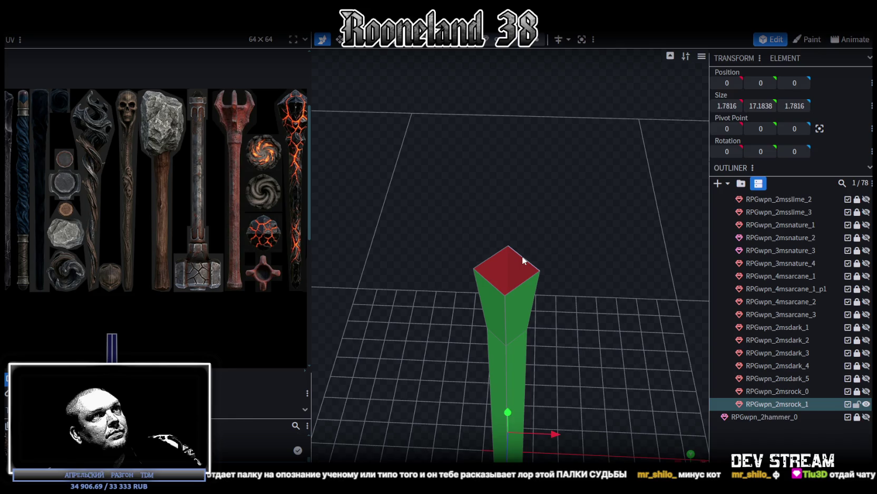
pyautogui.click(523, 258)
# Copy and paste the column's top face, raising the copy above the column
pyautogui.moveTo(491, 282); pyautogui.dragTo(565, 137)
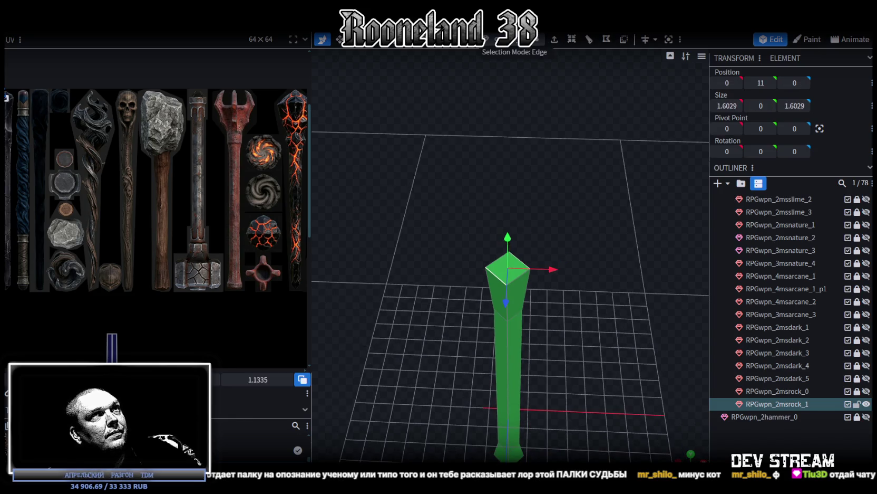
pyautogui.rightClick(494, 268)
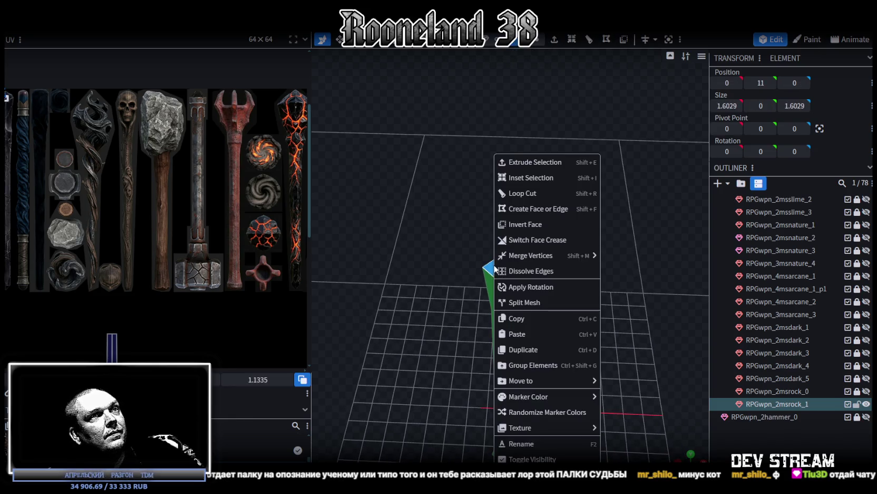
pyautogui.moveTo(488, 267); pyautogui.dragTo(428, 241)
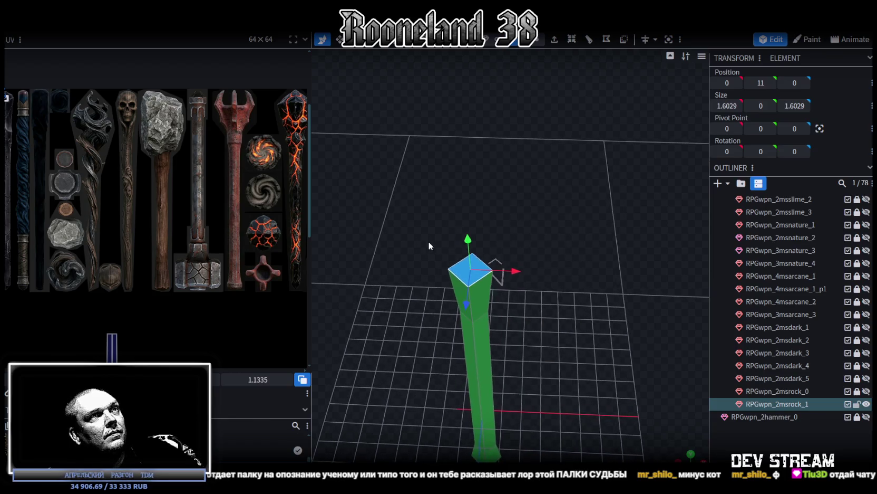
pyautogui.hotkey('ctrl', 'c')
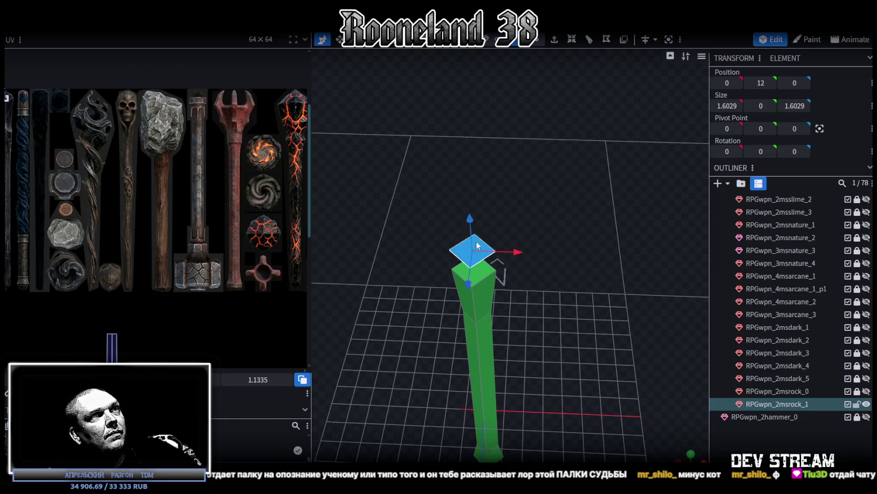
pyautogui.hotkey('ctrl', 'v')
pyautogui.moveTo(490, 269)
pyautogui.mouseDown()
pyautogui.moveTo(557, 276)
pyautogui.moveTo(561, 203)
pyautogui.moveTo(562, 253)
pyautogui.moveTo(577, 276)
pyautogui.moveTo(574, 211)
pyautogui.moveTo(560, 205)
pyautogui.moveTo(544, 240)
pyautogui.moveTo(549, 201)
pyautogui.moveTo(483, 256)
pyautogui.moveTo(480, 276)
pyautogui.mouseUp()
pyautogui.press('pageup')
# Rotate the pasted face around the vertical axis and lower it to height 10.5
pyautogui.press('s')
pyautogui.moveTo(535, 288)
pyautogui.mouseDown()
pyautogui.moveTo(565, 197)
pyautogui.moveTo(520, 125)
pyautogui.mouseUp()
pyautogui.press('v')
pyautogui.moveTo(526, 160); pyautogui.dragTo(532, 210)
pyautogui.press('r')
pyautogui.moveTo(453, 241)
pyautogui.mouseDown()
pyautogui.moveTo(494, 236)
pyautogui.moveTo(537, 158)
pyautogui.mouseUp()
pyautogui.press('v')
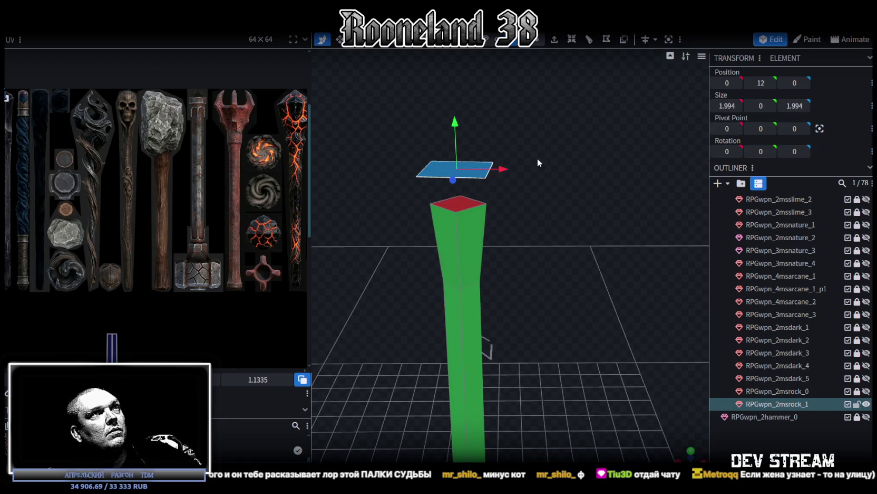
pyautogui.moveTo(454, 126); pyautogui.dragTo(455, 174)
# Stretch the pasted face along X and Z and extrude it into a 3.194 × 2.394 block
pyautogui.moveTo(518, 166); pyautogui.dragTo(534, 263)
pyautogui.press('s')
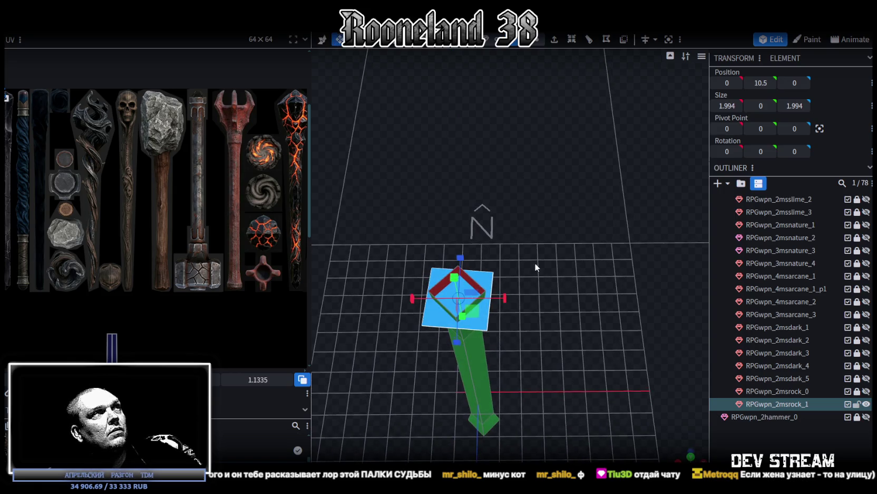
pyautogui.moveTo(510, 304)
pyautogui.mouseDown()
pyautogui.moveTo(521, 303)
pyautogui.moveTo(512, 269)
pyautogui.mouseUp()
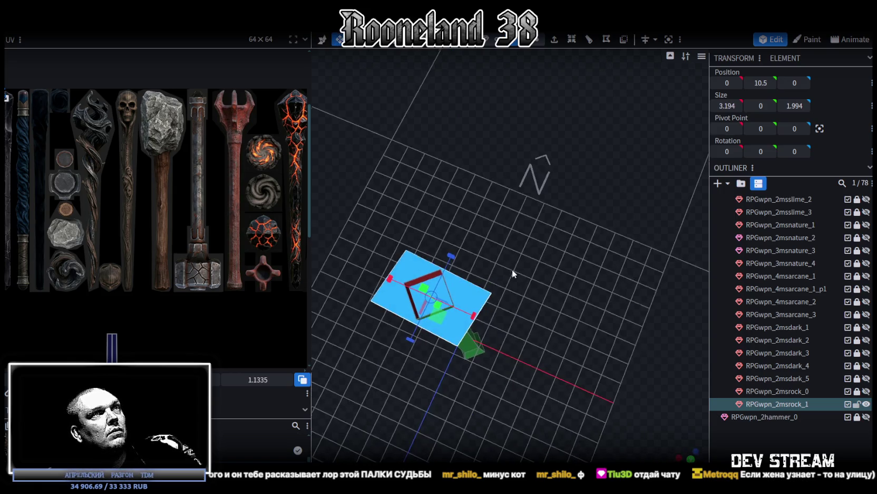
pyautogui.moveTo(451, 256); pyautogui.dragTo(459, 249)
pyautogui.moveTo(543, 264)
pyautogui.mouseDown()
pyautogui.moveTo(569, 178)
pyautogui.moveTo(568, 247)
pyautogui.moveTo(578, 206)
pyautogui.mouseUp()
pyautogui.click(572, 39)
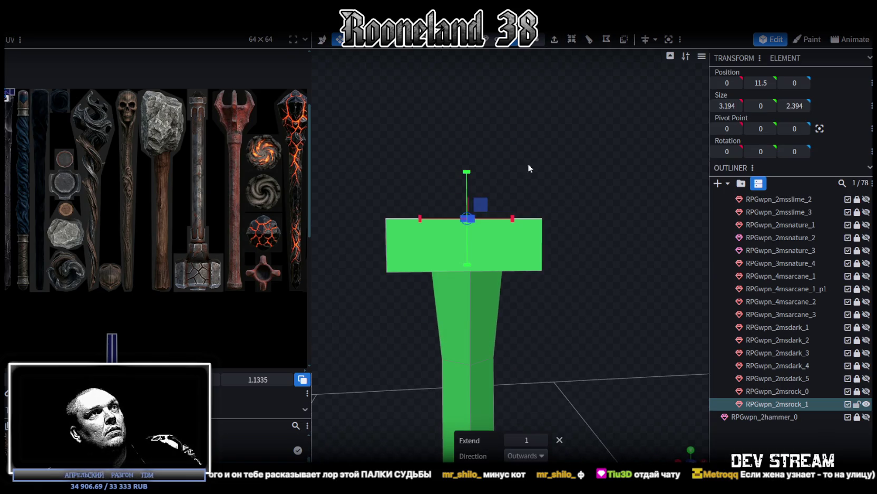
# Extrude the shaft's top face twice, 1.5 units each, and add a loop cut around the head
pyautogui.scroll(-2, 533, 153)
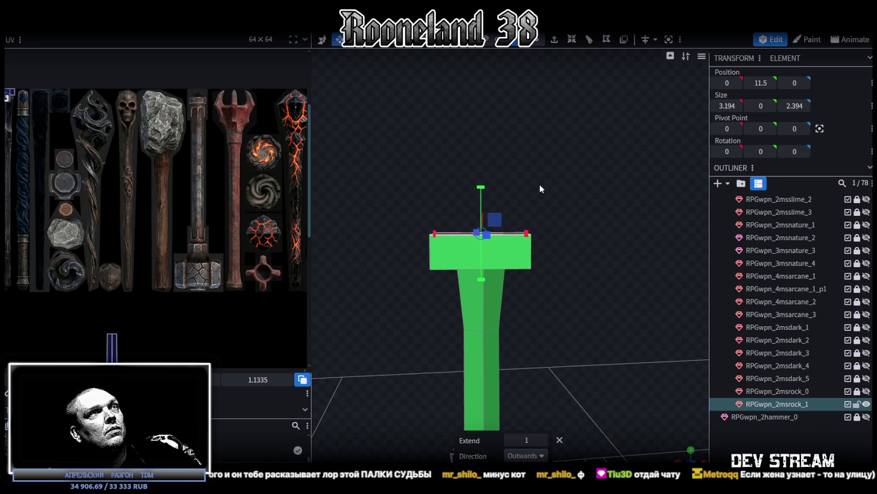
pyautogui.click(543, 439)
pyautogui.press('e')
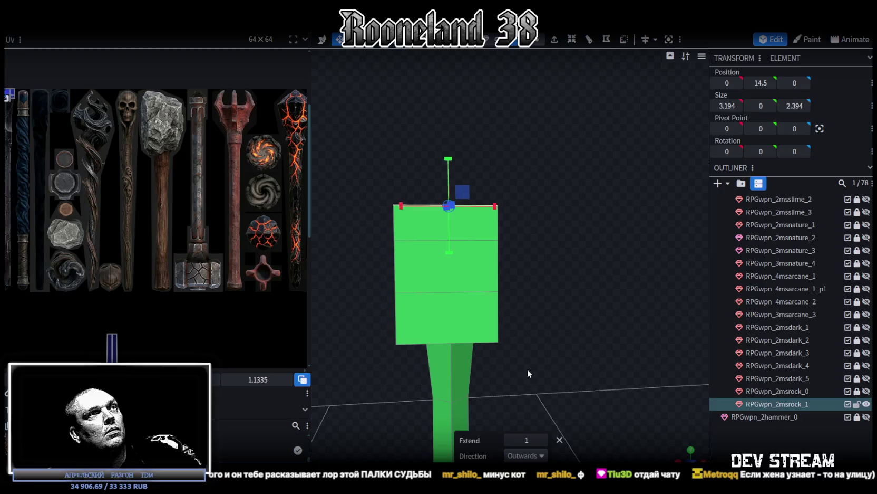
pyautogui.click(543, 440)
pyautogui.moveTo(554, 375); pyautogui.dragTo(609, 213)
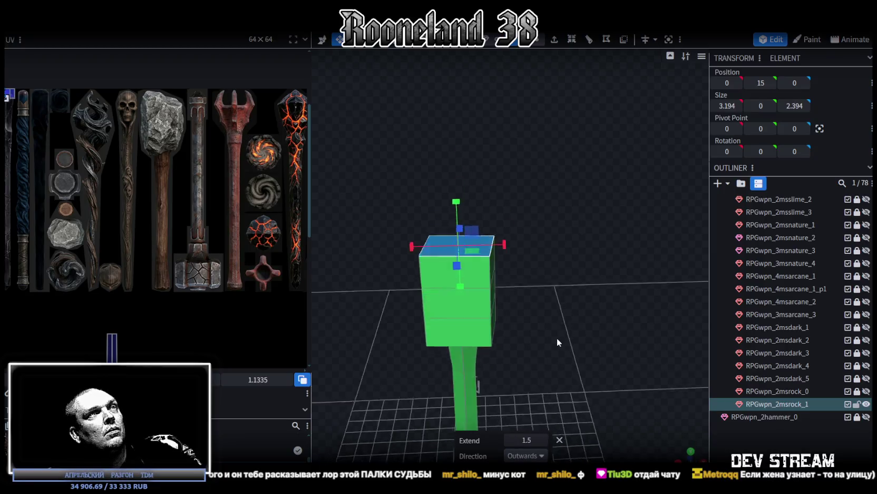
pyautogui.click(589, 39)
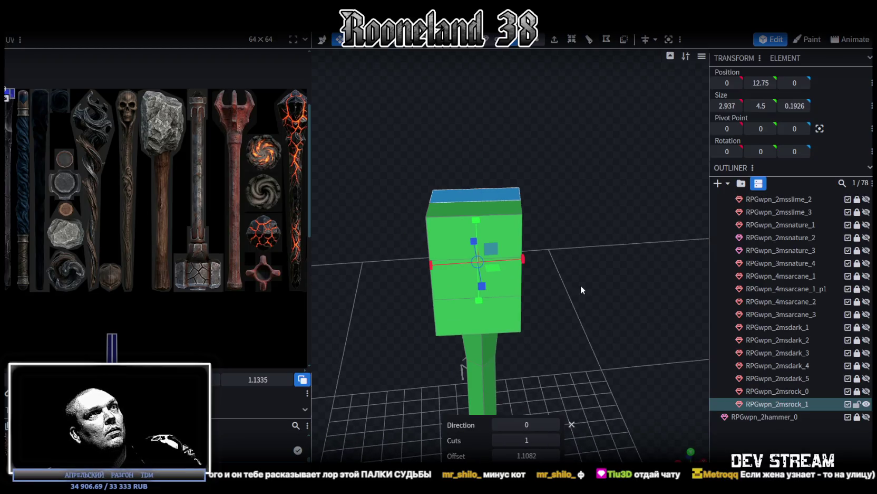
# Loop-cut the head with two horizontal and two vertical cuts to form a face grid
pyautogui.click(555, 439)
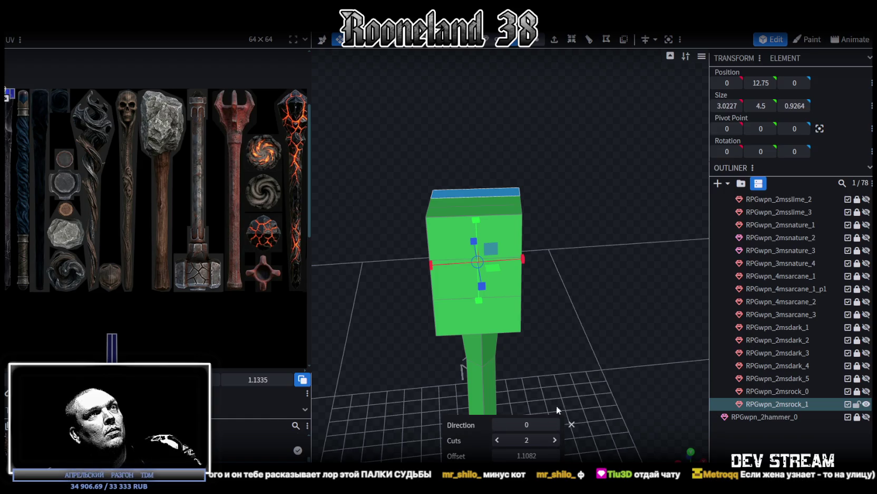
pyautogui.click(501, 220)
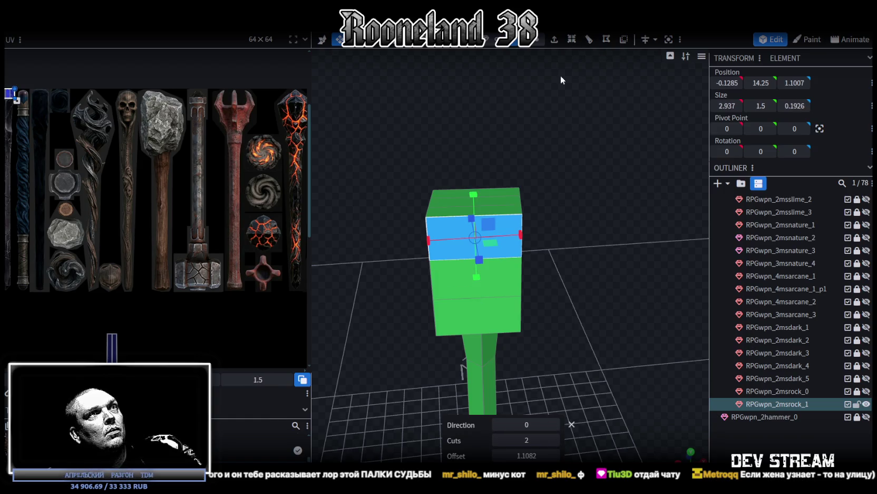
pyautogui.moveTo(559, 326)
pyautogui.mouseDown()
pyautogui.moveTo(600, 283)
pyautogui.moveTo(595, 312)
pyautogui.mouseUp()
pyautogui.moveTo(598, 69)
pyautogui.mouseDown()
pyautogui.moveTo(580, 209)
pyautogui.moveTo(489, 303)
pyautogui.mouseUp()
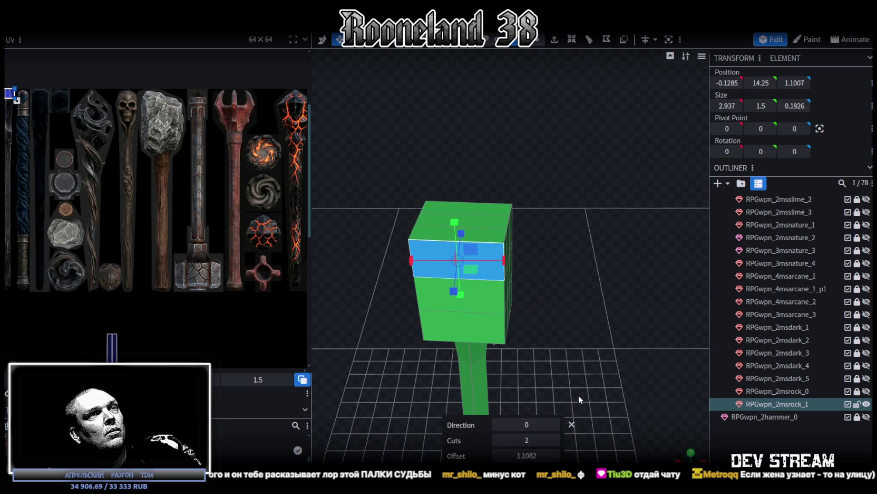
pyautogui.click(590, 39)
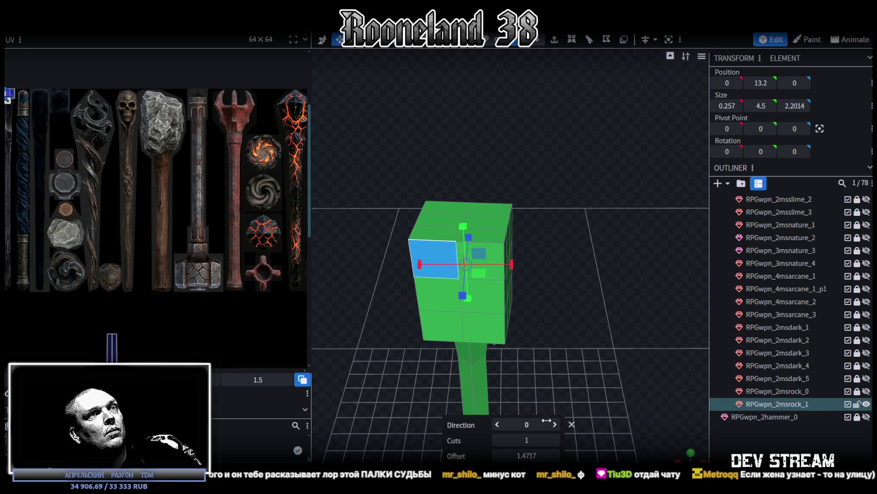
pyautogui.click(556, 425)
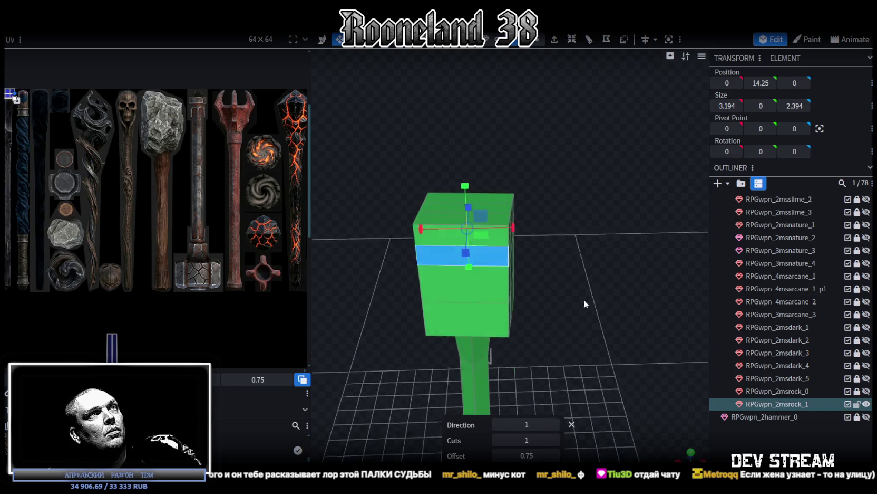
pyautogui.click(555, 425)
pyautogui.moveTo(575, 332); pyautogui.dragTo(583, 298)
pyautogui.click(555, 439)
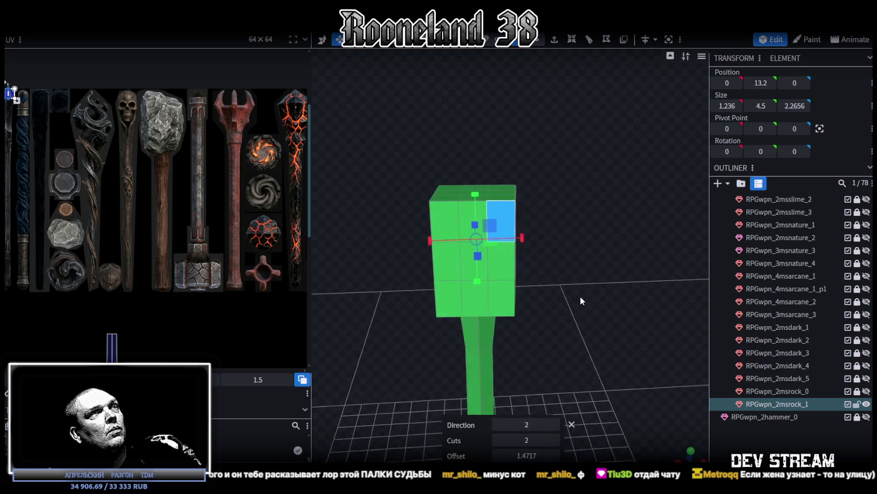
# Widen the selected head face along X and select the lower front faces
pyautogui.moveTo(524, 238); pyautogui.dragTo(532, 235)
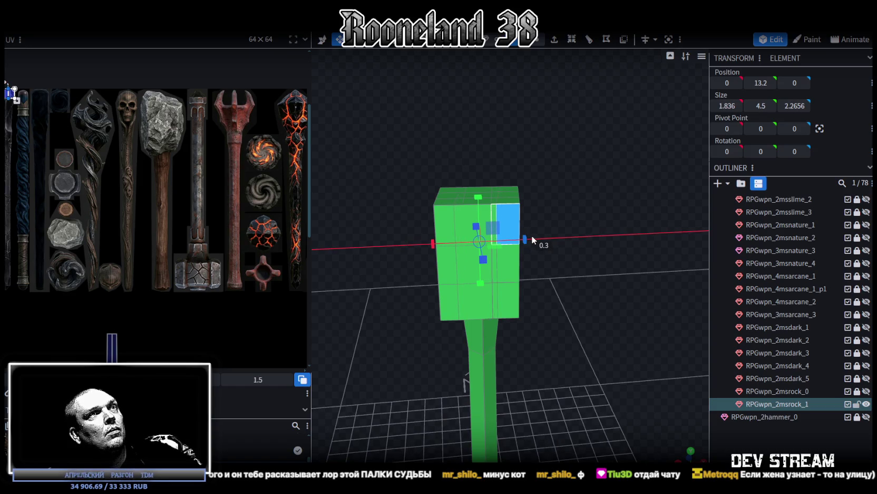
pyautogui.moveTo(556, 265)
pyautogui.mouseDown()
pyautogui.moveTo(538, 284)
pyautogui.moveTo(538, 304)
pyautogui.moveTo(440, 327)
pyautogui.moveTo(399, 319)
pyautogui.moveTo(391, 331)
pyautogui.moveTo(465, 290)
pyautogui.moveTo(537, 233)
pyautogui.moveTo(521, 285)
pyautogui.moveTo(547, 287)
pyautogui.moveTo(559, 248)
pyautogui.moveTo(567, 257)
pyautogui.moveTo(637, 255)
pyautogui.moveTo(638, 268)
pyautogui.mouseUp()
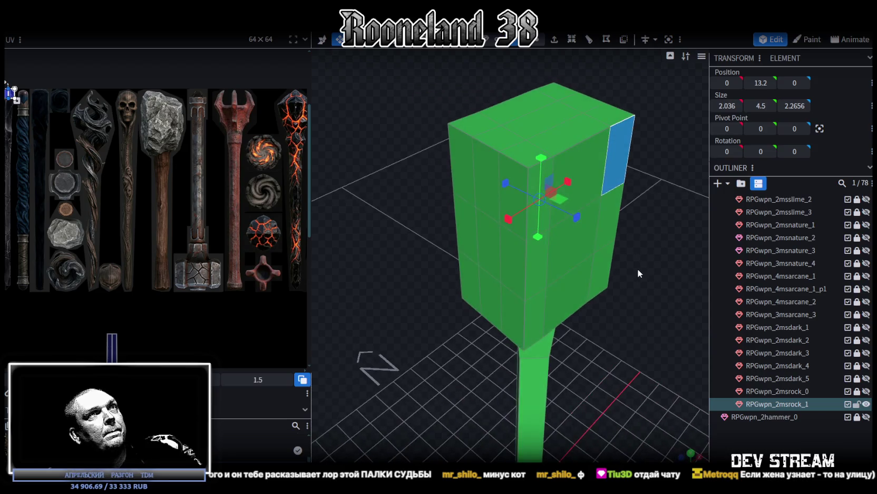
pyautogui.click(544, 39)
pyautogui.moveTo(539, 139)
pyautogui.mouseDown()
pyautogui.moveTo(399, 175)
pyautogui.moveTo(511, 92)
pyautogui.moveTo(578, 63)
pyautogui.mouseUp()
pyautogui.click(575, 188)
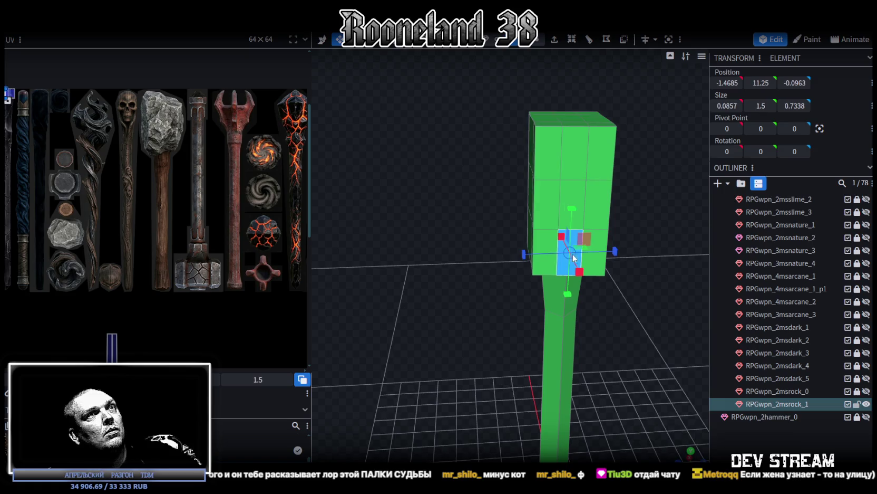
pyautogui.click(575, 187)
# Push the head's side faces outward to thicken it and raise the top slightly
pyautogui.moveTo(632, 170)
pyautogui.mouseDown()
pyautogui.moveTo(528, 160)
pyautogui.moveTo(489, 168)
pyautogui.mouseUp()
pyautogui.click(481, 158)
pyautogui.click(485, 240)
pyautogui.moveTo(485, 240); pyautogui.dragTo(537, 216)
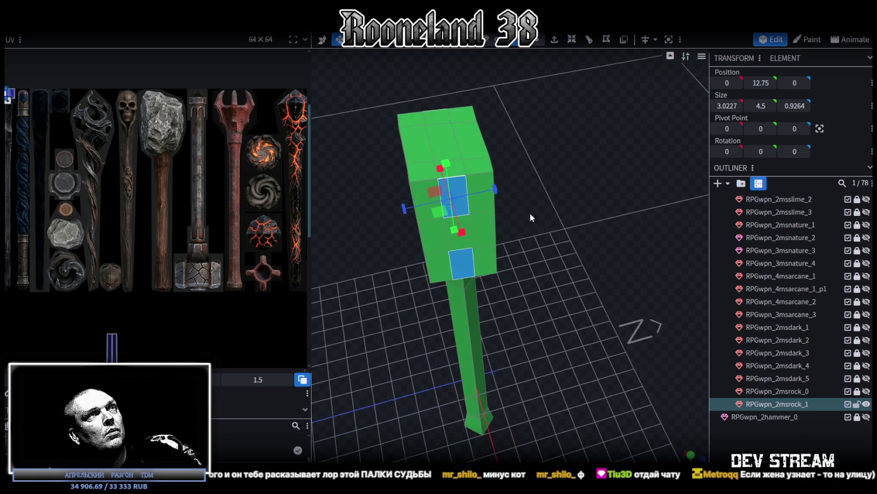
pyautogui.moveTo(498, 191)
pyautogui.mouseDown()
pyautogui.moveTo(555, 187)
pyautogui.moveTo(495, 171)
pyautogui.moveTo(500, 190)
pyautogui.moveTo(373, 230)
pyautogui.moveTo(463, 211)
pyautogui.mouseUp()
pyautogui.keyDown('shift'); pyautogui.click(440, 159); pyautogui.keyUp('shift')
pyautogui.scroll(5, 606, 202)
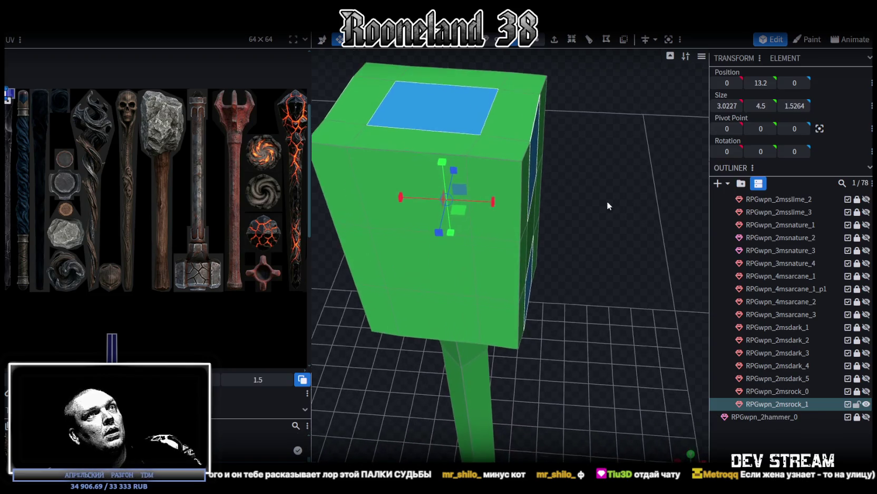
pyautogui.click(588, 167)
# Merge two pairs of vertices near the head's top corner
pyautogui.moveTo(588, 168); pyautogui.dragTo(500, 160)
pyautogui.click(499, 153)
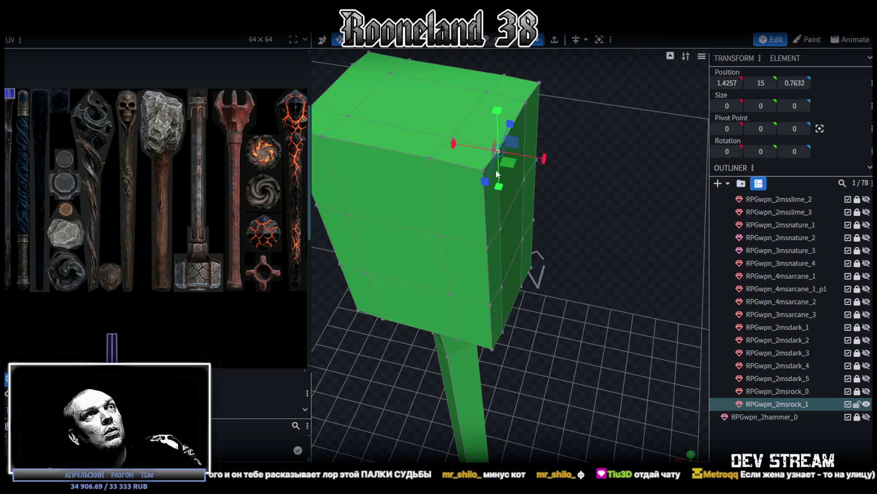
pyautogui.rightClick(480, 169)
pyautogui.moveTo(521, 224)
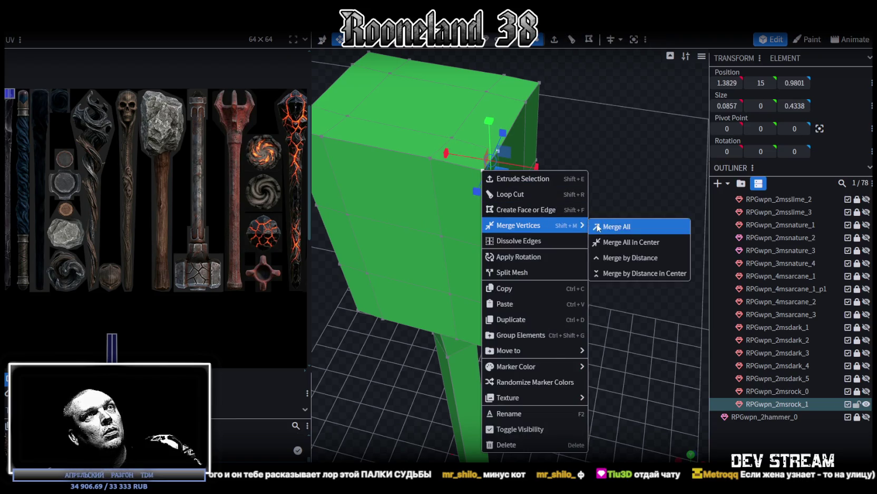
pyautogui.click(606, 226)
pyautogui.moveTo(558, 222); pyautogui.dragTo(457, 187)
pyautogui.click(424, 188)
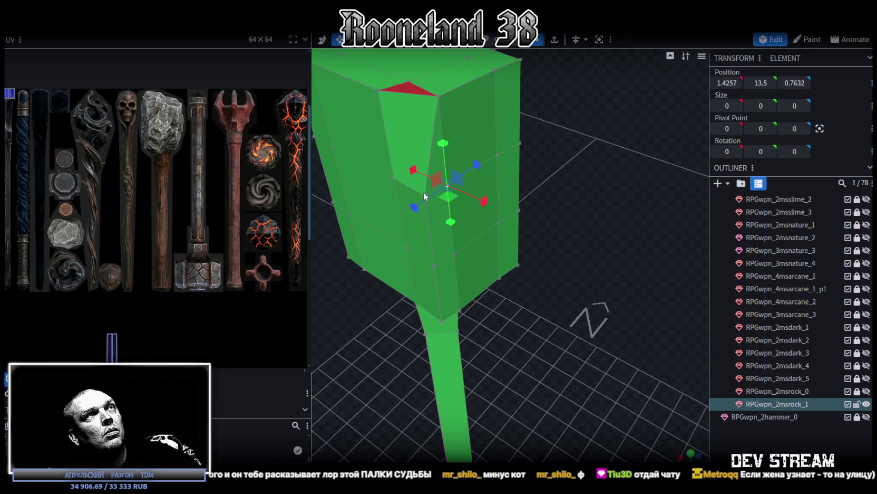
pyautogui.rightClick(429, 197)
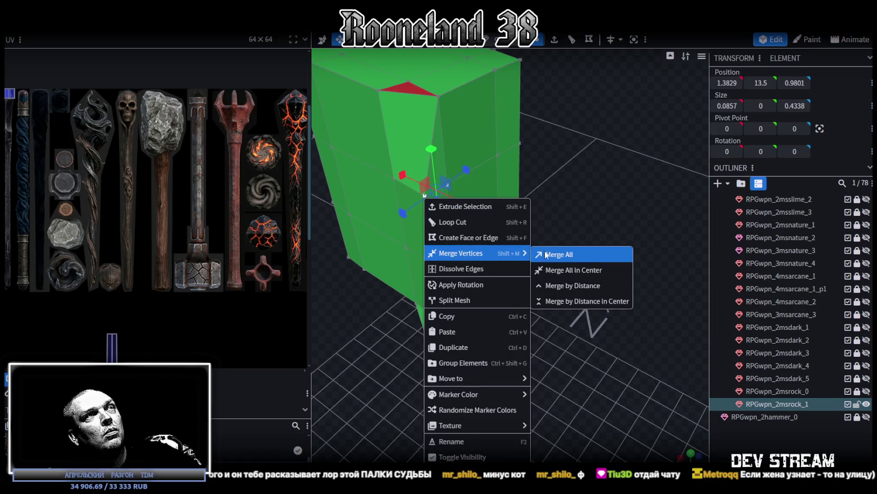
pyautogui.click(549, 251)
pyautogui.moveTo(580, 248); pyautogui.dragTo(598, 214)
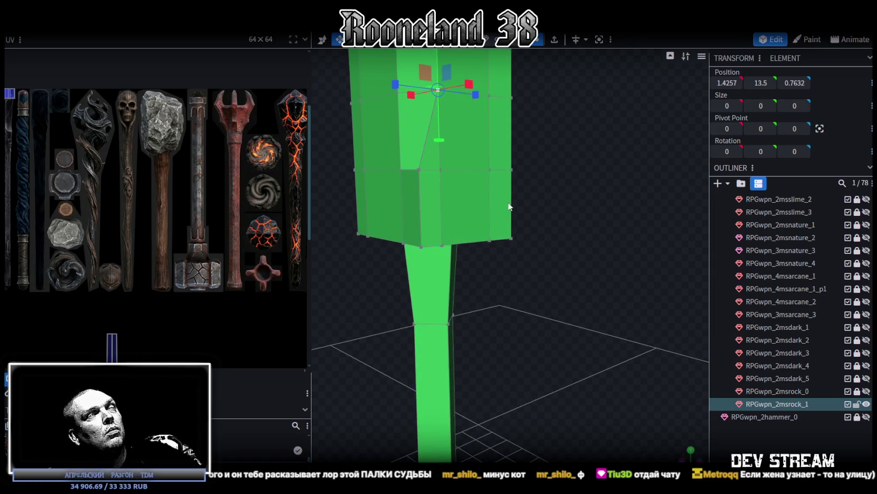
pyautogui.moveTo(509, 206)
pyautogui.mouseDown()
pyautogui.moveTo(614, 191)
pyautogui.moveTo(582, 206)
pyautogui.moveTo(587, 190)
pyautogui.moveTo(570, 201)
pyautogui.moveTo(602, 194)
pyautogui.moveTo(620, 173)
pyautogui.moveTo(487, 189)
pyautogui.mouseUp()
# Merge the head's top corner vertices together into a single point
pyautogui.click(457, 226)
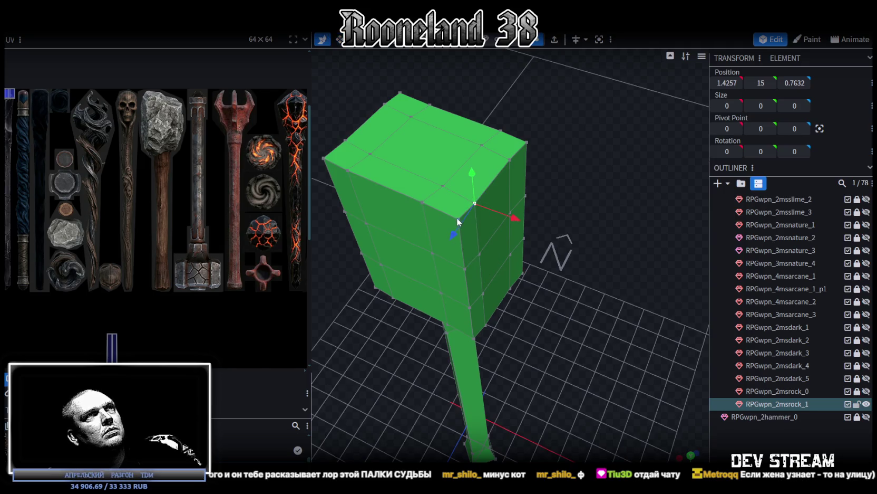
pyautogui.keyDown('shift'); pyautogui.click(456, 217); pyautogui.keyUp('shift')
pyautogui.rightClick(456, 217)
pyautogui.click(579, 257)
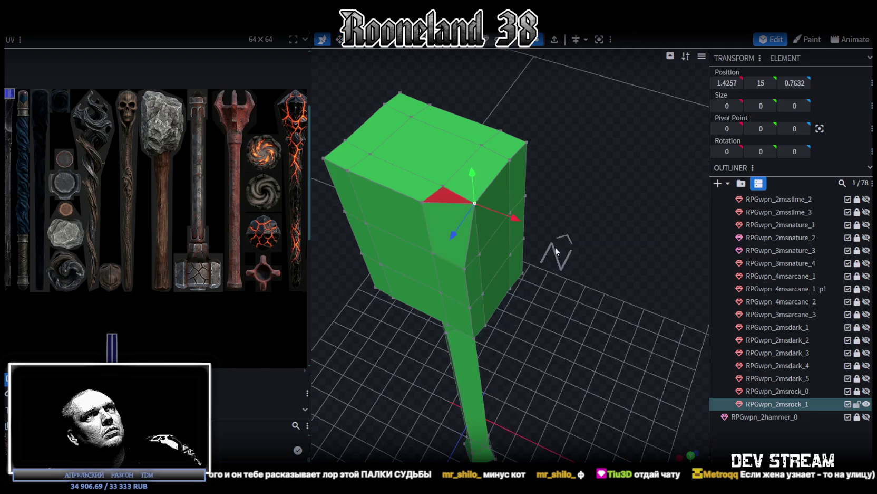
pyautogui.moveTo(580, 257); pyautogui.dragTo(466, 222)
pyautogui.keyDown('shift'); pyautogui.click(442, 224); pyautogui.keyUp('shift')
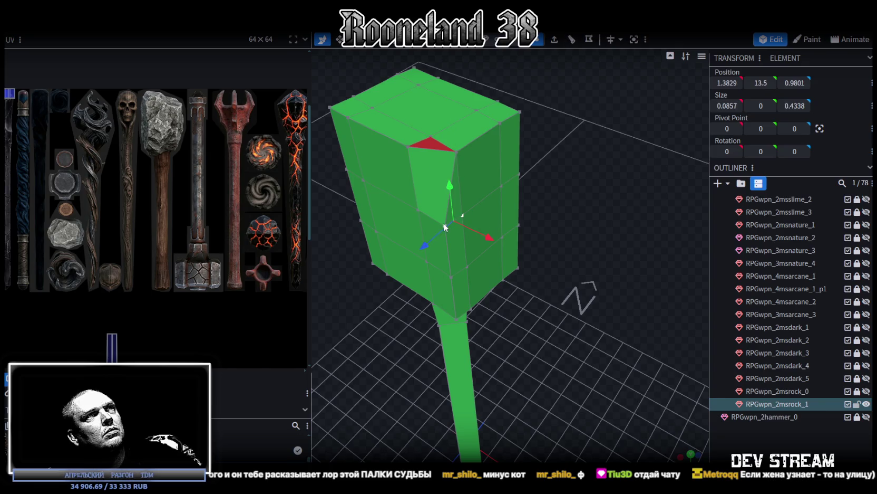
pyautogui.rightClick(442, 223)
pyautogui.click(576, 256)
# Merge a pair of vertices along the head's side edge
pyautogui.moveTo(577, 256)
pyautogui.mouseDown()
pyautogui.moveTo(580, 242)
pyautogui.moveTo(466, 232)
pyautogui.mouseUp()
pyautogui.click(466, 237)
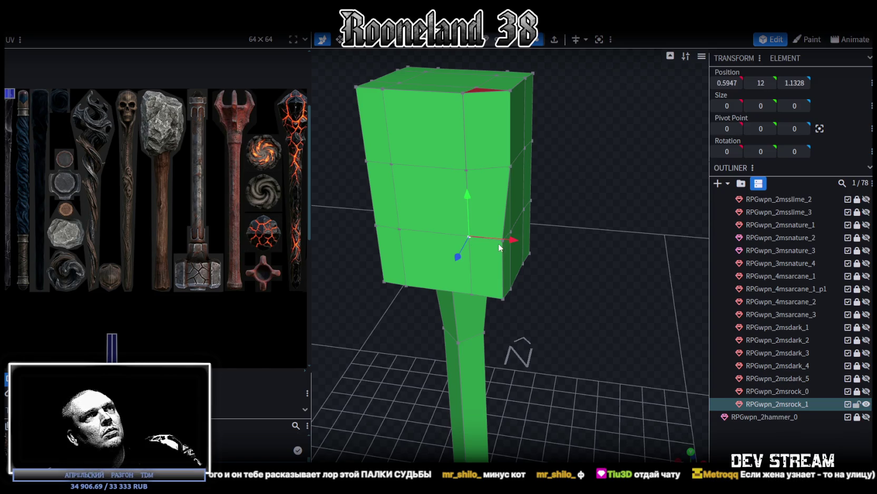
pyautogui.click(500, 246)
pyautogui.click(468, 237)
pyautogui.scroll(3, 521, 239)
pyautogui.scroll(2, 501, 221)
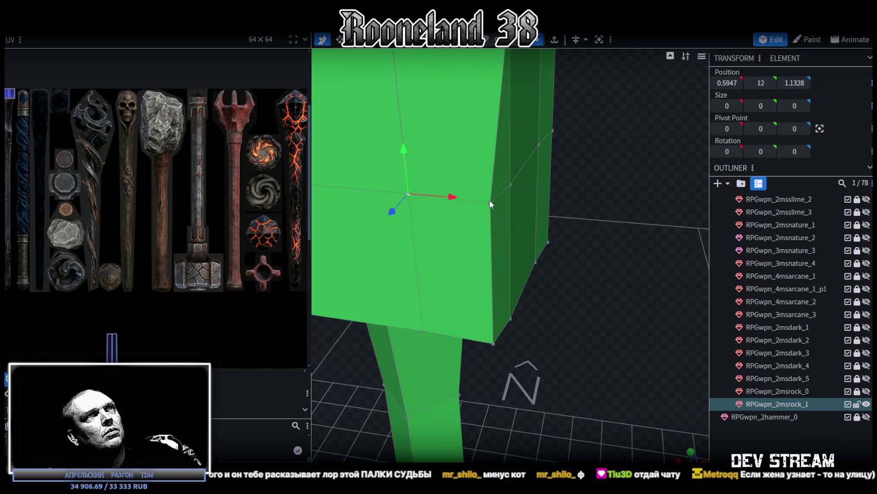
pyautogui.keyDown('shift'); pyautogui.click(489, 201); pyautogui.keyUp('shift')
pyautogui.rightClick(489, 200)
pyautogui.click(617, 256)
# Merge the two bottom vertices of the head
pyautogui.moveTo(614, 252)
pyautogui.mouseDown()
pyautogui.moveTo(575, 226)
pyautogui.moveTo(524, 234)
pyautogui.moveTo(540, 212)
pyautogui.moveTo(600, 194)
pyautogui.moveTo(573, 198)
pyautogui.moveTo(479, 249)
pyautogui.mouseUp()
pyautogui.click(464, 260)
pyautogui.scroll(2, 536, 277)
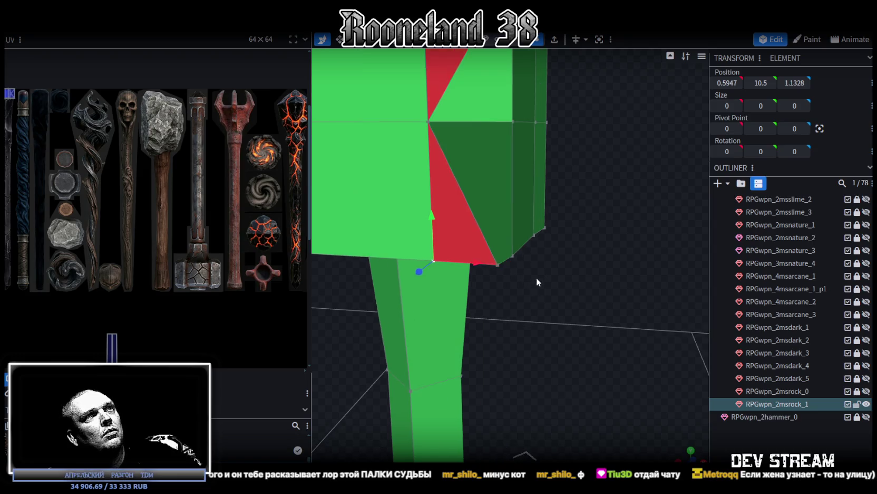
pyautogui.scroll(1, 527, 272)
pyautogui.keyDown('shift'); pyautogui.click(497, 264); pyautogui.keyUp('shift')
pyautogui.rightClick(497, 263)
pyautogui.click(626, 257)
pyautogui.moveTo(610, 231)
pyautogui.mouseDown()
pyautogui.moveTo(547, 225)
pyautogui.moveTo(505, 257)
pyautogui.moveTo(587, 229)
pyautogui.moveTo(611, 234)
pyautogui.moveTo(524, 231)
pyautogui.moveTo(514, 221)
pyautogui.moveTo(586, 220)
pyautogui.moveTo(600, 263)
pyautogui.moveTo(590, 262)
pyautogui.moveTo(590, 233)
pyautogui.moveTo(518, 248)
pyautogui.moveTo(573, 228)
pyautogui.moveTo(586, 242)
pyautogui.moveTo(572, 183)
pyautogui.mouseUp()
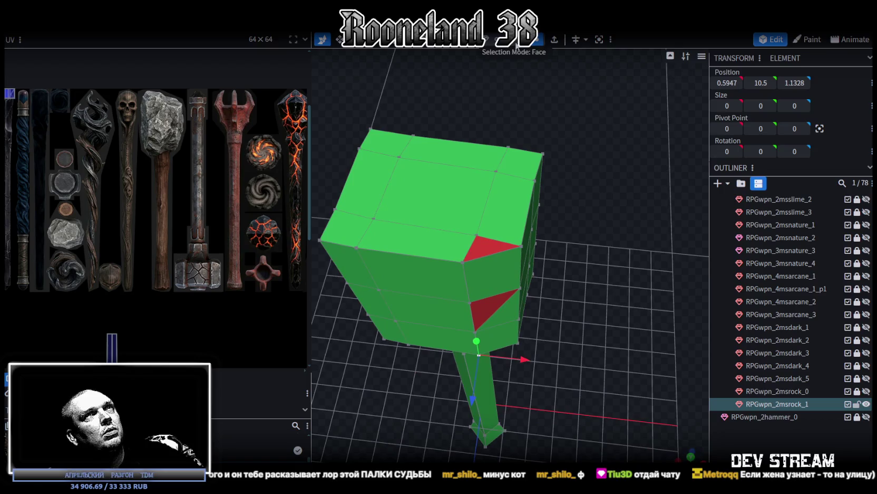
# Shrink the head piece's depth to Size Z 0.3696, then select the whole mesh in front view
pyautogui.click(477, 252)
pyautogui.click(489, 310)
pyautogui.moveTo(491, 310)
pyautogui.mouseDown()
pyautogui.moveTo(565, 249)
pyautogui.moveTo(481, 242)
pyautogui.moveTo(596, 210)
pyautogui.mouseUp()
pyautogui.click(481, 242)
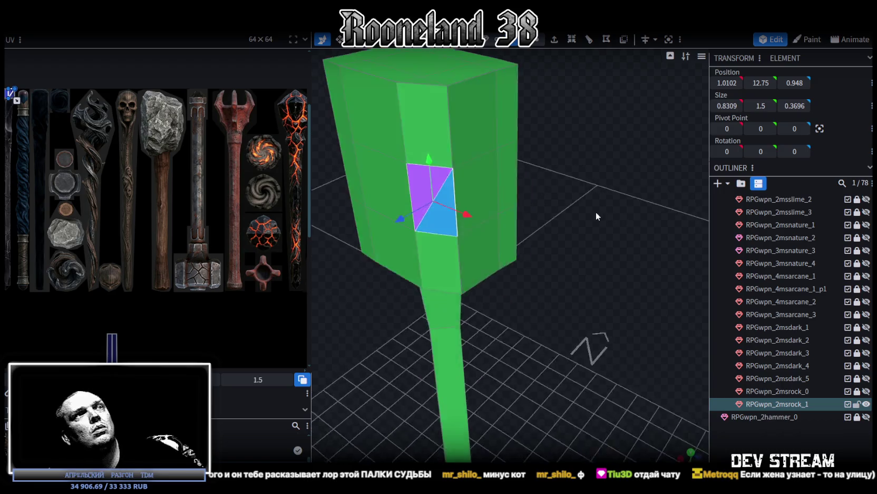
pyautogui.click(515, 39)
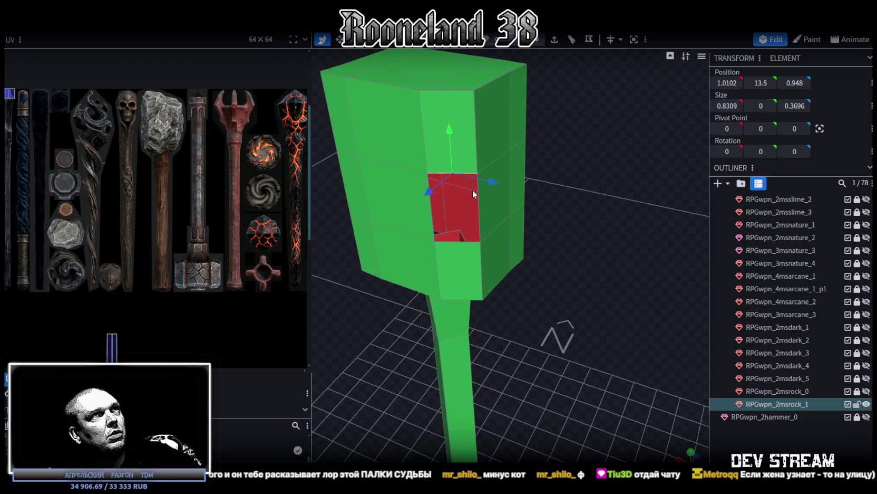
pyautogui.moveTo(606, 195)
pyautogui.mouseDown()
pyautogui.moveTo(493, 215)
pyautogui.moveTo(537, 227)
pyautogui.moveTo(635, 195)
pyautogui.moveTo(607, 190)
pyautogui.mouseUp()
pyautogui.hotkey('ctrl', 'z')
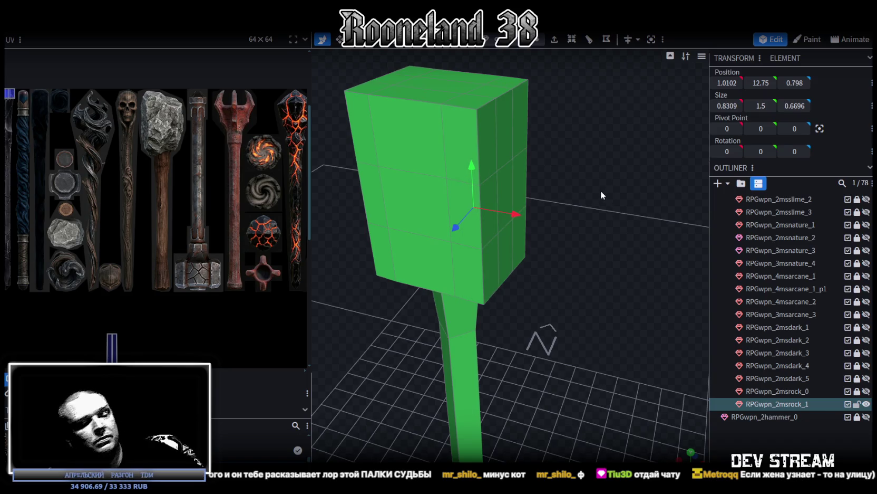
pyautogui.hotkey('ctrl', 'y')
pyautogui.moveTo(599, 186); pyautogui.dragTo(609, 179)
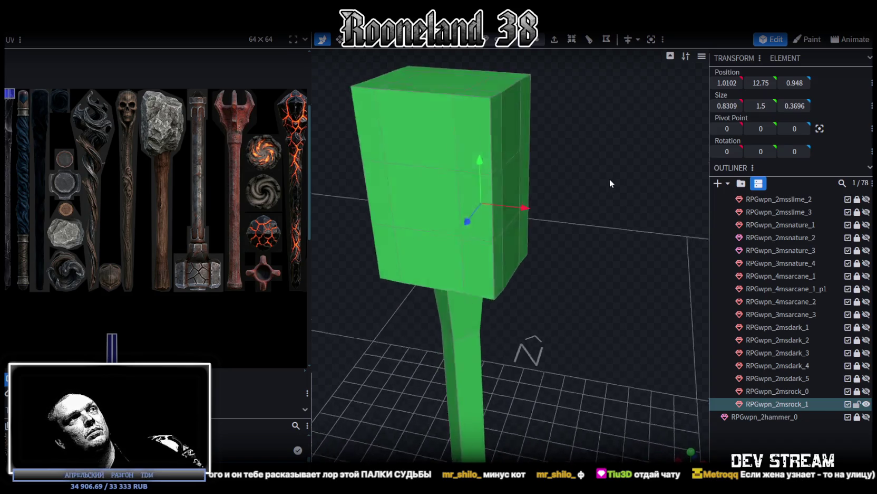
pyautogui.press('KP_1')
pyautogui.doubleClick(477, 201)
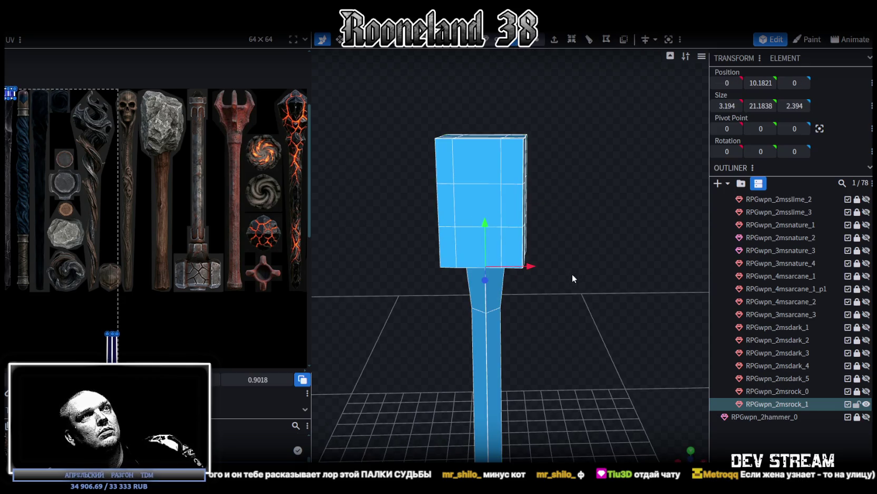
# Select the shaft and frame it in front orthographic view
pyautogui.moveTo(573, 273); pyautogui.dragTo(574, 209)
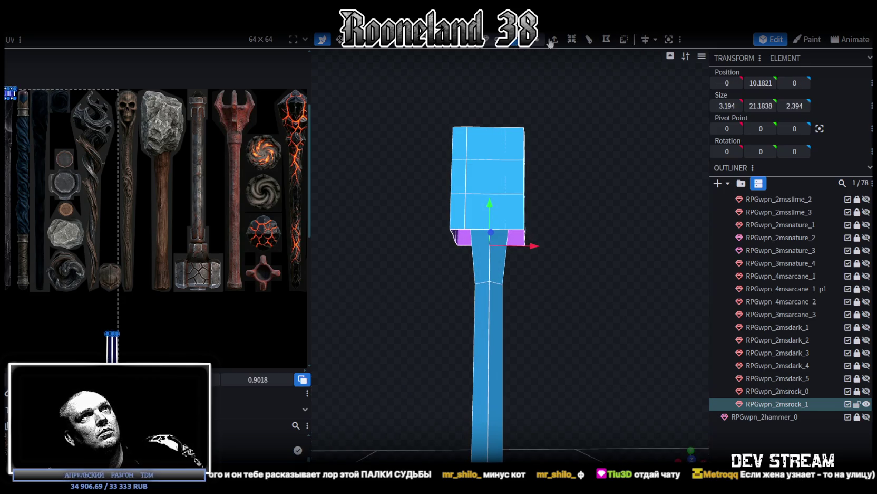
pyautogui.click(490, 282)
pyautogui.moveTo(495, 282); pyautogui.dragTo(573, 310)
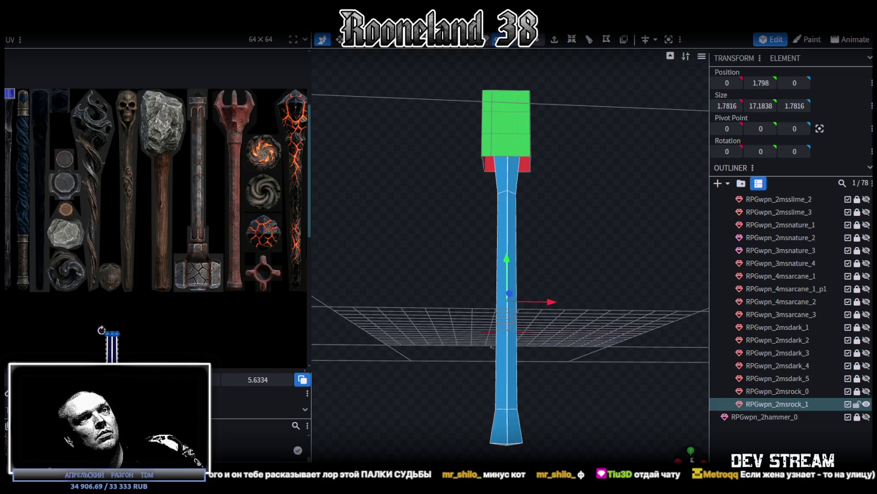
pyautogui.press('KP_1')
pyautogui.moveTo(605, 408)
pyautogui.mouseDown()
pyautogui.moveTo(439, 347)
pyautogui.moveTo(499, 358)
pyautogui.mouseUp()
pyautogui.press('KP_1')
pyautogui.scroll(-3, 596, 389)
pyautogui.moveTo(597, 389); pyautogui.dragTo(586, 224, button='right')
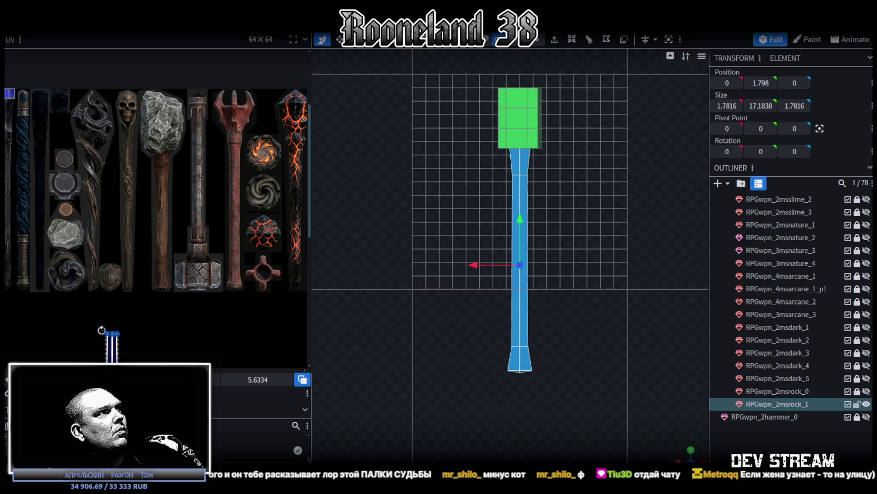
# Move and stretch the shaft's UVs onto the texture's purple wooden handle strip
pyautogui.moveTo(112, 333); pyautogui.dragTo(112, 286)
pyautogui.moveTo(110, 324); pyautogui.dragTo(158, 175)
pyautogui.scroll(3, 152, 154)
pyautogui.scroll(2, 153, 158)
pyautogui.hotkey('ctrl', 'a')
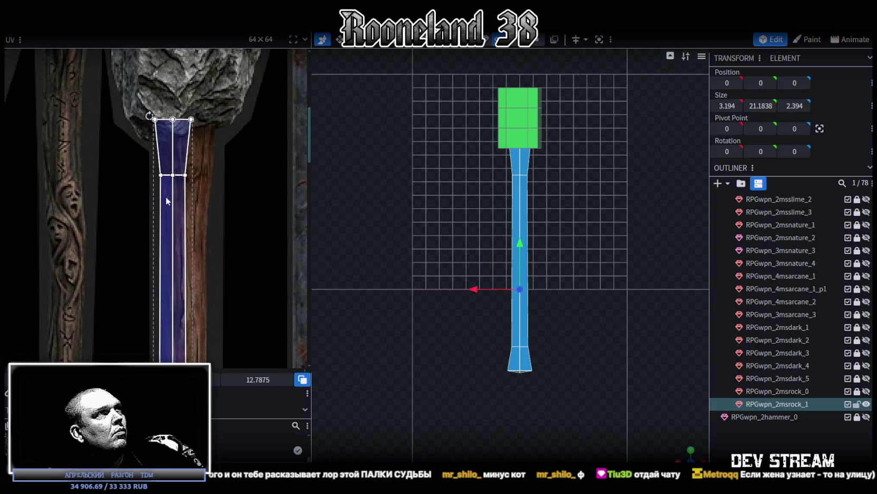
pyautogui.scroll(-3, 219, 168)
pyautogui.scroll(2, 215, 200)
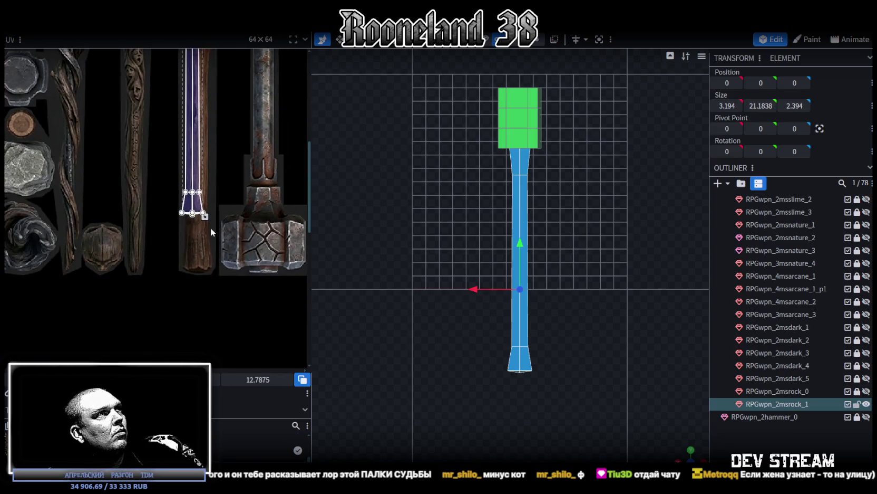
pyautogui.moveTo(208, 212); pyautogui.dragTo(209, 267)
pyautogui.scroll(2, 207, 266)
pyautogui.scroll(2, 208, 266)
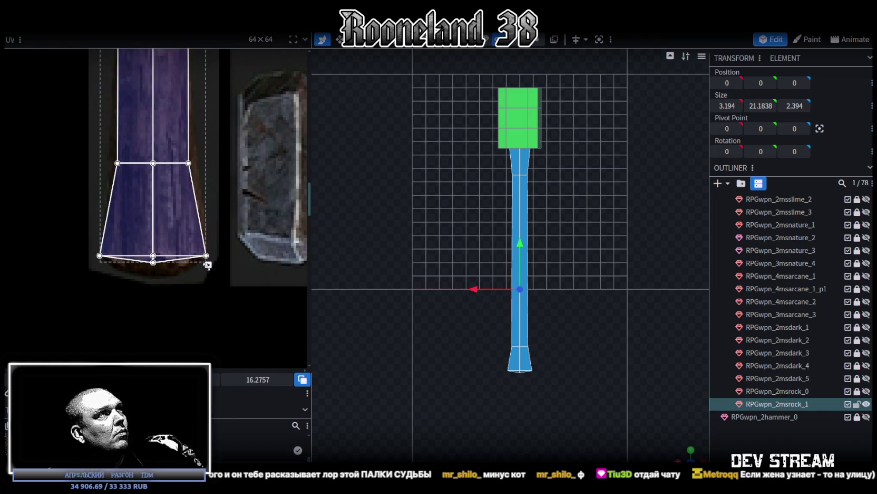
pyautogui.scroll(2, 115, 245)
# Adjust the bottom UV vertices so the flared base matches the handle's end
pyautogui.click(86, 260)
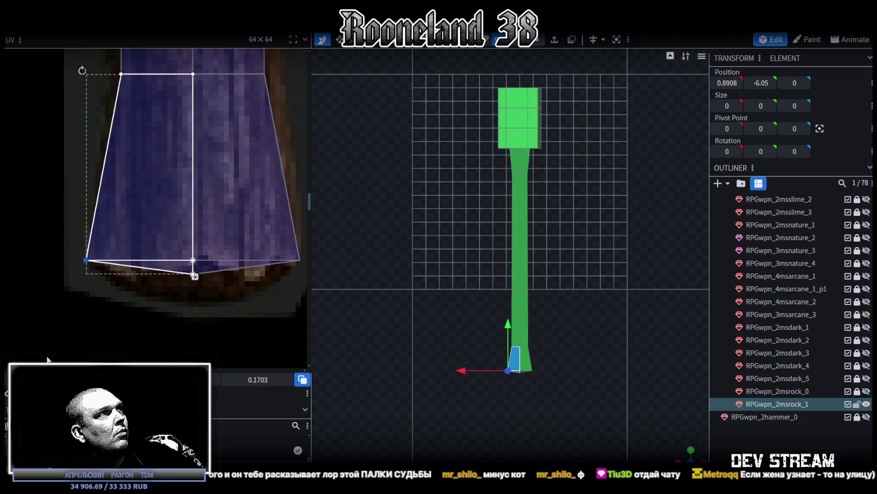
pyautogui.moveTo(179, 274); pyautogui.dragTo(177, 247, button='middle')
pyautogui.click(176, 247)
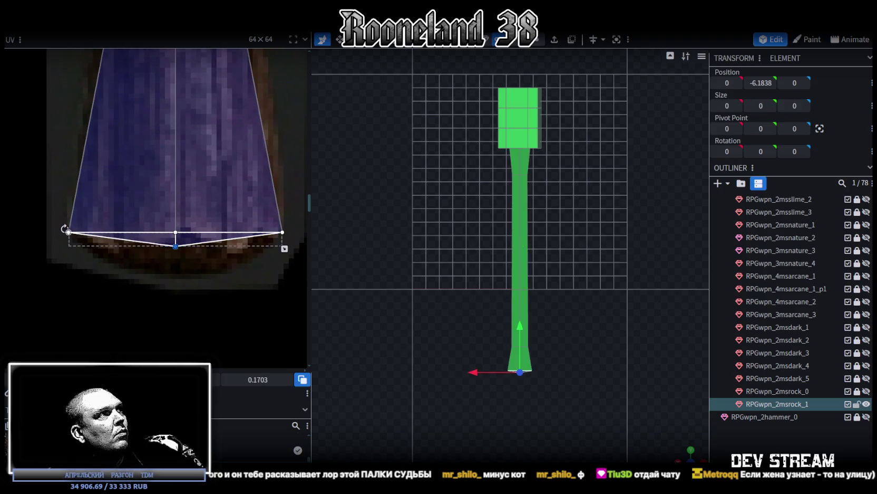
pyautogui.moveTo(175, 246); pyautogui.dragTo(176, 272)
pyautogui.click(69, 232)
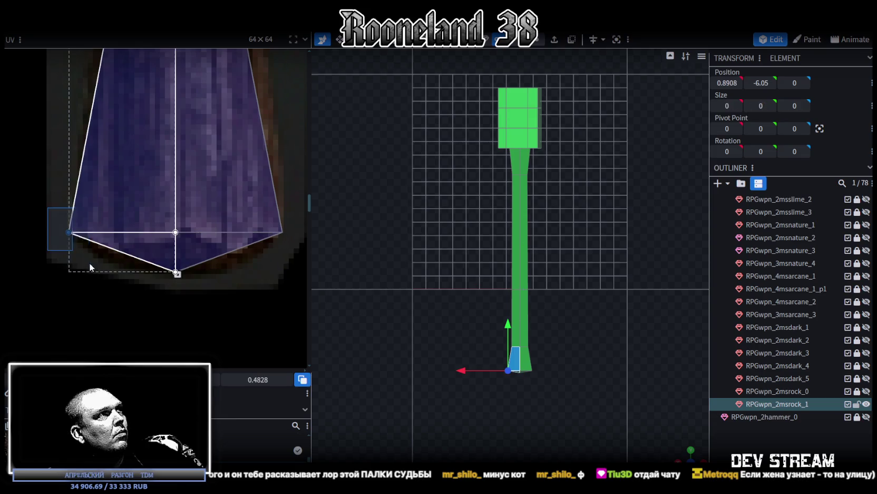
pyautogui.moveTo(69, 232); pyautogui.dragTo(84, 232)
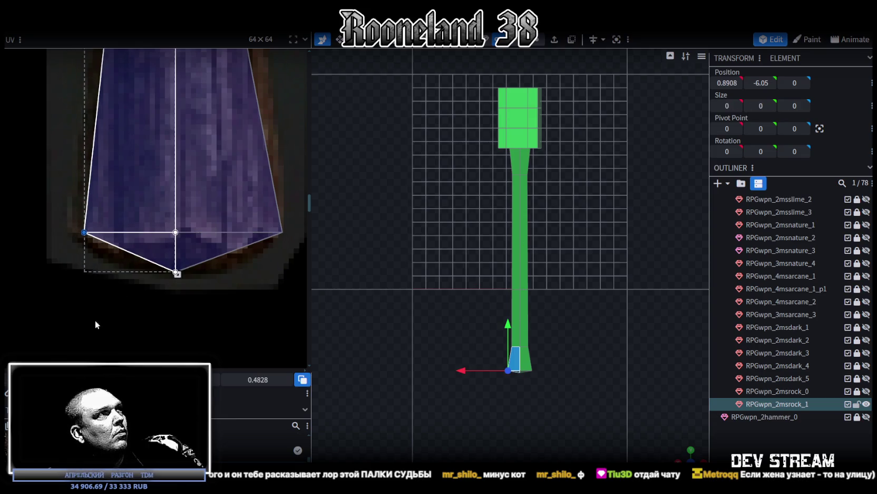
pyautogui.click(282, 232)
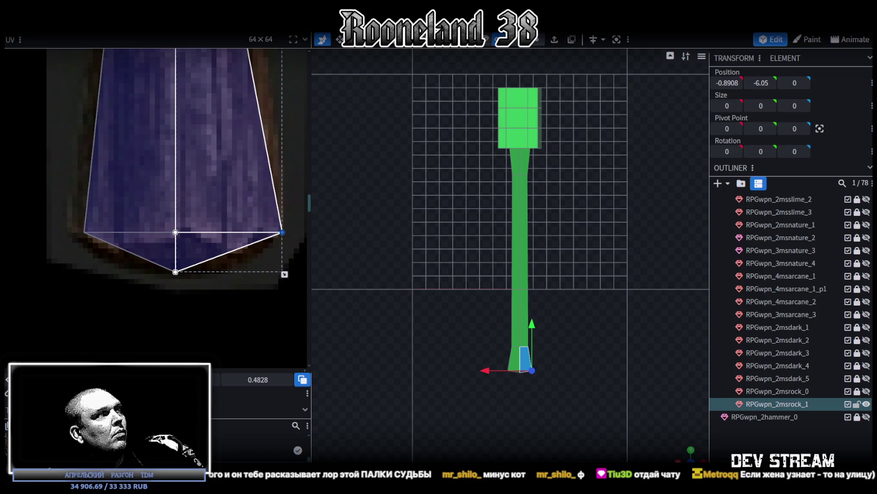
pyautogui.moveTo(282, 232); pyautogui.dragTo(267, 232)
pyautogui.scroll(-5, 224, 172)
pyautogui.scroll(3, 221, 342)
pyautogui.scroll(3, 248, 346)
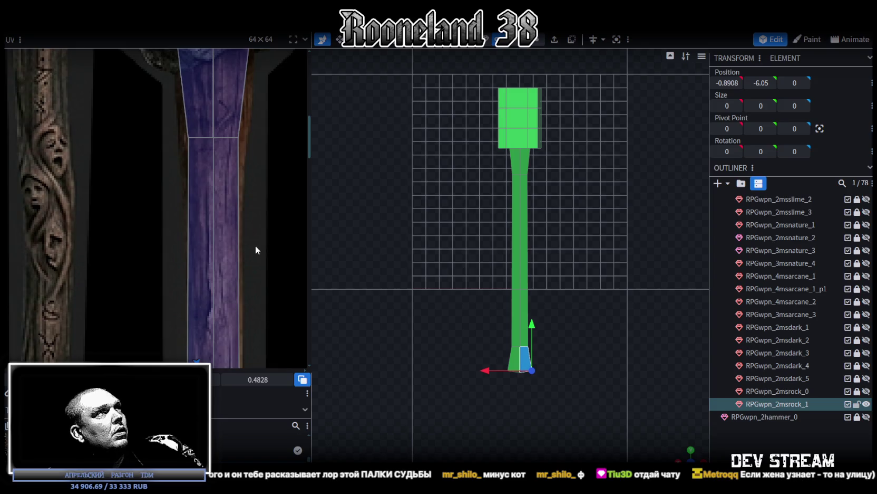
pyautogui.scroll(3, 226, 279)
pyautogui.moveTo(154, 228); pyautogui.dragTo(181, 247)
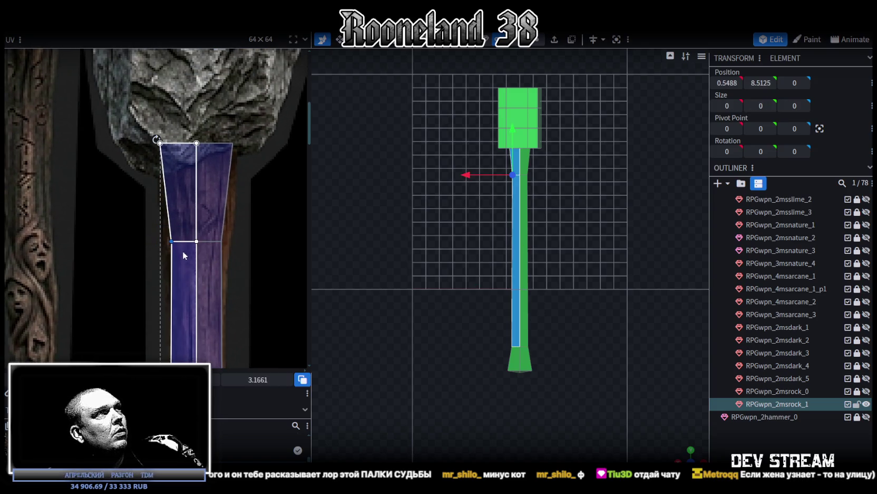
pyautogui.click(579, 263)
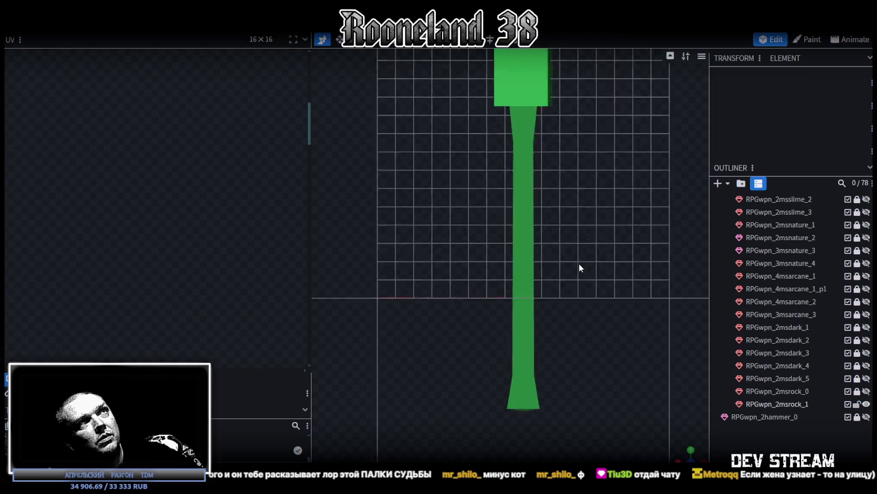
# Split the shaft off into its own mesh and select the rock head in front view
pyautogui.moveTo(659, 380)
pyautogui.mouseDown()
pyautogui.moveTo(595, 354)
pyautogui.moveTo(620, 357)
pyautogui.moveTo(550, 311)
pyautogui.moveTo(543, 360)
pyautogui.moveTo(510, 236)
pyautogui.moveTo(576, 231)
pyautogui.moveTo(562, 272)
pyautogui.mouseUp()
pyautogui.click(511, 236)
pyautogui.click(504, 285)
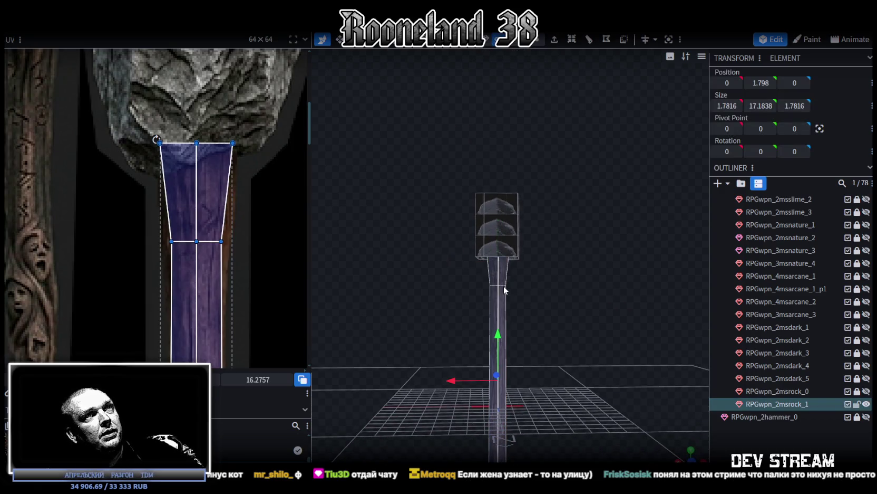
pyautogui.rightClick(504, 286)
pyautogui.click(540, 305)
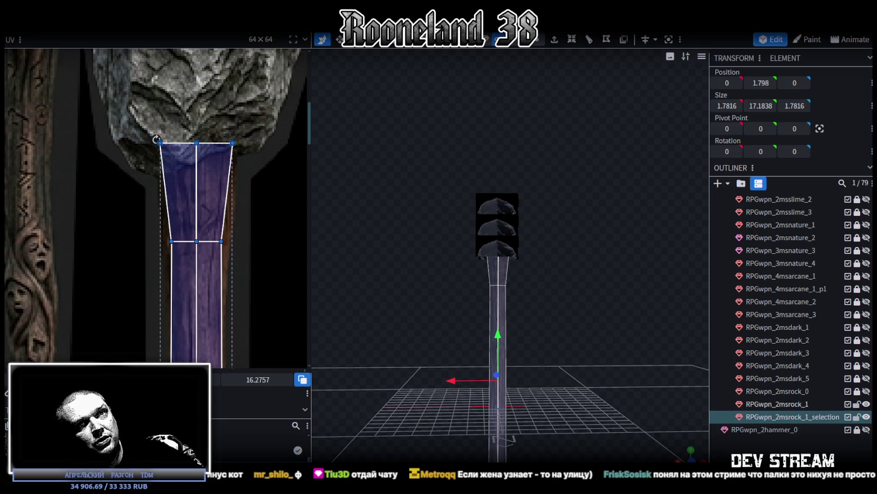
pyautogui.click(566, 232)
pyautogui.click(497, 232)
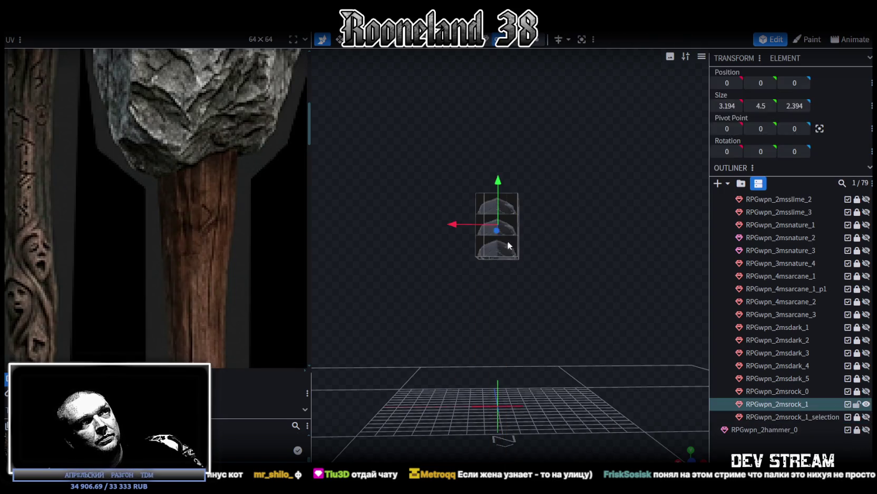
pyautogui.press('KP_1')
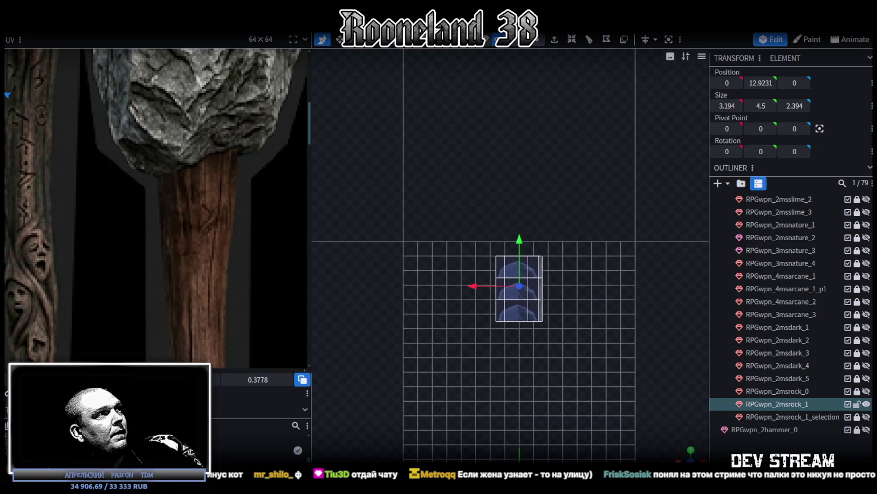
# Move and enlarge the head's UV island to cover the grey stone block texture
pyautogui.scroll(-3, 117, 151)
pyautogui.scroll(-2, 120, 149)
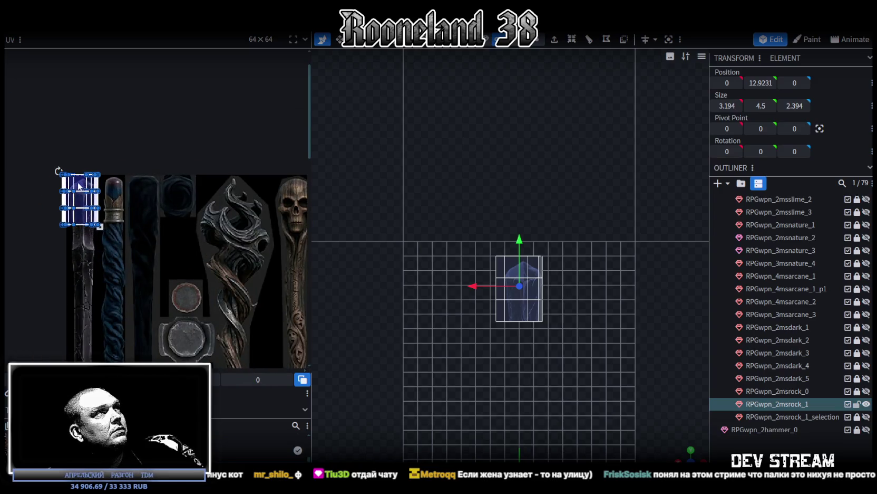
pyautogui.moveTo(79, 186); pyautogui.dragTo(249, 204)
pyautogui.moveTo(250, 204); pyautogui.dragTo(114, 208, button='middle')
pyautogui.moveTo(100, 202); pyautogui.dragTo(193, 199)
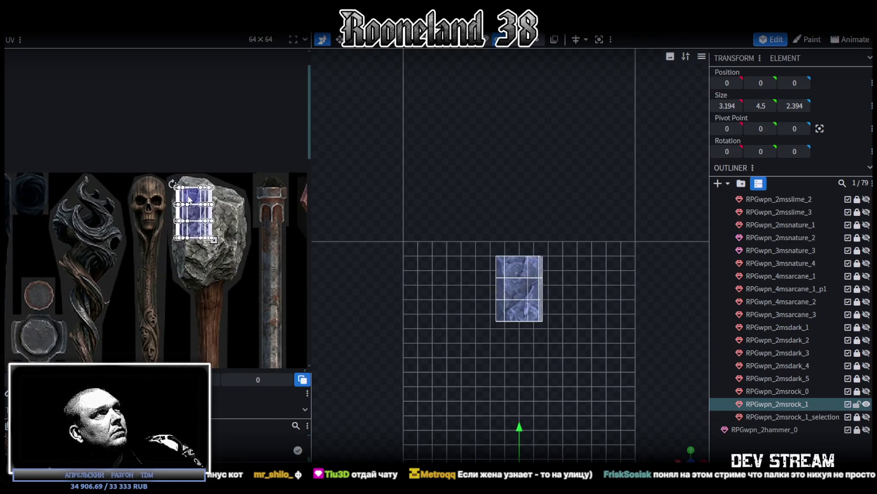
pyautogui.scroll(2, 193, 199)
pyautogui.scroll(1, 185, 179)
pyautogui.scroll(1, 179, 158)
pyautogui.moveTo(179, 157); pyautogui.dragTo(181, 148)
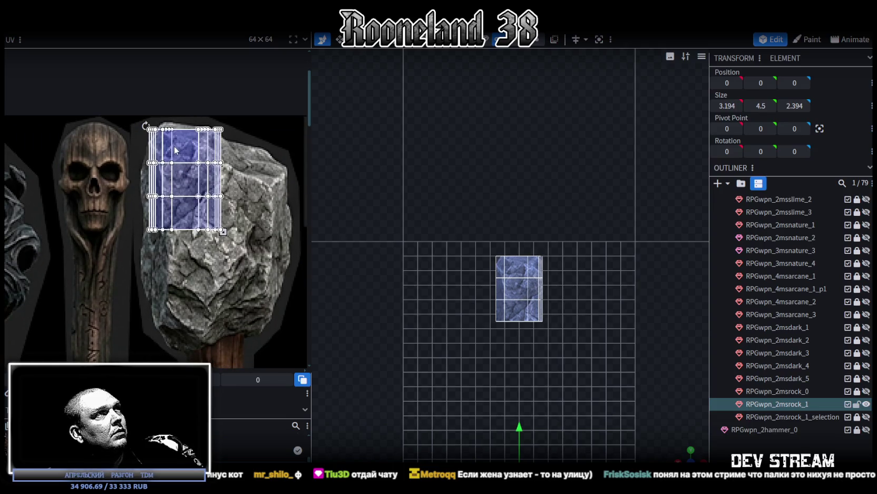
pyautogui.moveTo(250, 252); pyautogui.dragTo(232, 211, button='middle')
pyautogui.moveTo(201, 187); pyautogui.dragTo(267, 303)
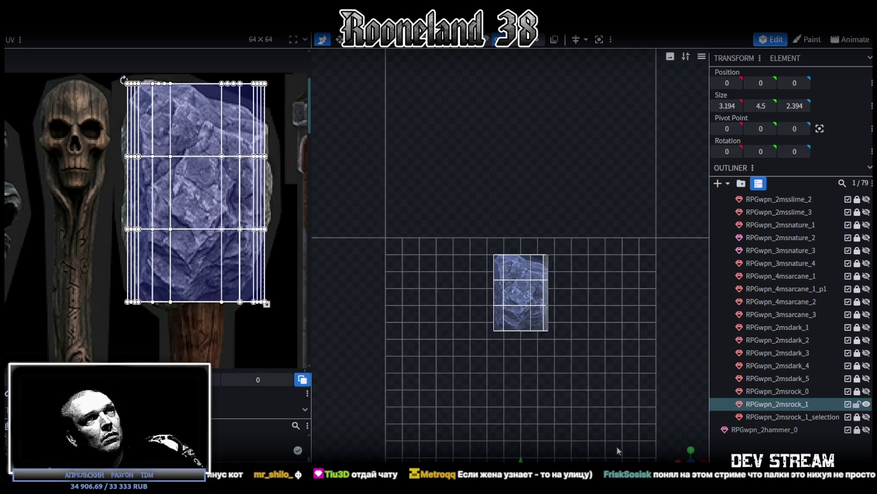
pyautogui.moveTo(543, 363); pyautogui.dragTo(560, 391)
pyautogui.scroll(3, 528, 338)
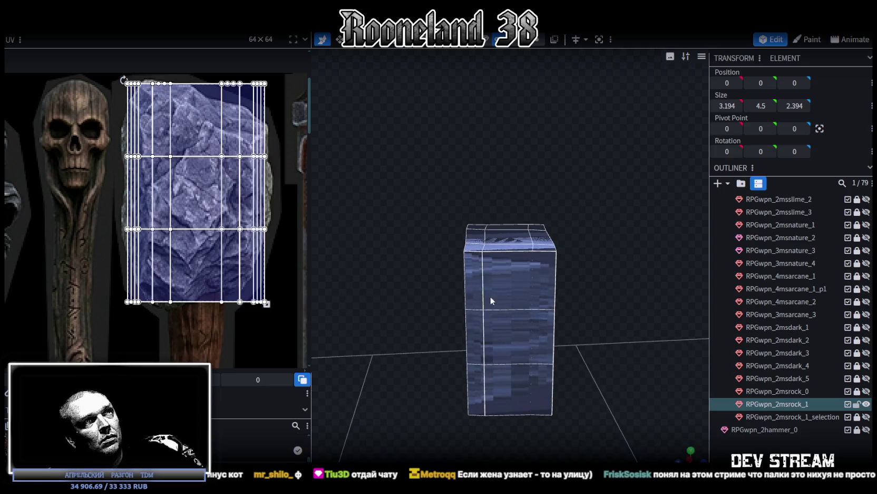
# Select the rock block's side, top and front elements and view them straight from the front
pyautogui.click(500, 285)
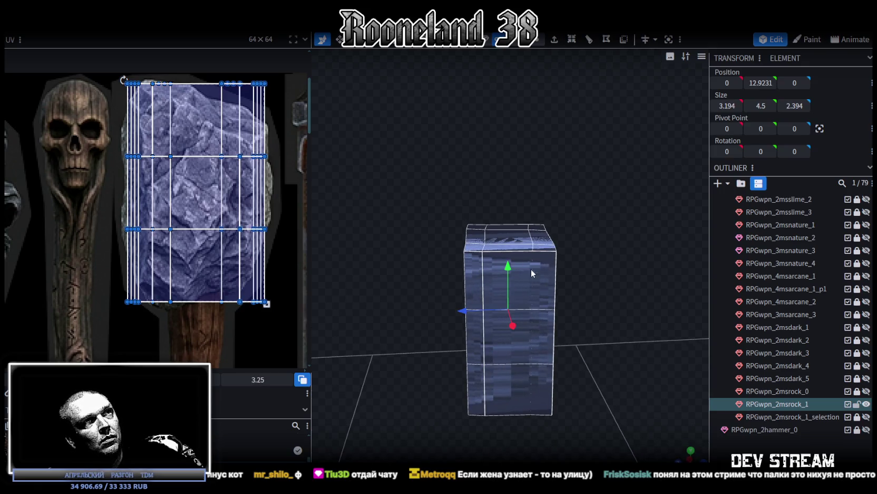
pyautogui.click(512, 295)
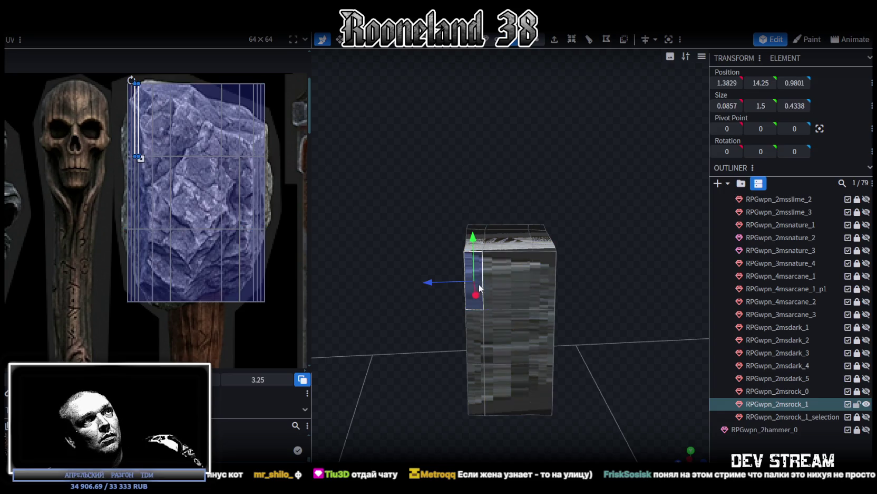
pyautogui.keyDown('ctrl'); pyautogui.click(535, 329); pyautogui.keyUp('ctrl')
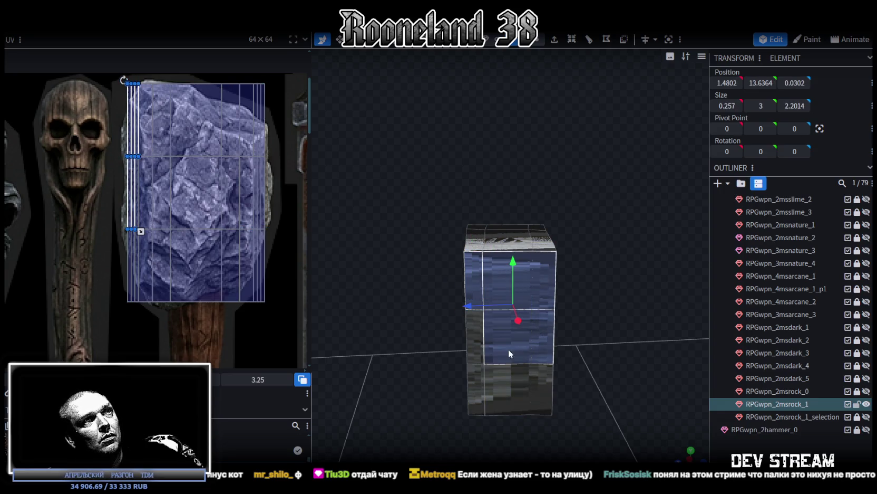
pyautogui.keyDown('ctrl'); pyautogui.click(488, 380); pyautogui.keyUp('ctrl')
pyautogui.moveTo(617, 315); pyautogui.dragTo(377, 313)
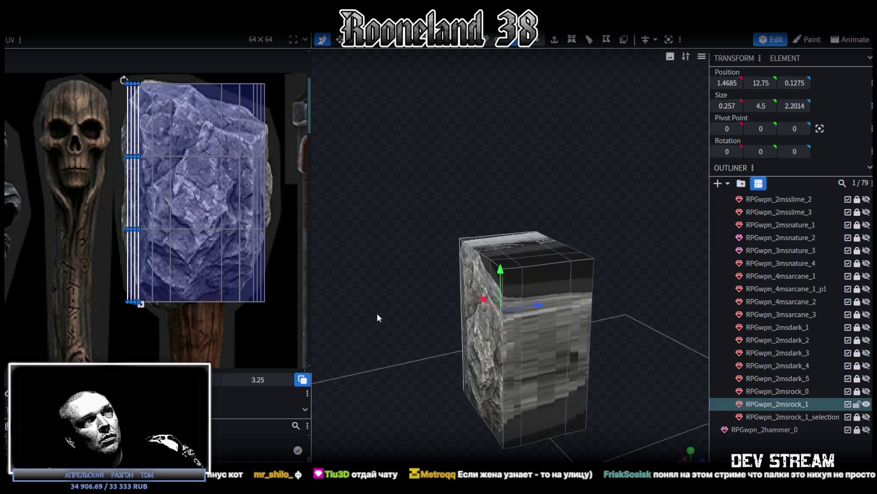
pyautogui.keyDown('ctrl'); pyautogui.click(527, 282); pyautogui.keyUp('ctrl')
pyautogui.keyDown('ctrl'); pyautogui.click(580, 283); pyautogui.keyUp('ctrl')
pyautogui.keyDown('ctrl'); pyautogui.click(585, 327); pyautogui.keyUp('ctrl')
pyautogui.keyDown('ctrl'); pyautogui.click(551, 356); pyautogui.keyUp('ctrl')
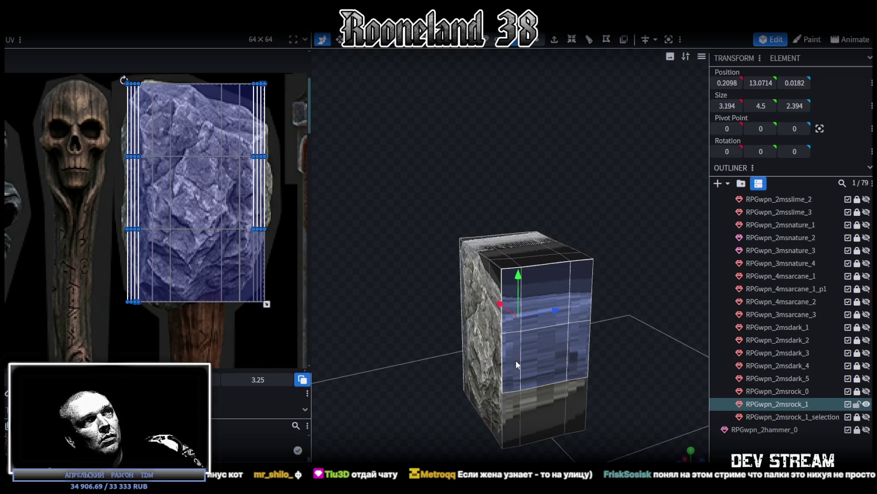
pyautogui.keyDown('ctrl'); pyautogui.click(516, 359); pyautogui.keyUp('ctrl')
pyautogui.keyDown('ctrl'); pyautogui.click(536, 415); pyautogui.keyUp('ctrl')
pyautogui.press('KP_1')
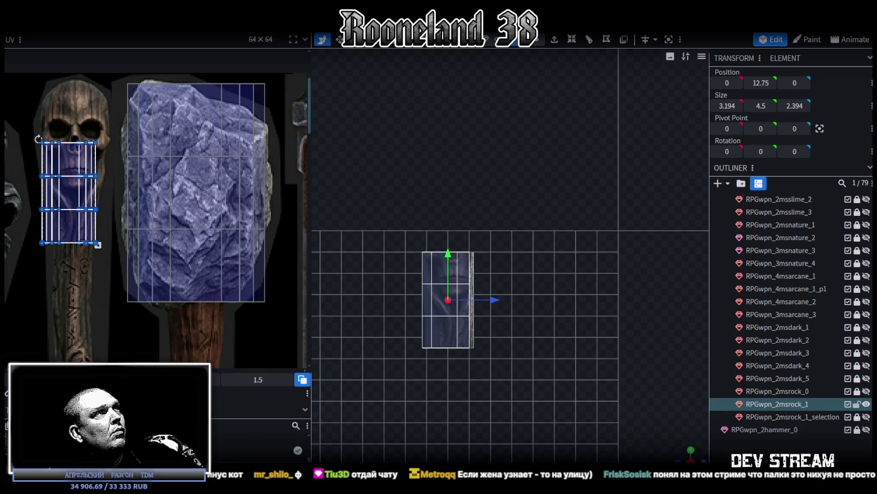
# Move the selected face UVs onto the rock texture and stretch them to cover it
pyautogui.scroll(-3, 121, 293)
pyautogui.scroll(-2, 233, 122)
pyautogui.scroll(2, 233, 132)
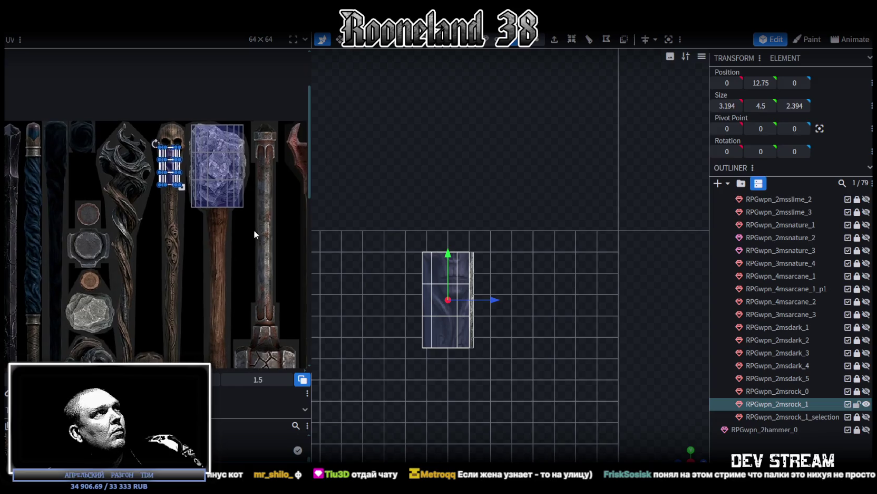
pyautogui.scroll(2, 211, 174)
pyautogui.scroll(2, 202, 173)
pyautogui.moveTo(107, 176); pyautogui.dragTo(194, 118)
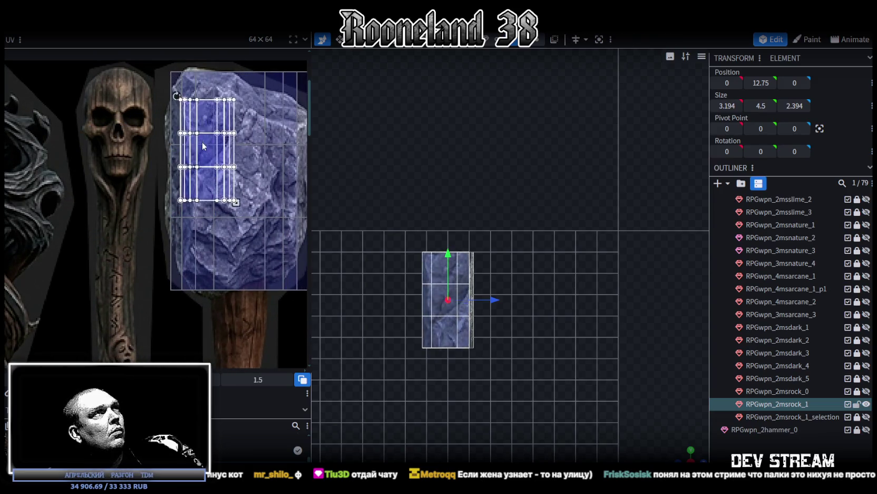
pyautogui.moveTo(232, 196); pyautogui.dragTo(205, 156, button='middle')
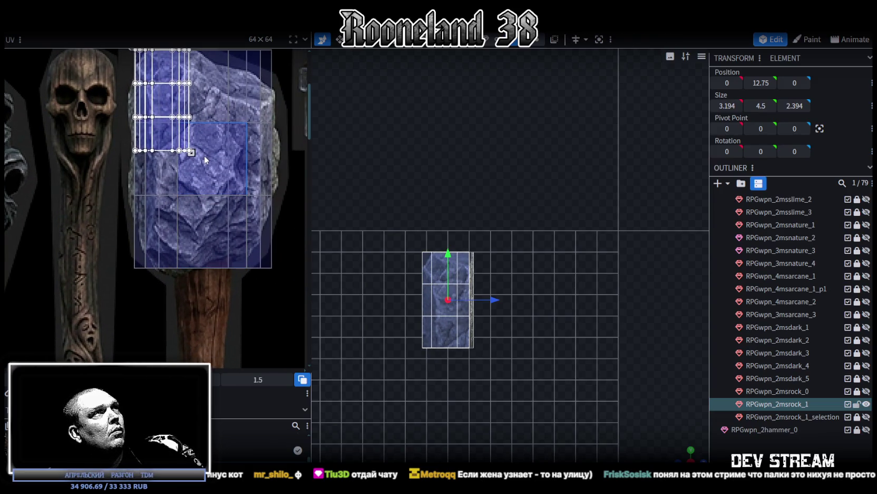
pyautogui.moveTo(192, 153); pyautogui.dragTo(275, 269)
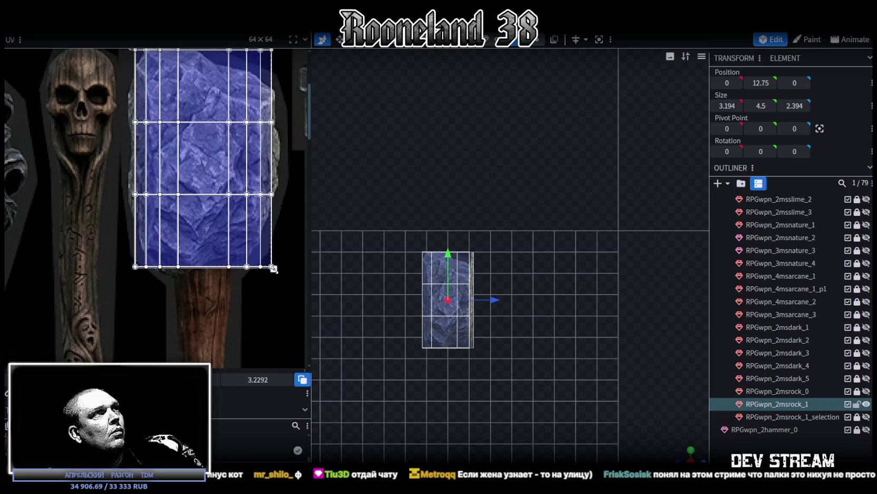
pyautogui.moveTo(275, 270); pyautogui.dragTo(272, 270)
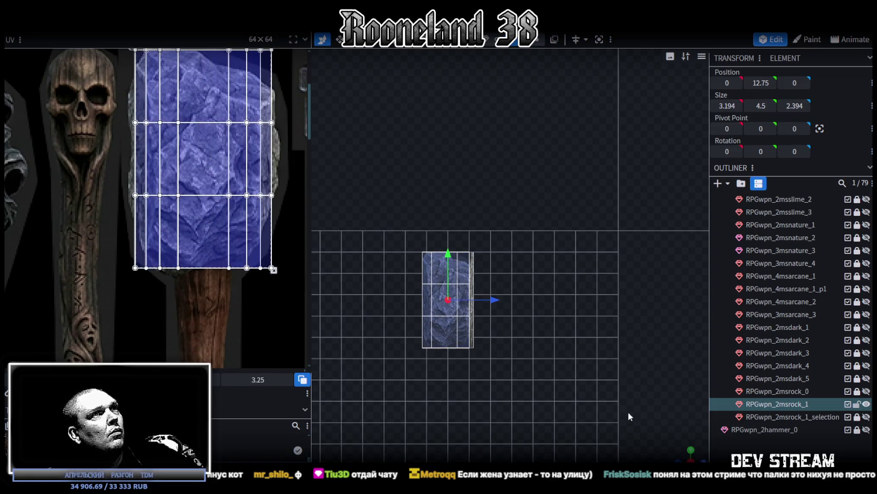
pyautogui.moveTo(629, 415)
pyautogui.mouseDown()
pyautogui.moveTo(512, 346)
pyautogui.moveTo(508, 326)
pyautogui.moveTo(701, 314)
pyautogui.moveTo(413, 391)
pyautogui.moveTo(376, 387)
pyautogui.moveTo(556, 386)
pyautogui.moveTo(526, 376)
pyautogui.moveTo(374, 387)
pyautogui.moveTo(355, 374)
pyautogui.moveTo(369, 358)
pyautogui.moveTo(395, 391)
pyautogui.moveTo(418, 394)
pyautogui.moveTo(421, 382)
pyautogui.moveTo(722, 394)
pyautogui.moveTo(699, 387)
pyautogui.moveTo(552, 394)
pyautogui.moveTo(841, 407)
pyautogui.moveTo(531, 393)
pyautogui.moveTo(680, 396)
pyautogui.moveTo(646, 391)
pyautogui.moveTo(550, 416)
pyautogui.moveTo(584, 421)
pyautogui.moveTo(540, 414)
pyautogui.moveTo(631, 407)
pyautogui.moveTo(554, 409)
pyautogui.mouseUp()
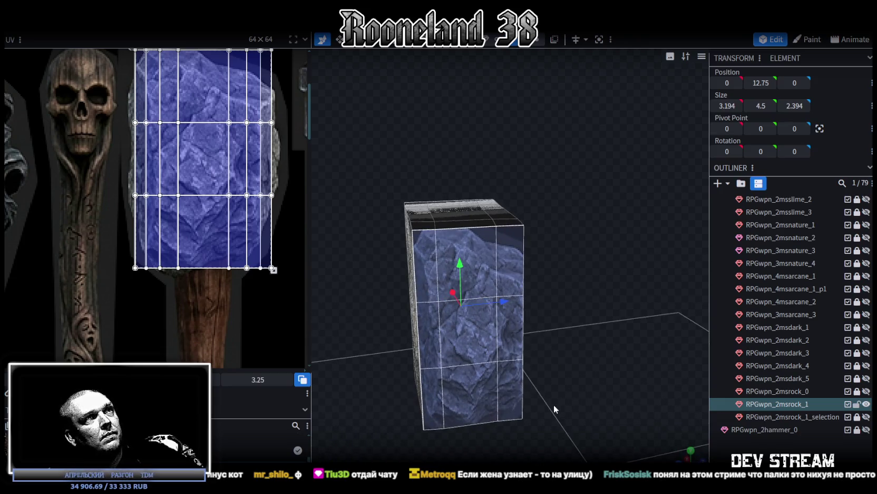
# Select the front faces and mirror their UVs horizontally so the sides match
pyautogui.moveTo(429, 269)
pyautogui.mouseDown()
pyautogui.moveTo(500, 264)
pyautogui.moveTo(496, 254)
pyautogui.moveTo(500, 327)
pyautogui.moveTo(442, 347)
pyautogui.moveTo(435, 395)
pyautogui.moveTo(482, 387)
pyautogui.moveTo(614, 331)
pyautogui.moveTo(507, 345)
pyautogui.moveTo(518, 338)
pyautogui.moveTo(464, 221)
pyautogui.mouseUp()
pyautogui.keyDown('shift'); pyautogui.click(484, 224); pyautogui.keyUp('shift')
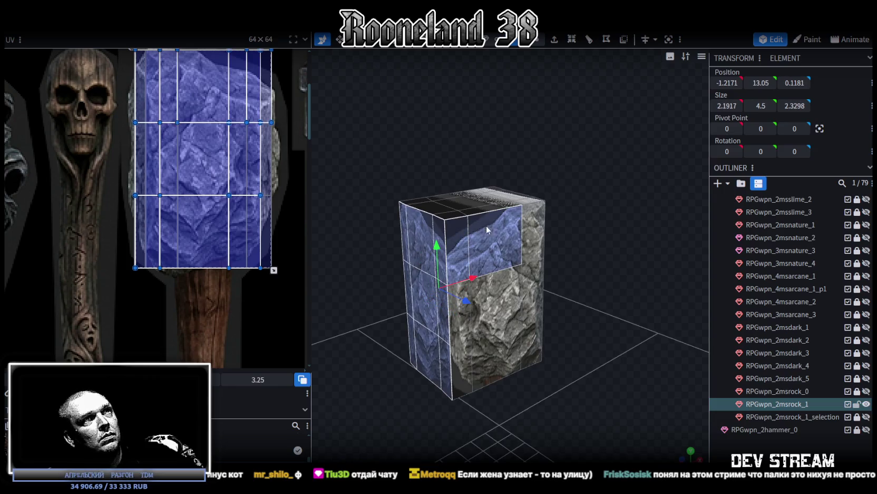
pyautogui.moveTo(528, 242); pyautogui.dragTo(525, 346)
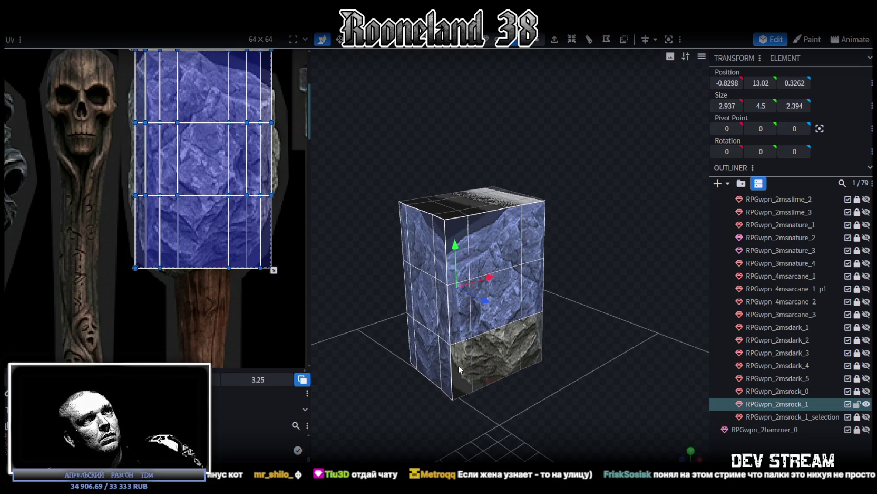
pyautogui.moveTo(525, 347); pyautogui.dragTo(109, 344)
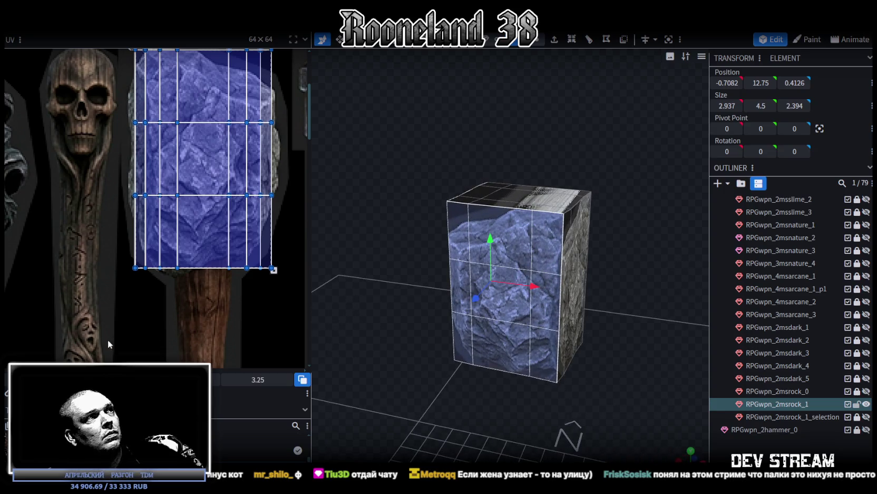
pyautogui.click(158, 401)
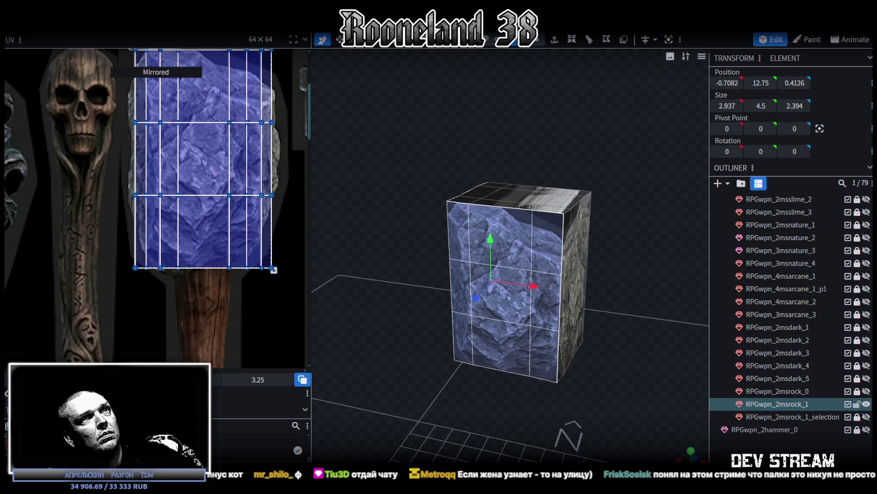
# Reselect the rock block and pick a top vertex for editing
pyautogui.moveTo(585, 363)
pyautogui.mouseDown()
pyautogui.moveTo(532, 346)
pyautogui.moveTo(398, 376)
pyautogui.moveTo(504, 318)
pyautogui.moveTo(579, 378)
pyautogui.moveTo(588, 213)
pyautogui.mouseUp()
pyautogui.click(586, 212)
pyautogui.moveTo(606, 299)
pyautogui.mouseDown()
pyautogui.moveTo(612, 283)
pyautogui.moveTo(538, 281)
pyautogui.moveTo(633, 347)
pyautogui.moveTo(418, 404)
pyautogui.moveTo(436, 336)
pyautogui.moveTo(357, 410)
pyautogui.moveTo(583, 317)
pyautogui.moveTo(611, 324)
pyautogui.moveTo(619, 342)
pyautogui.moveTo(604, 352)
pyautogui.moveTo(604, 370)
pyautogui.moveTo(642, 216)
pyautogui.moveTo(498, 189)
pyautogui.mouseUp()
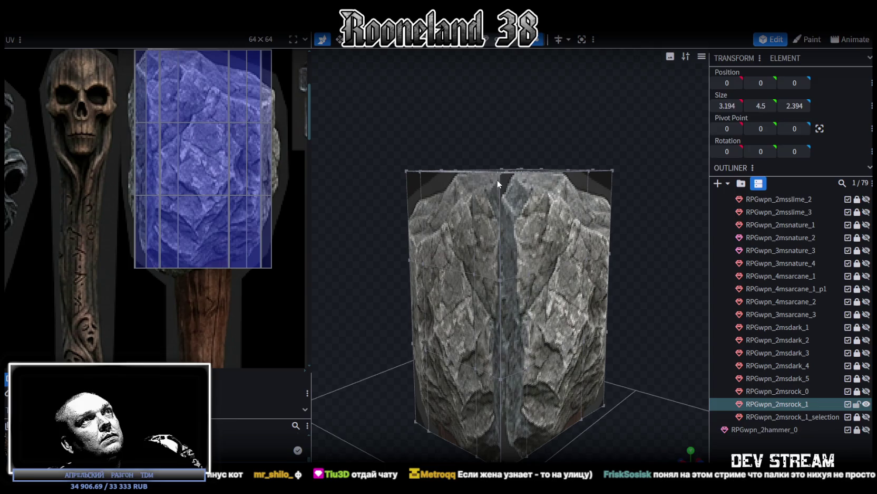
pyautogui.click(499, 171)
pyautogui.moveTo(502, 143)
pyautogui.mouseDown()
pyautogui.moveTo(605, 134)
pyautogui.moveTo(622, 153)
pyautogui.moveTo(614, 159)
pyautogui.mouseUp()
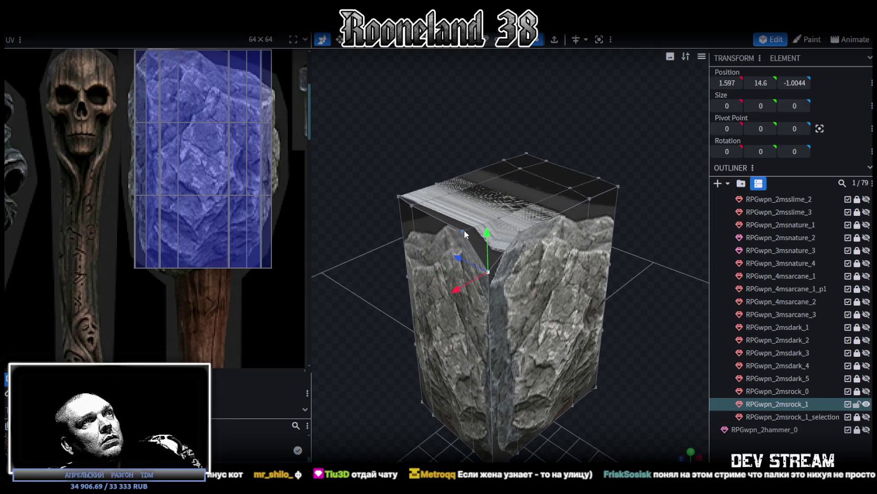
# Select top vertices of the rock and merge them with Merge All
pyautogui.click(463, 230)
pyautogui.keyDown('shift'); pyautogui.click(517, 231); pyautogui.keyUp('shift')
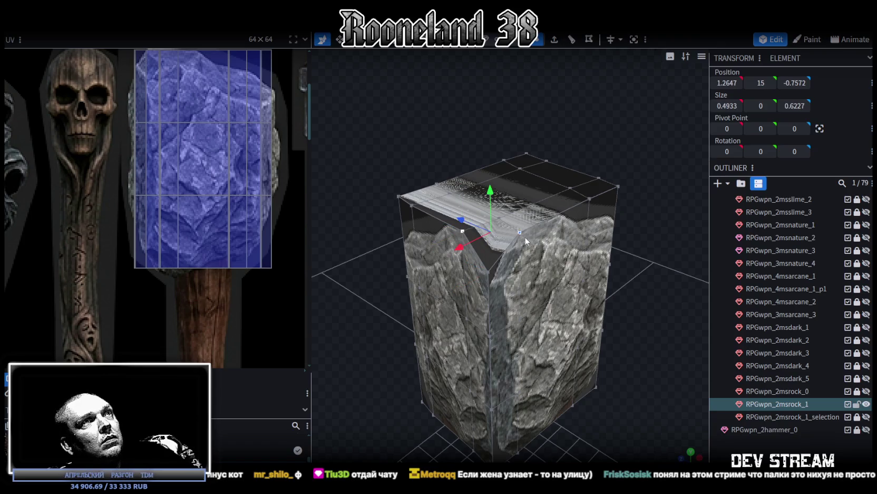
pyautogui.moveTo(595, 254); pyautogui.dragTo(640, 224)
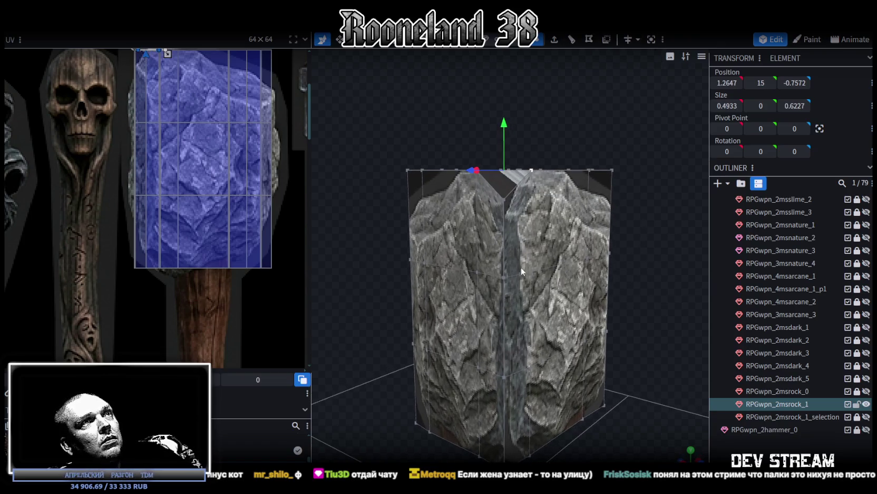
pyautogui.click(504, 276)
pyautogui.rightClick(441, 275)
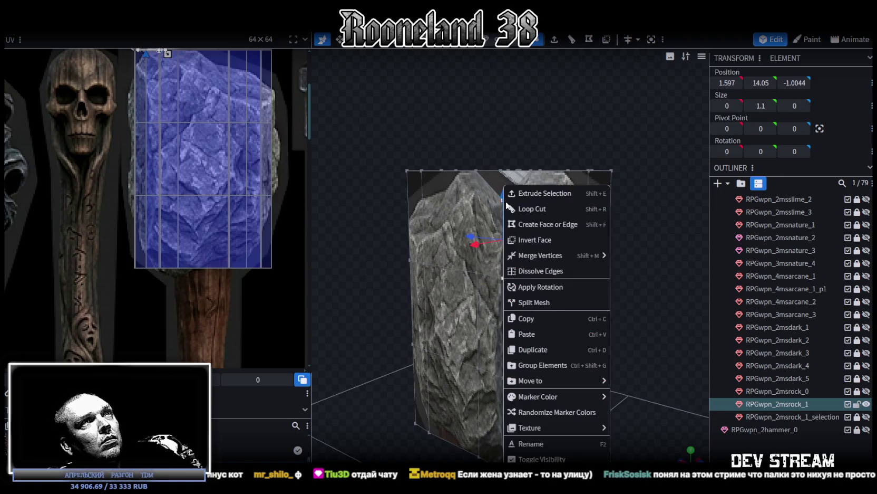
pyautogui.click(632, 257)
# Add a loop cut around the rock block and lower one top edge slightly
pyautogui.moveTo(635, 230)
pyautogui.mouseDown()
pyautogui.moveTo(568, 246)
pyautogui.moveTo(607, 274)
pyautogui.moveTo(606, 225)
pyautogui.moveTo(624, 255)
pyautogui.moveTo(613, 245)
pyautogui.mouseUp()
pyautogui.click(521, 40)
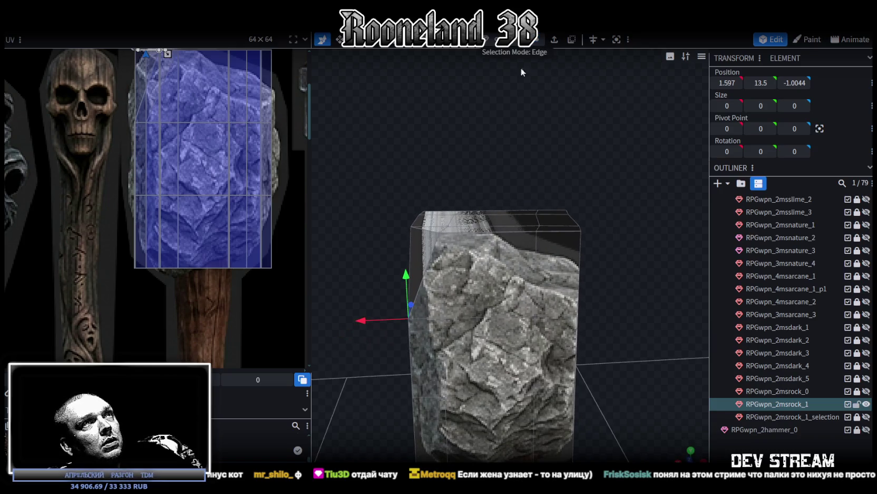
pyautogui.click(575, 39)
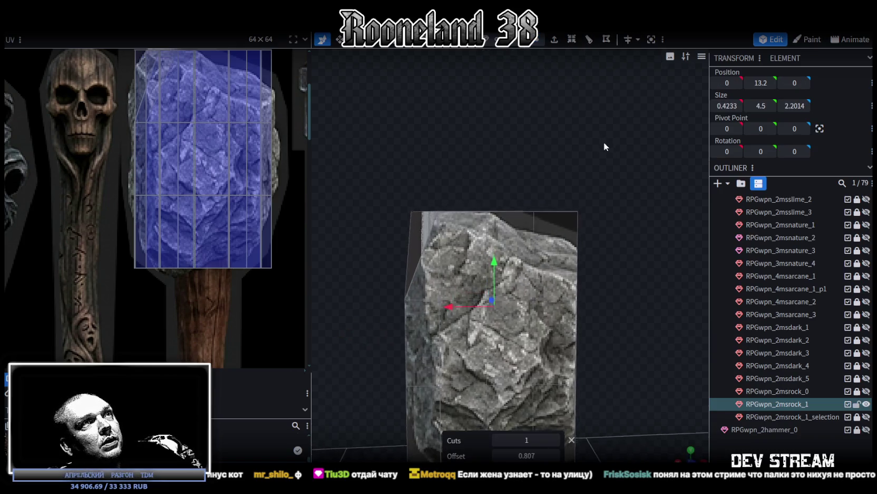
pyautogui.scroll(3, 605, 162)
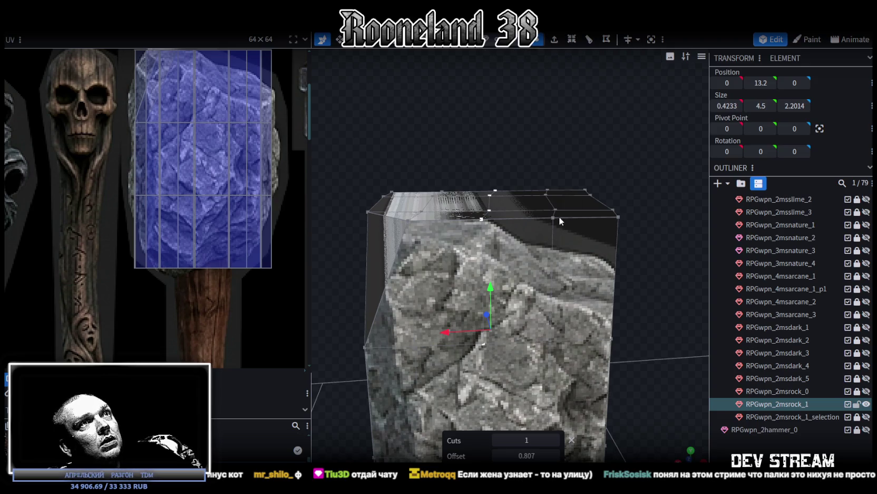
pyautogui.click(554, 218)
pyautogui.moveTo(554, 175)
pyautogui.mouseDown()
pyautogui.moveTo(551, 203)
pyautogui.moveTo(608, 247)
pyautogui.mouseUp()
# Select several top vertices and merge them into one
pyautogui.click(551, 208)
pyautogui.keyDown('shift'); pyautogui.click(487, 252); pyautogui.keyUp('shift')
pyautogui.keyDown('shift'); pyautogui.click(547, 224); pyautogui.keyUp('shift')
pyautogui.rightClick(549, 223)
pyautogui.click(673, 257)
# Lower two top vertices by 0.5 and 0.2
pyautogui.moveTo(673, 255)
pyautogui.mouseDown()
pyautogui.moveTo(618, 248)
pyautogui.moveTo(660, 239)
pyautogui.moveTo(593, 249)
pyautogui.moveTo(491, 216)
pyautogui.mouseUp()
pyautogui.click(441, 208)
pyautogui.moveTo(436, 160); pyautogui.dragTo(439, 200)
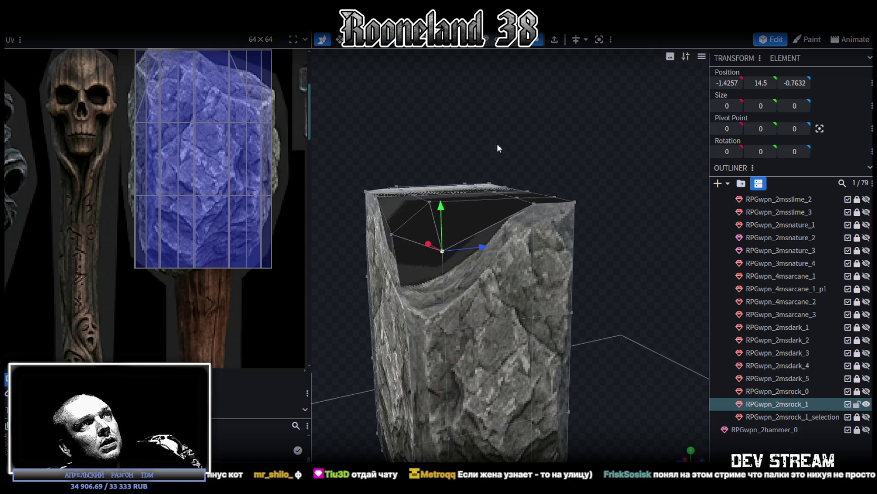
pyautogui.moveTo(497, 144); pyautogui.dragTo(544, 172)
pyautogui.keyDown('shift'); pyautogui.click(538, 214); pyautogui.keyUp('shift')
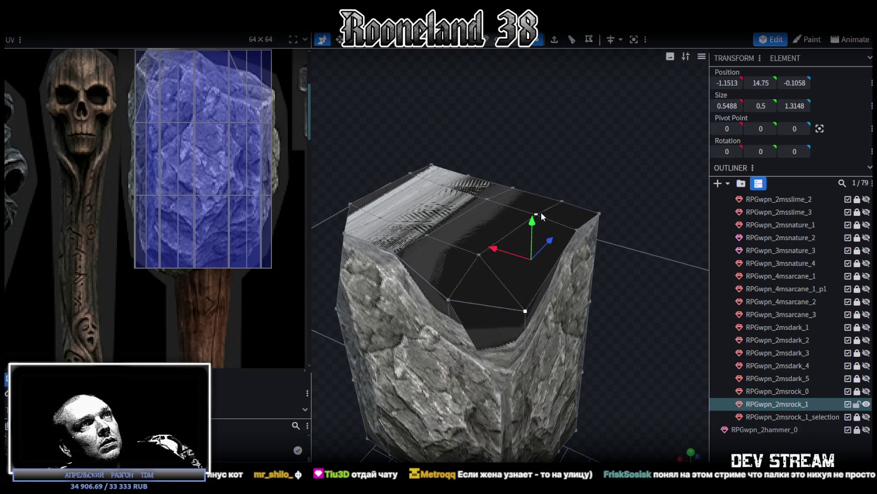
pyautogui.click(478, 254)
pyautogui.moveTo(486, 216); pyautogui.dragTo(485, 232)
# Merge selected top vertices at their centre to facet the rock's top
pyautogui.moveTo(485, 232)
pyautogui.mouseDown()
pyautogui.moveTo(639, 149)
pyautogui.moveTo(481, 142)
pyautogui.moveTo(498, 158)
pyautogui.moveTo(447, 278)
pyautogui.mouseUp()
pyautogui.click(445, 270)
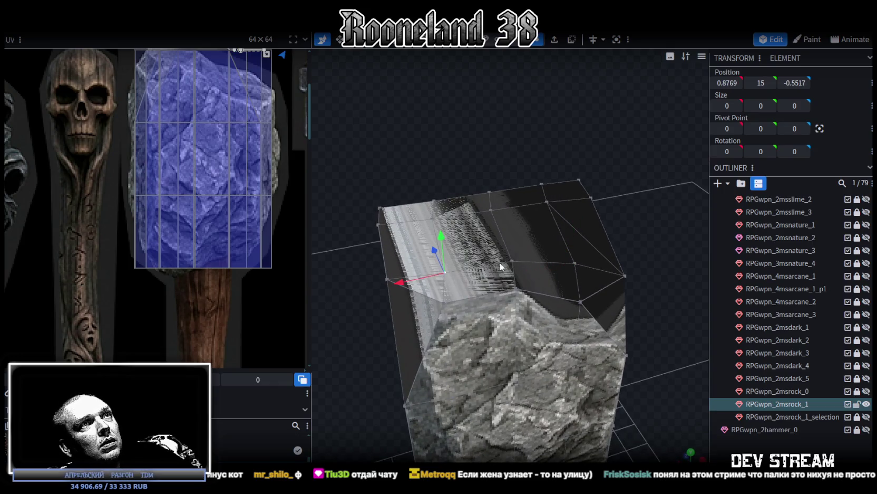
pyautogui.keyDown('shift'); pyautogui.click(512, 261); pyautogui.keyUp('shift')
pyautogui.rightClick(512, 261)
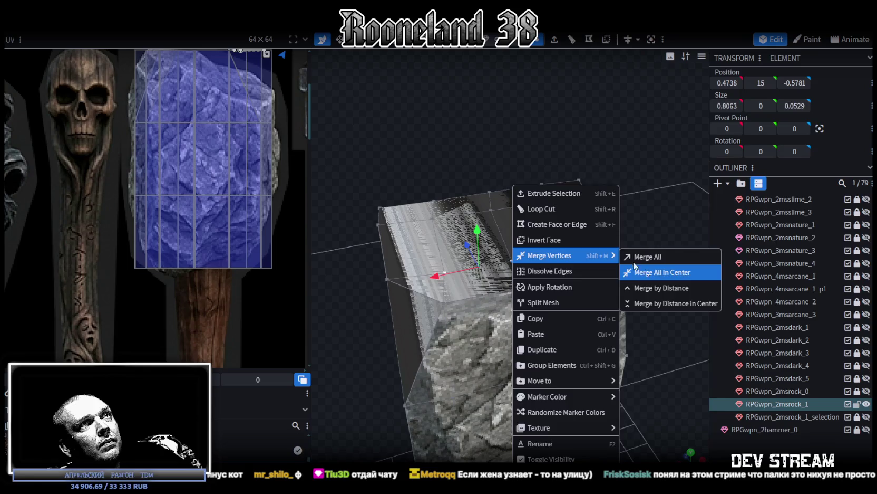
pyautogui.moveTo(555, 255)
pyautogui.click(649, 271)
pyautogui.rightClick(487, 209)
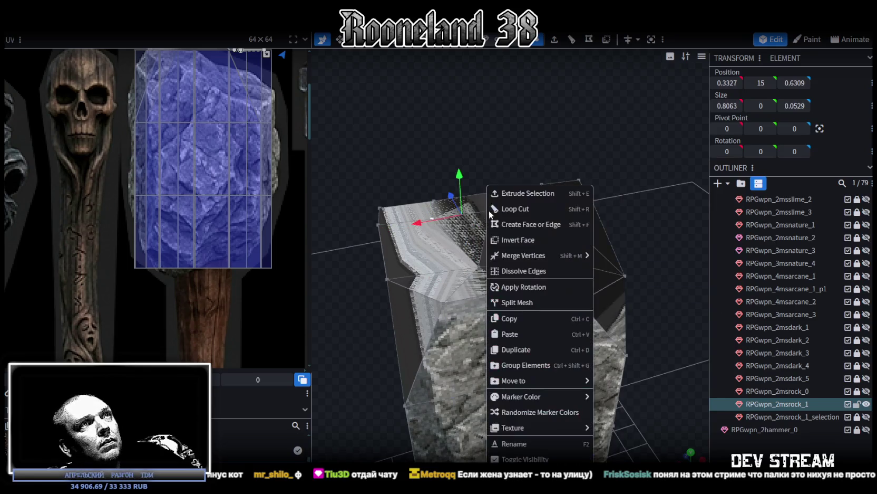
pyautogui.click(610, 255)
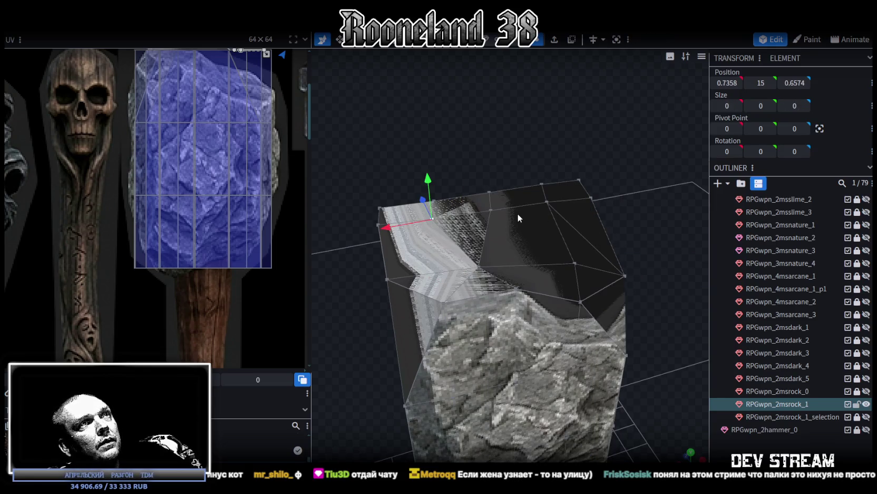
pyautogui.rightClick(489, 209)
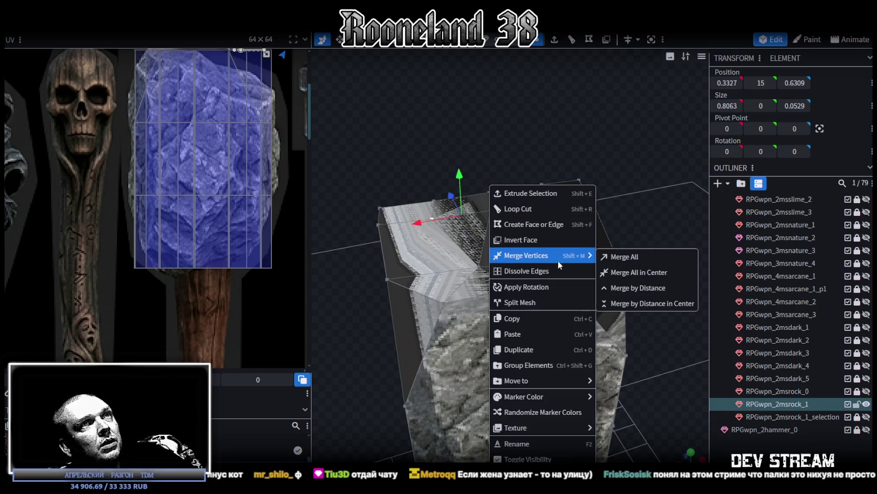
pyautogui.click(635, 272)
pyautogui.moveTo(643, 200)
pyautogui.mouseDown()
pyautogui.moveTo(446, 218)
pyautogui.moveTo(364, 189)
pyautogui.moveTo(366, 177)
pyautogui.mouseUp()
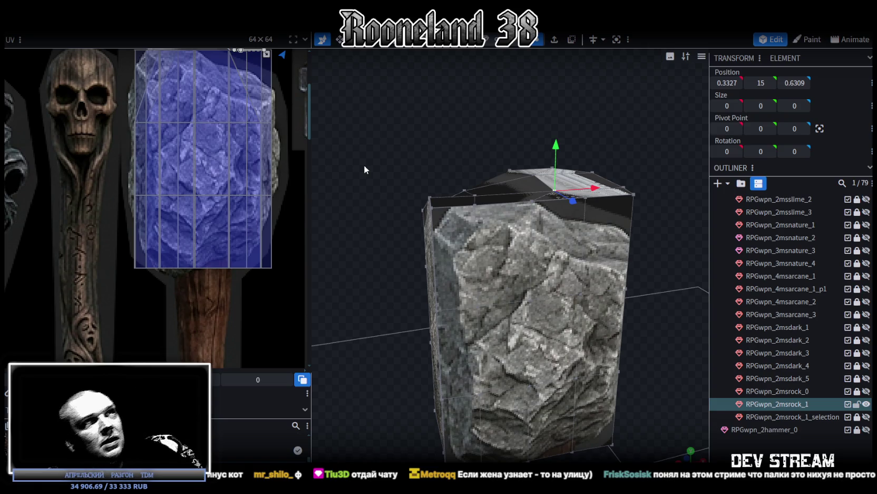
# Lower the front-corner top vertex from 15 to 14.6
pyautogui.moveTo(364, 164); pyautogui.dragTo(474, 201)
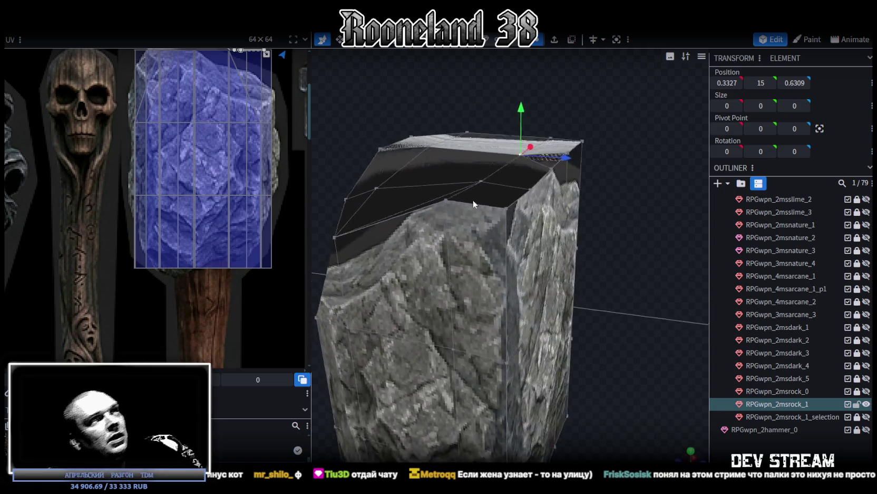
pyautogui.moveTo(474, 200); pyautogui.dragTo(435, 232)
pyautogui.click(431, 233)
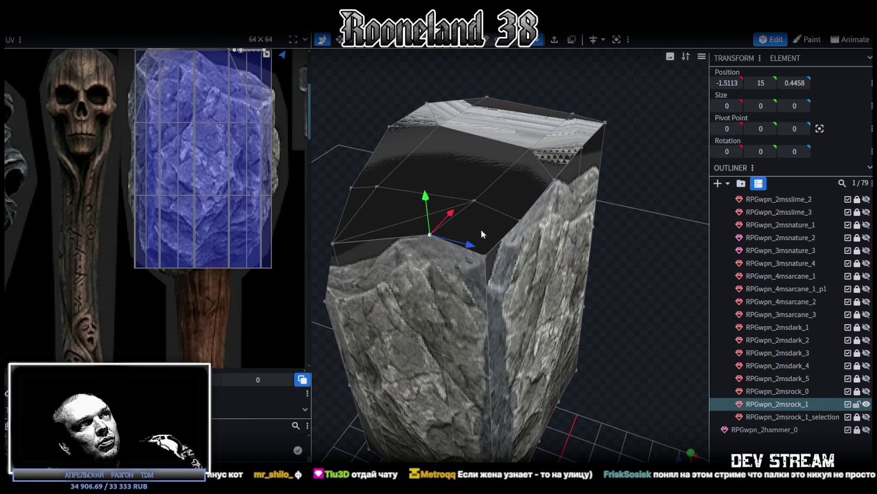
pyautogui.keyDown('shift'); pyautogui.click(519, 221); pyautogui.keyUp('shift')
pyautogui.click(436, 239)
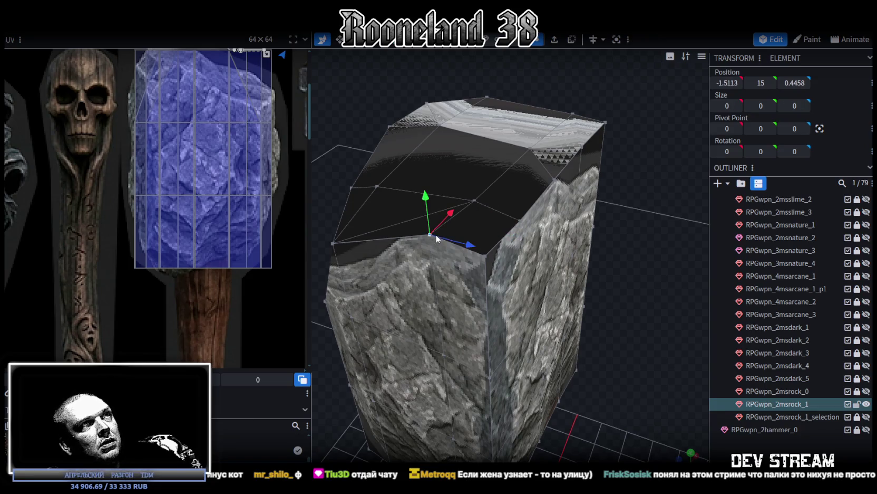
pyautogui.keyDown('shift'); pyautogui.click(520, 221); pyautogui.keyUp('shift')
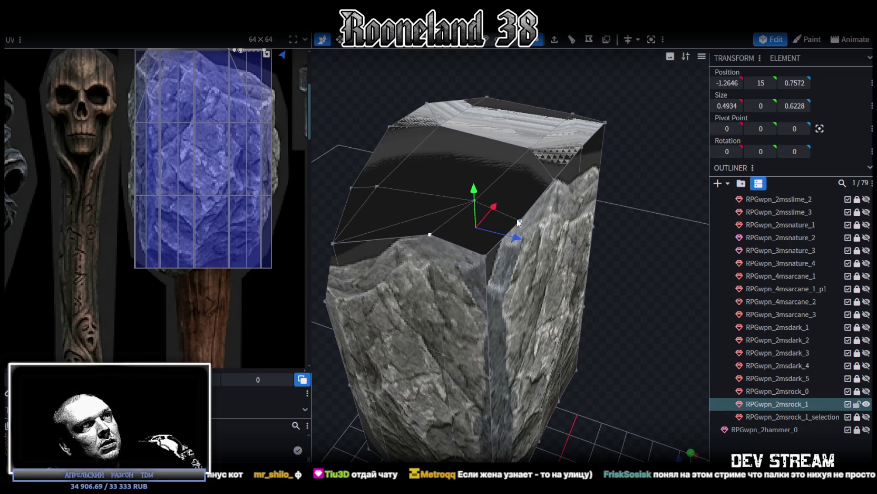
pyautogui.click(431, 234)
pyautogui.moveTo(480, 241); pyautogui.dragTo(486, 253)
pyautogui.click(486, 255)
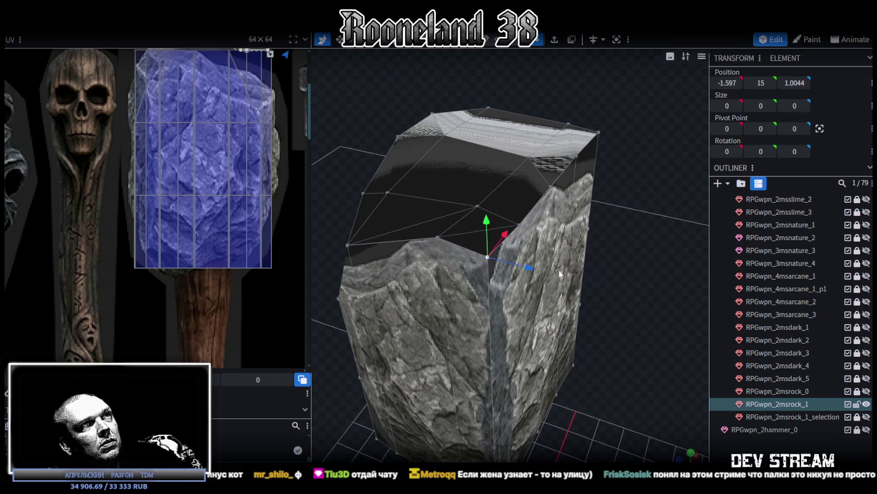
pyautogui.moveTo(560, 274); pyautogui.dragTo(573, 252)
# Merge a pair of top-edge vertices into one
pyautogui.moveTo(410, 148); pyautogui.dragTo(453, 180)
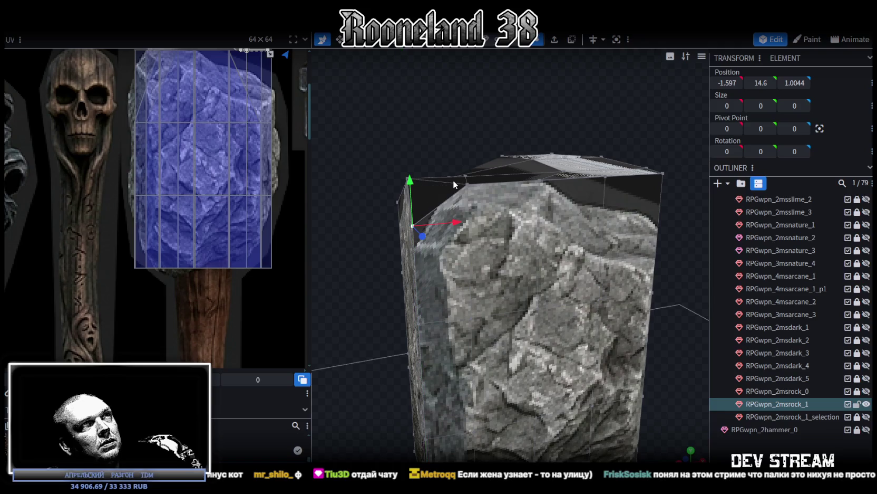
pyautogui.click(466, 185)
pyautogui.keyDown('shift'); pyautogui.click(407, 179); pyautogui.keyUp('shift')
pyautogui.moveTo(438, 146)
pyautogui.mouseDown()
pyautogui.moveTo(466, 125)
pyautogui.moveTo(422, 145)
pyautogui.moveTo(471, 167)
pyautogui.moveTo(507, 158)
pyautogui.moveTo(487, 276)
pyautogui.mouseUp()
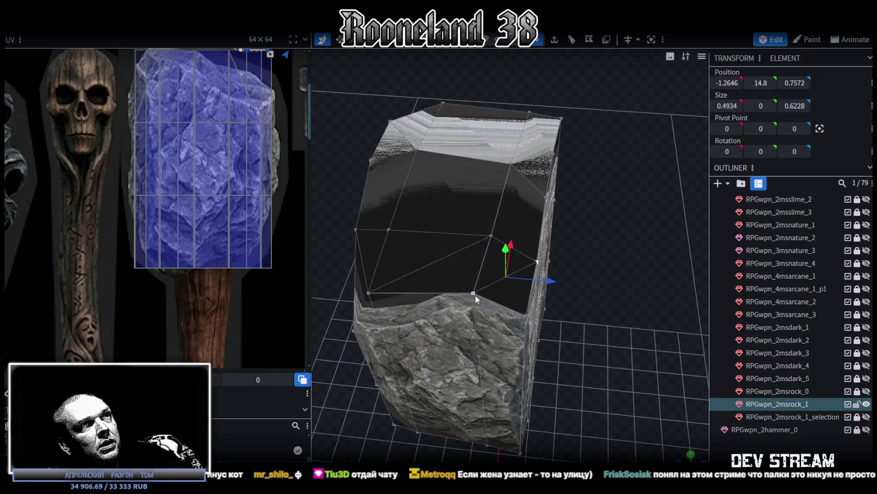
pyautogui.click(491, 232)
pyautogui.rightClick(491, 233)
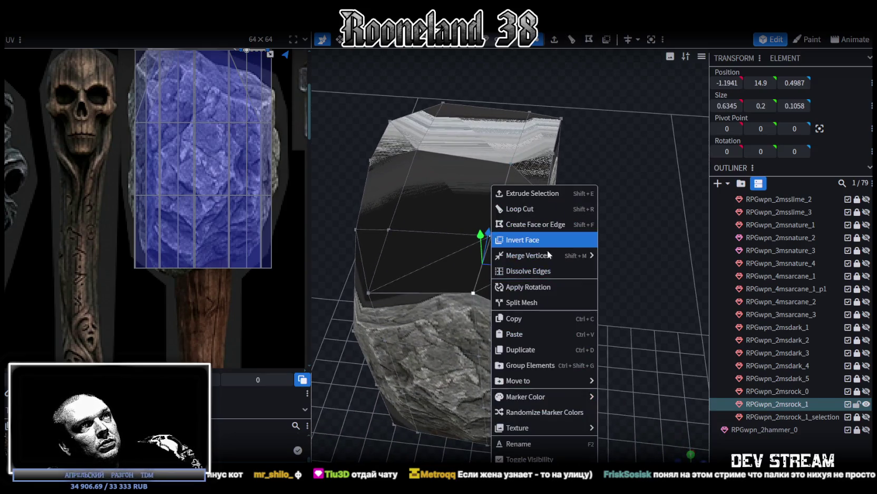
pyautogui.moveTo(535, 255)
pyautogui.click(612, 255)
# Lower two more vertices along the top edge
pyautogui.moveTo(588, 252)
pyautogui.mouseDown()
pyautogui.moveTo(536, 247)
pyautogui.moveTo(584, 269)
pyautogui.mouseUp()
pyautogui.scroll(3, 565, 220)
pyautogui.scroll(2, 485, 216)
pyautogui.click(484, 216)
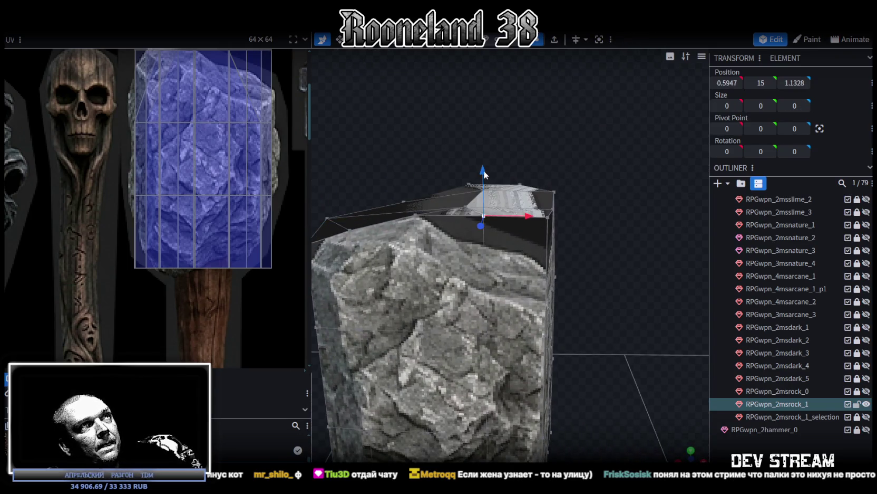
pyautogui.moveTo(483, 170)
pyautogui.mouseDown()
pyautogui.moveTo(588, 245)
pyautogui.moveTo(512, 218)
pyautogui.mouseUp()
pyautogui.click(510, 219)
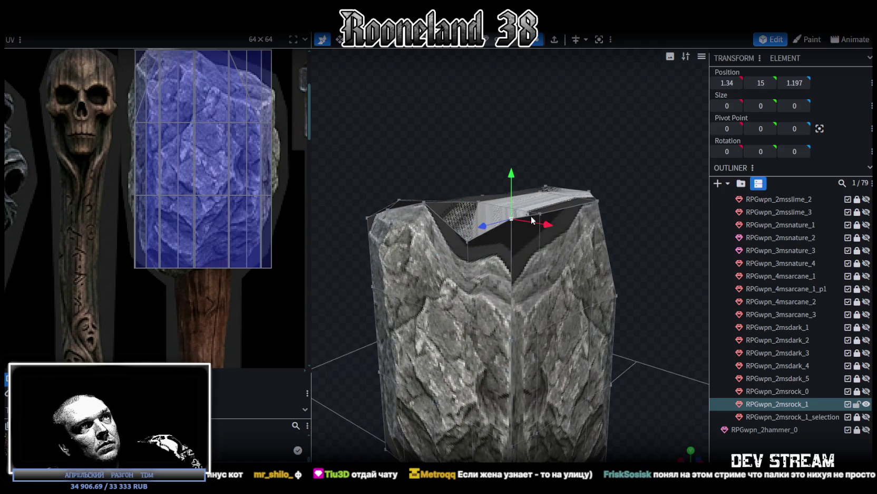
pyautogui.keyDown('shift'); pyautogui.click(540, 213); pyautogui.keyUp('shift')
pyautogui.moveTo(523, 174)
pyautogui.mouseDown()
pyautogui.moveTo(526, 224)
pyautogui.moveTo(645, 280)
pyautogui.moveTo(565, 263)
pyautogui.mouseUp()
# Merge another top vertex pair, then select all the rock head's top faces
pyautogui.click(481, 263)
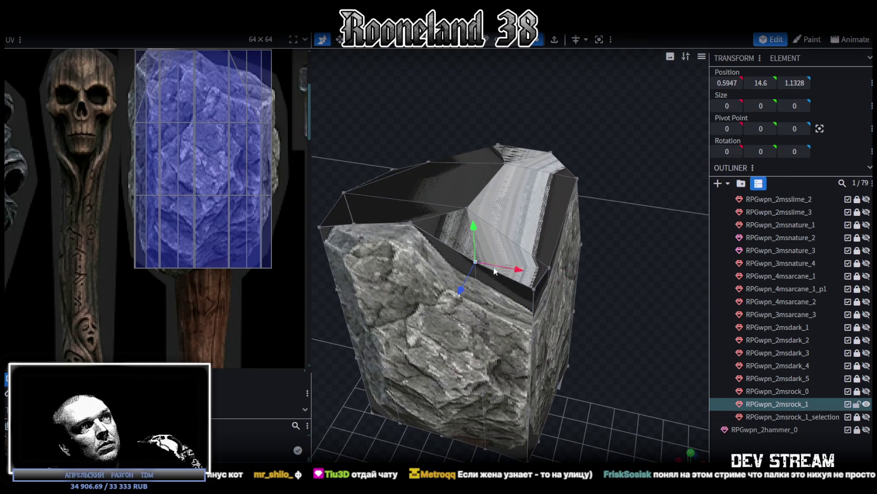
pyautogui.keyDown('shift'); pyautogui.click(534, 288); pyautogui.keyUp('shift')
pyautogui.rightClick(535, 288)
pyautogui.click(647, 256)
pyautogui.moveTo(643, 272)
pyautogui.mouseDown()
pyautogui.moveTo(533, 247)
pyautogui.moveTo(583, 312)
pyautogui.moveTo(628, 258)
pyautogui.moveTo(587, 257)
pyautogui.moveTo(590, 127)
pyautogui.mouseUp()
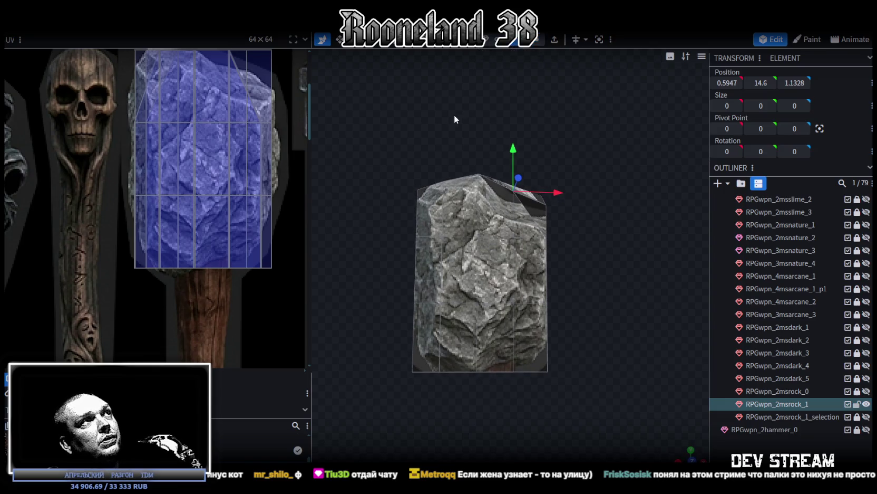
pyautogui.moveTo(377, 140)
pyautogui.mouseDown()
pyautogui.moveTo(594, 228)
pyautogui.moveTo(504, 167)
pyautogui.mouseUp()
# Try dragging the top UV corners and vertices, then undo back to the rectangular face
pyautogui.scroll(2, 249, 192)
pyautogui.scroll(2, 240, 137)
pyautogui.scroll(2, 276, 128)
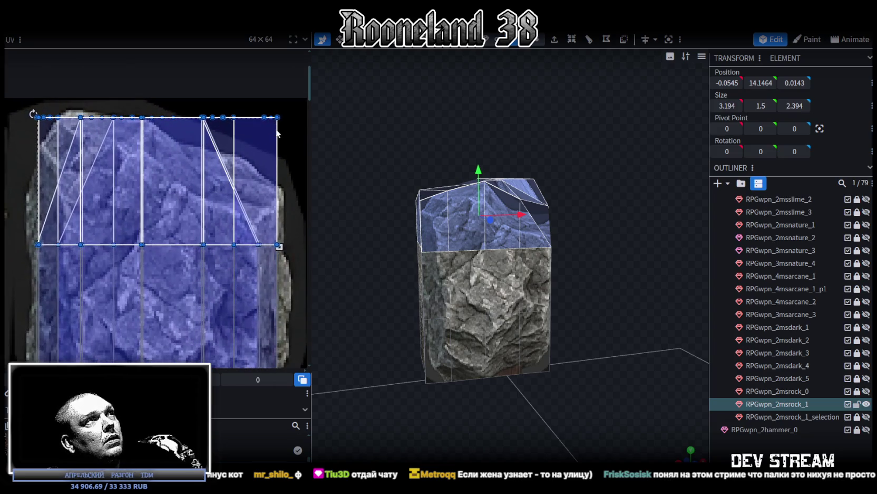
pyautogui.scroll(2, 269, 116)
pyautogui.click(261, 105)
pyautogui.moveTo(262, 106)
pyautogui.mouseDown()
pyautogui.moveTo(279, 121)
pyautogui.moveTo(277, 195)
pyautogui.mouseUp()
pyautogui.click(243, 106)
pyautogui.moveTo(246, 108)
pyautogui.mouseDown()
pyautogui.moveTo(179, 126)
pyautogui.moveTo(232, 142)
pyautogui.mouseUp()
pyautogui.hotkey('ctrl', 'z')
pyautogui.moveTo(179, 104); pyautogui.dragTo(195, 112, button='middle')
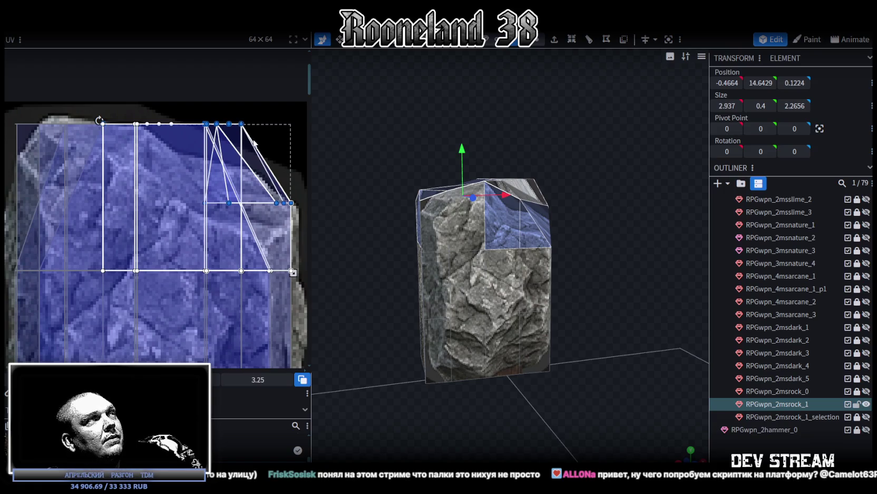
pyautogui.hotkey('ctrl', 'z')
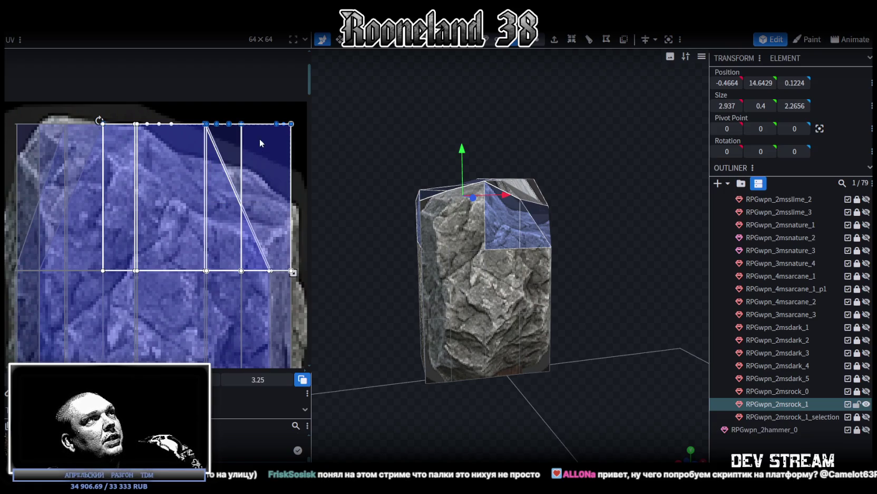
# Box-select all the rock head's top faces and switch to a straight front view
pyautogui.moveTo(527, 211)
pyautogui.mouseDown()
pyautogui.moveTo(560, 206)
pyautogui.moveTo(587, 187)
pyautogui.moveTo(527, 222)
pyautogui.mouseUp()
pyautogui.moveTo(439, 166)
pyautogui.keyDown('ctrl'); pyautogui.mouseDown()
pyautogui.moveTo(652, 264)
pyautogui.moveTo(601, 261)
pyautogui.mouseUp(); pyautogui.keyUp('ctrl')
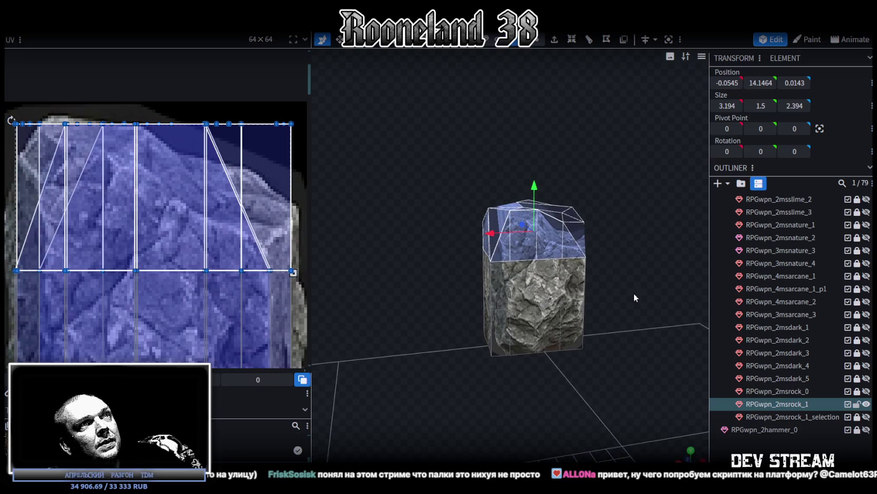
pyautogui.click(689, 452)
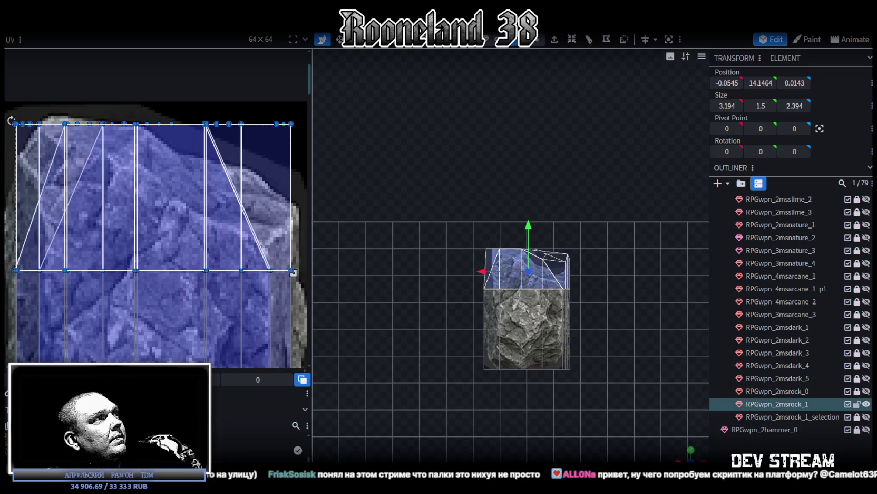
pyautogui.scroll(-3, 115, 299)
pyautogui.scroll(-2, 135, 293)
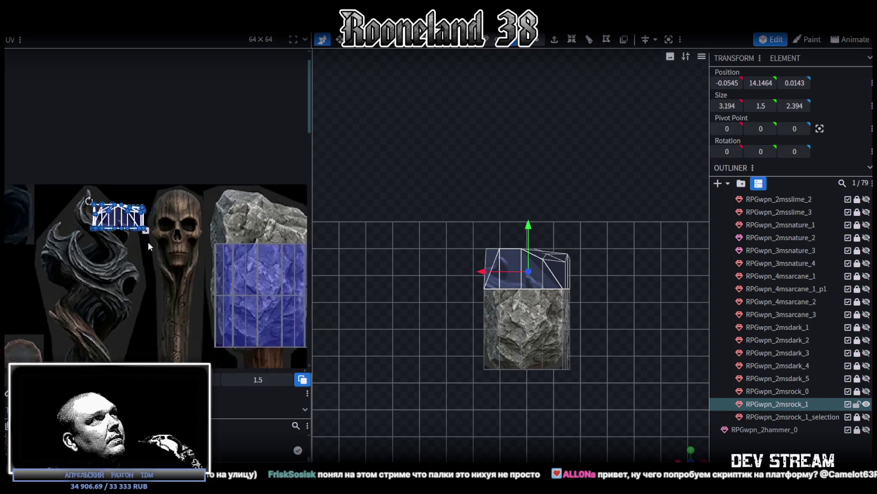
pyautogui.scroll(-2, 148, 242)
# Move the top UV island onto the rock texture and enlarge and stretch it to fit
pyautogui.moveTo(127, 214); pyautogui.dragTo(288, 204)
pyautogui.scroll(1, 239, 234)
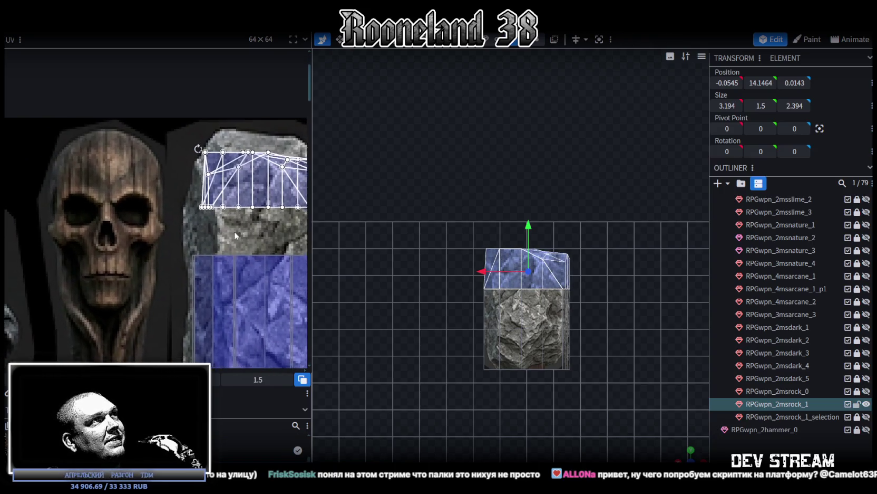
pyautogui.scroll(1, 198, 178)
pyautogui.moveTo(197, 178); pyautogui.dragTo(188, 157)
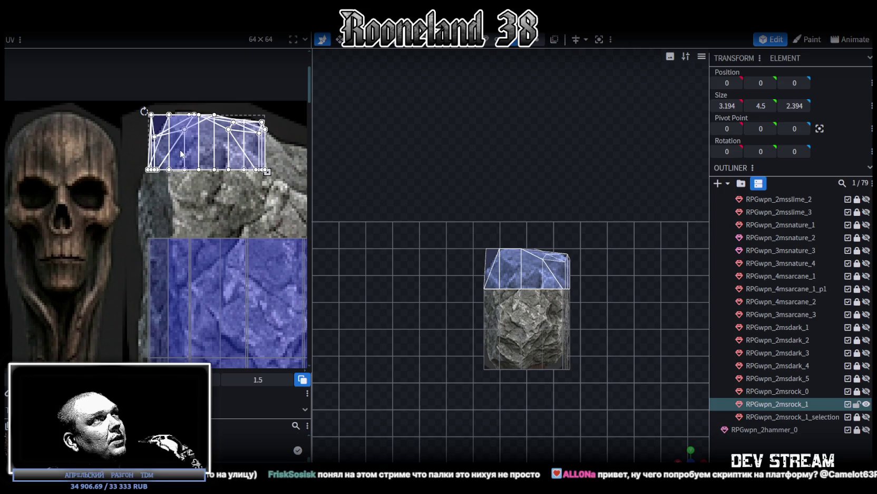
pyautogui.moveTo(207, 204); pyautogui.dragTo(167, 167, button='middle')
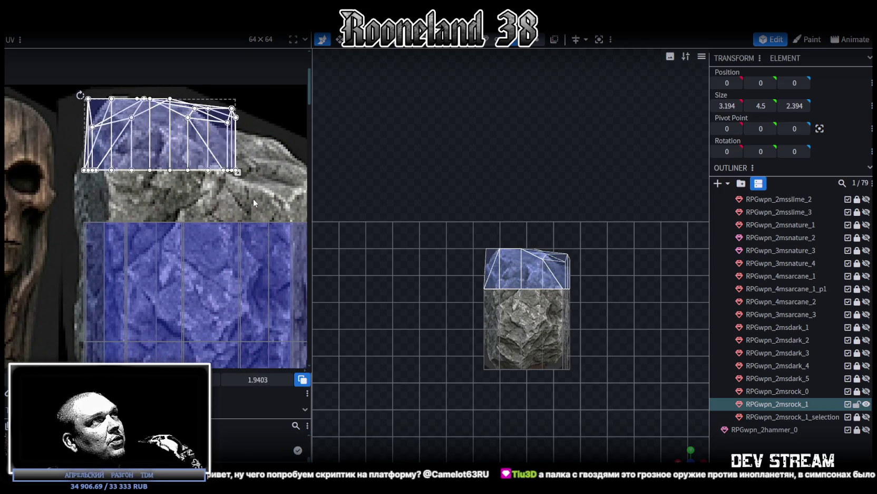
pyautogui.moveTo(203, 155); pyautogui.dragTo(305, 226)
pyautogui.scroll(3, 250, 238)
pyautogui.scroll(1, 249, 191)
pyautogui.moveTo(213, 193); pyautogui.dragTo(227, 247)
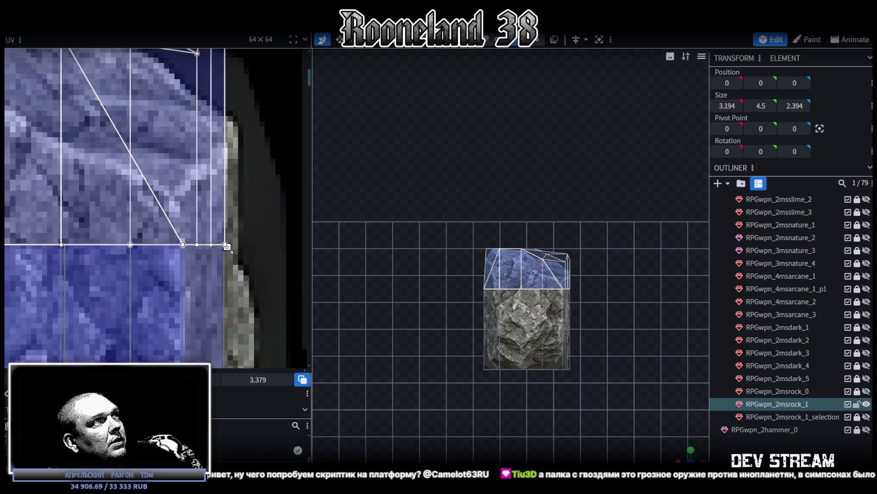
pyautogui.scroll(-2, 227, 246)
pyautogui.moveTo(227, 246); pyautogui.dragTo(267, 243, button='middle')
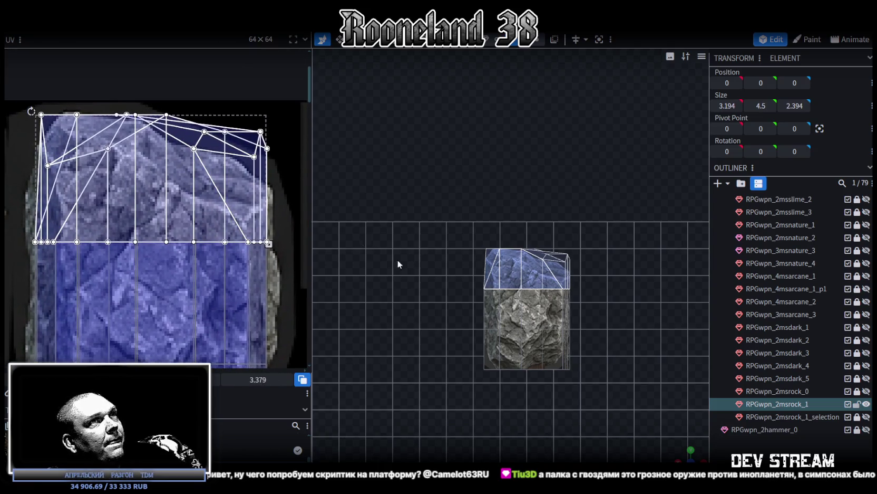
pyautogui.scroll(3, 532, 315)
# Orbit around the head and pick a top-left face and two top vertices
pyautogui.moveTo(686, 457); pyautogui.dragTo(643, 336)
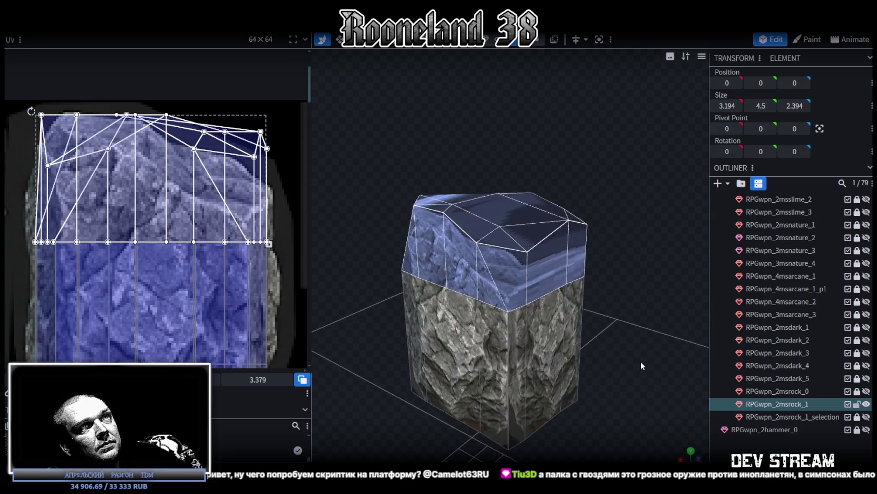
pyautogui.moveTo(642, 336); pyautogui.dragTo(536, 297)
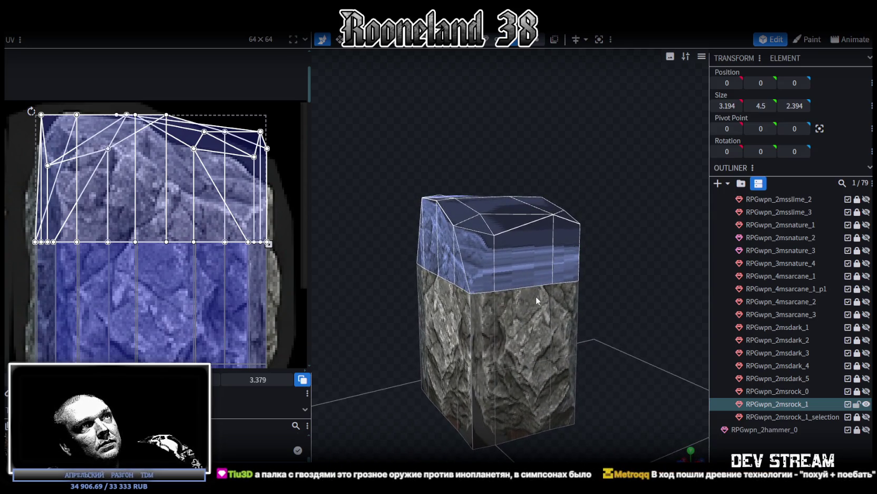
pyautogui.click(489, 279)
pyautogui.moveTo(585, 326); pyautogui.dragTo(568, 193)
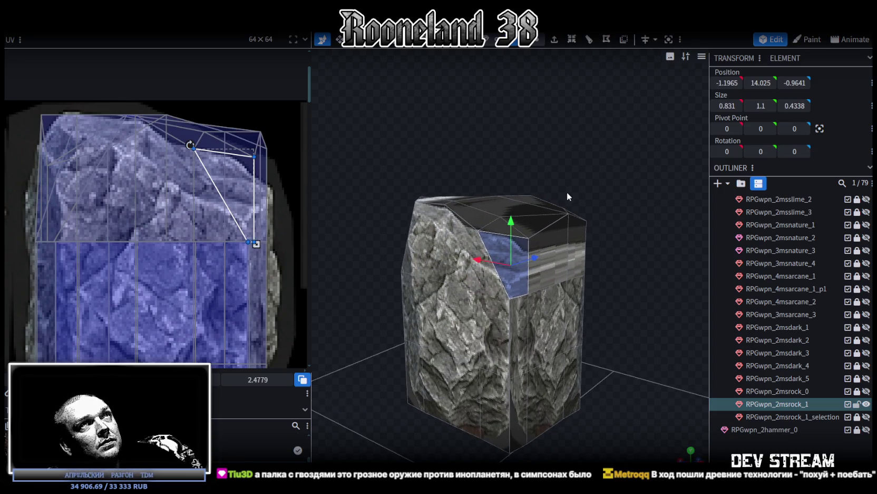
pyautogui.scroll(2, 561, 221)
pyautogui.scroll(2, 560, 221)
pyautogui.click(536, 226)
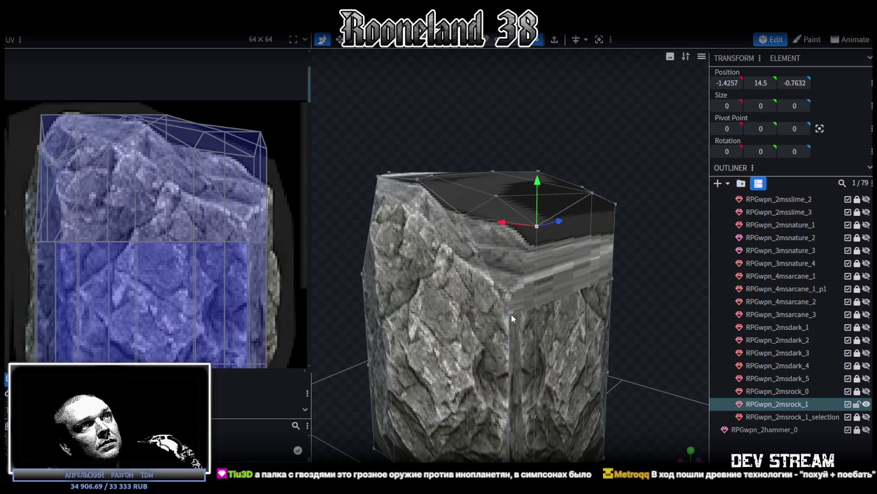
pyautogui.keyDown('shift'); pyautogui.click(510, 312); pyautogui.keyUp('shift')
pyautogui.moveTo(634, 249); pyautogui.dragTo(592, 247)
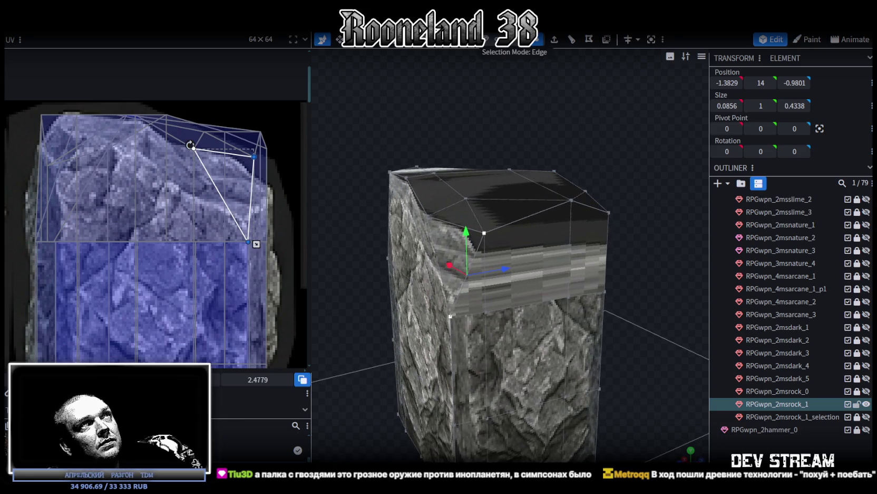
# Select the triangular top face, then the four sloping top side faces
pyautogui.click(541, 242)
pyautogui.moveTo(655, 228)
pyautogui.mouseDown()
pyautogui.moveTo(465, 227)
pyautogui.moveTo(481, 214)
pyautogui.moveTo(427, 224)
pyautogui.moveTo(496, 224)
pyautogui.mouseUp()
pyautogui.click(471, 274)
pyautogui.keyDown('shift'); pyautogui.click(501, 248); pyautogui.keyUp('shift')
pyautogui.keyDown('shift'); pyautogui.click(551, 252); pyautogui.keyUp('shift')
pyautogui.keyDown('shift'); pyautogui.click(600, 268); pyautogui.keyUp('shift')
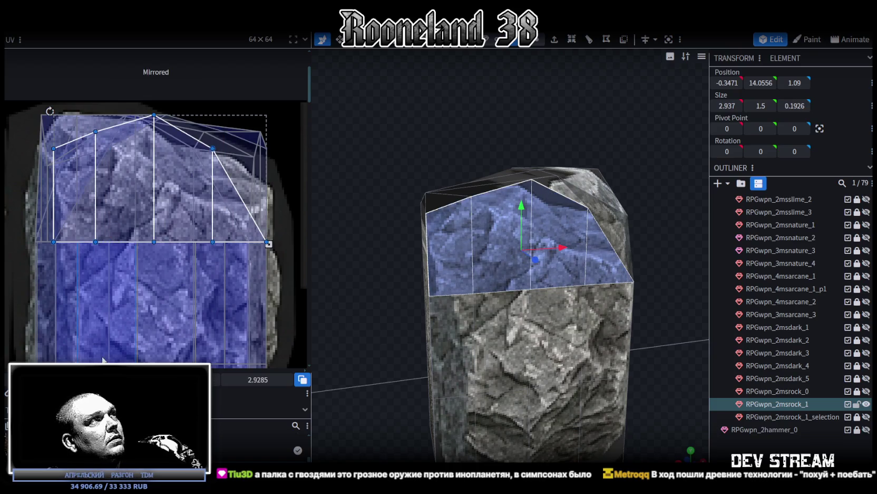
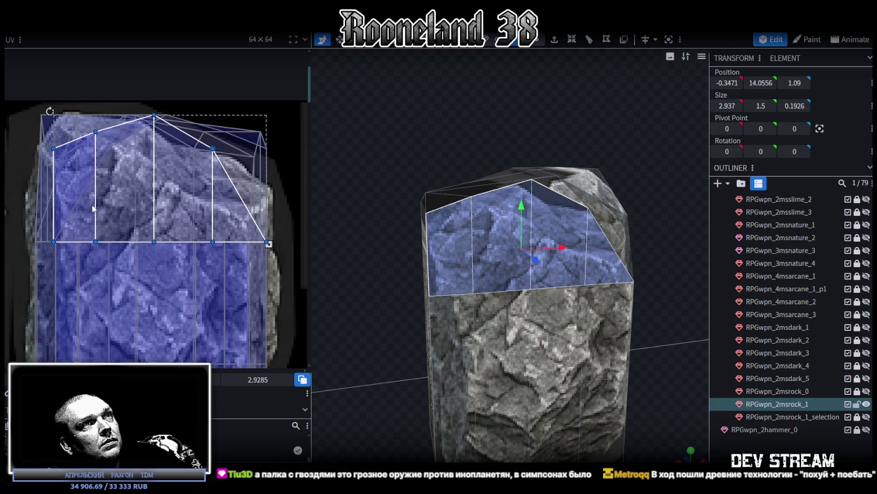
# Slide the top face's UV mapping left, then extrude a slanted face on the rock top
pyautogui.moveTo(82, 203); pyautogui.dragTo(65, 203)
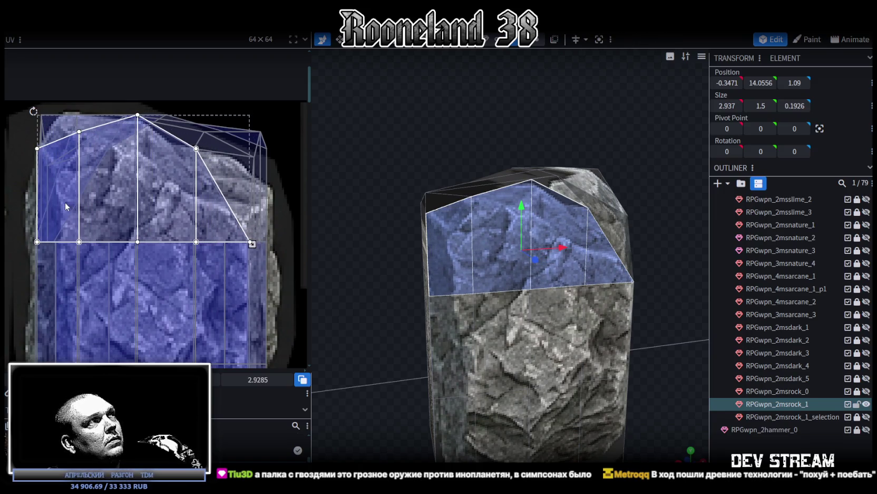
pyautogui.moveTo(627, 267)
pyautogui.mouseDown()
pyautogui.moveTo(652, 242)
pyautogui.moveTo(571, 250)
pyautogui.moveTo(596, 252)
pyautogui.mouseUp()
pyautogui.moveTo(527, 203)
pyautogui.mouseDown()
pyautogui.moveTo(568, 209)
pyautogui.moveTo(505, 174)
pyautogui.moveTo(529, 181)
pyautogui.moveTo(532, 286)
pyautogui.mouseUp()
pyautogui.click(532, 286)
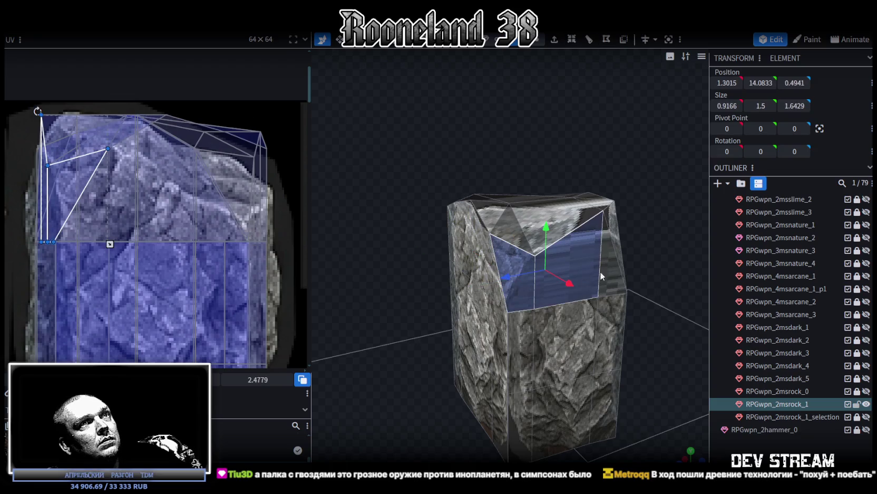
pyautogui.moveTo(642, 241); pyautogui.dragTo(607, 200)
pyautogui.click(570, 48)
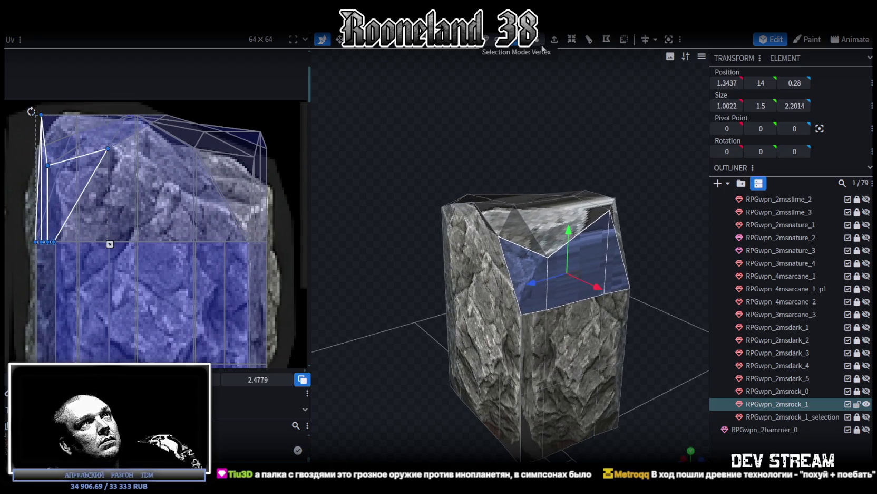
# Select the neighbouring rock top faces, including a triangular one, and switch to orthographic side view
pyautogui.scroll(3, 554, 224)
pyautogui.click(531, 335)
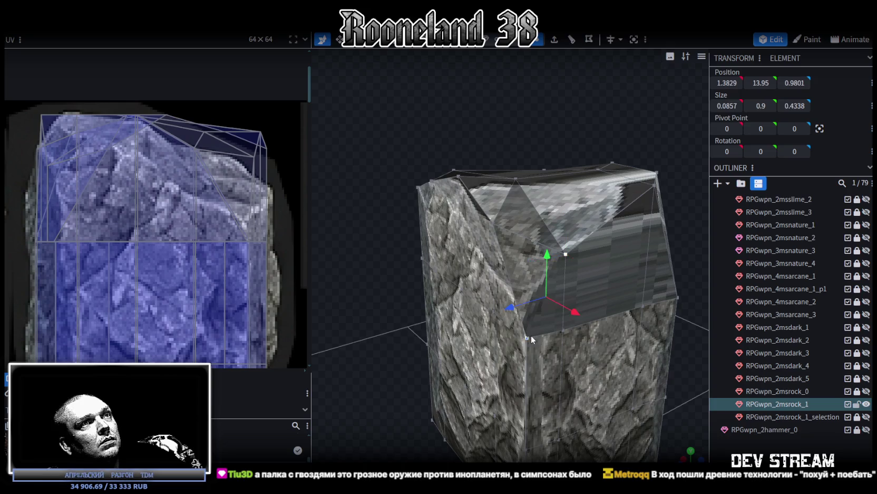
pyautogui.moveTo(532, 334); pyautogui.dragTo(637, 211)
pyautogui.click(507, 280)
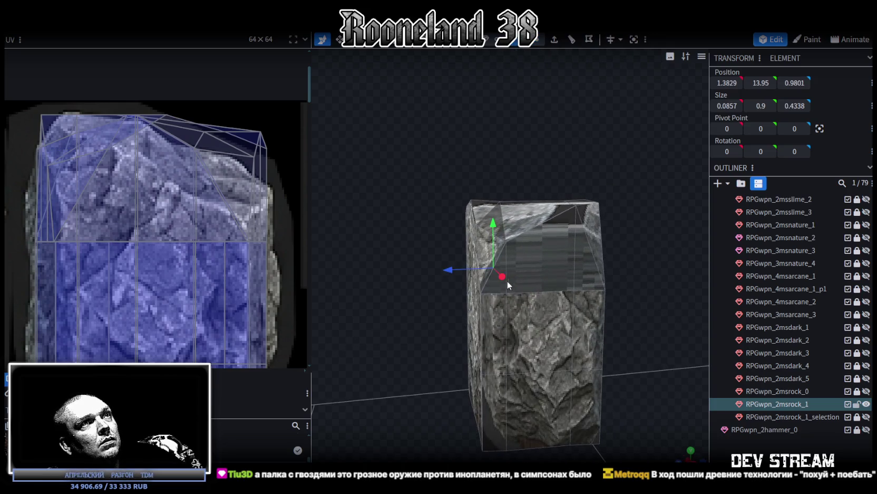
pyautogui.click(543, 248)
pyautogui.moveTo(543, 248)
pyautogui.mouseDown()
pyautogui.moveTo(582, 227)
pyautogui.moveTo(507, 266)
pyautogui.mouseUp()
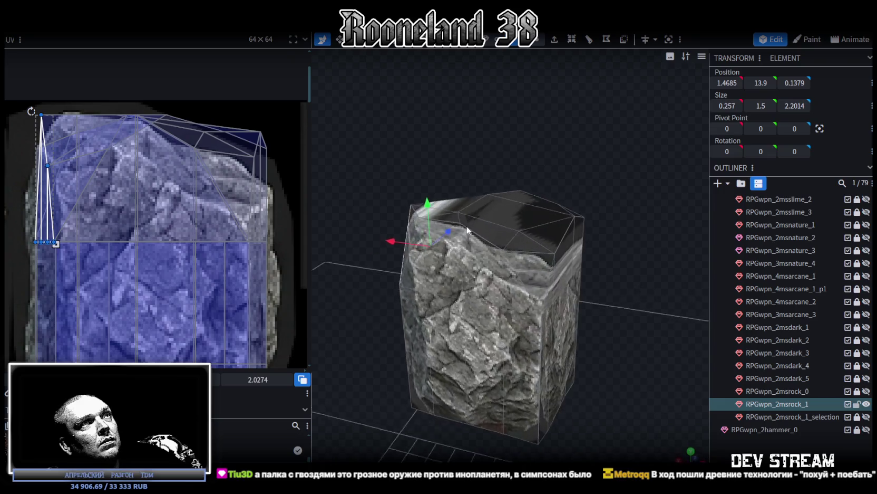
pyautogui.keyDown('shift'); pyautogui.click(514, 277); pyautogui.keyUp('shift')
pyautogui.keyDown('shift'); pyautogui.click(546, 264); pyautogui.keyUp('shift')
pyautogui.moveTo(576, 239); pyautogui.dragTo(603, 327)
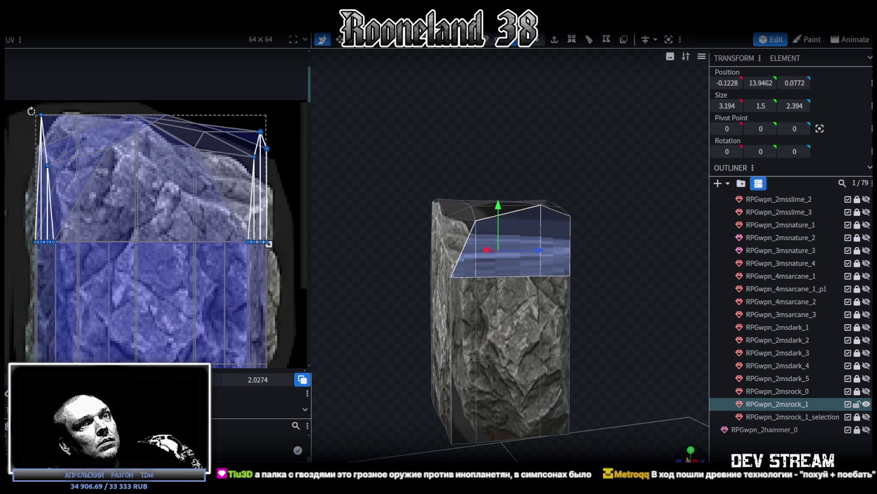
pyautogui.press('KP_3')
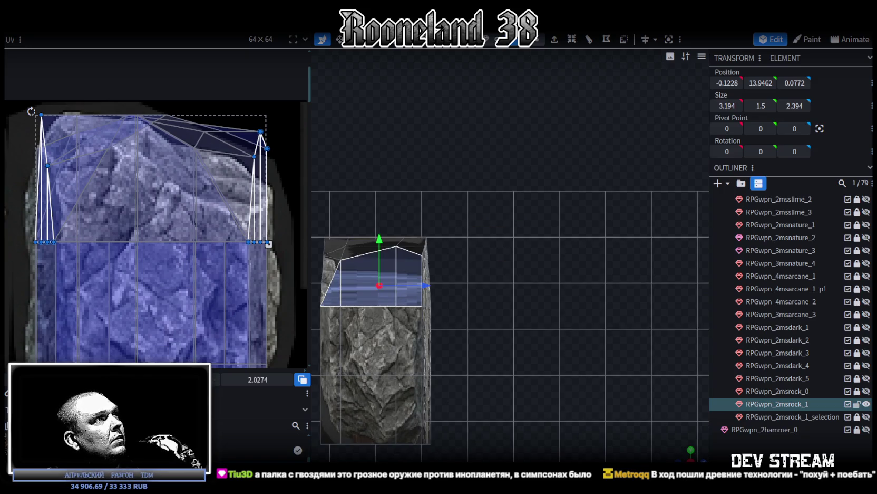
# Zoom out the UV editor and move the face's mapping elsewhere on the atlas
pyautogui.scroll(-2, 111, 290)
pyautogui.scroll(-2, 167, 295)
pyautogui.scroll(-1, 186, 287)
pyautogui.scroll(-1, 146, 274)
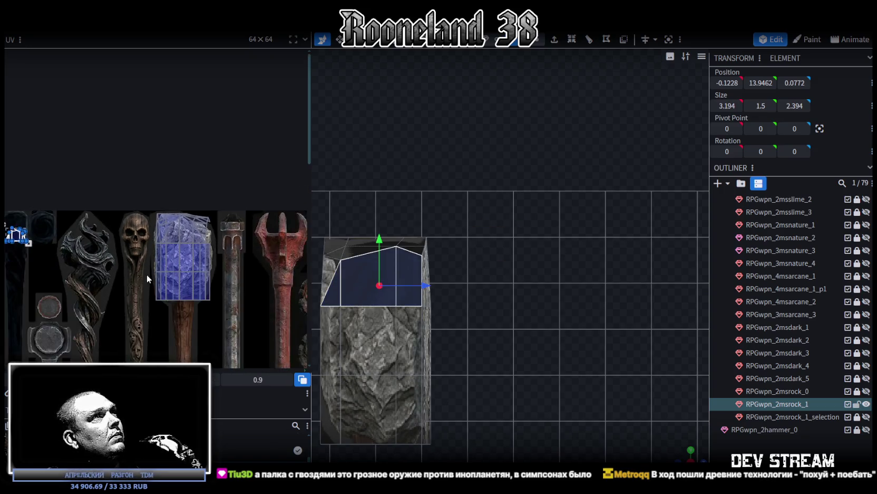
pyautogui.scroll(-1, 147, 274)
pyautogui.moveTo(121, 227); pyautogui.dragTo(180, 231)
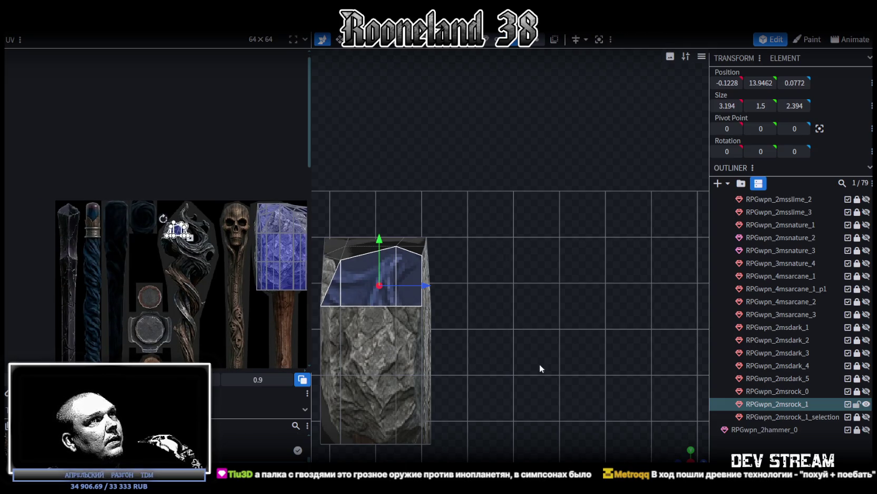
# Select every face of the rock's top cap in the viewport
pyautogui.moveTo(682, 454); pyautogui.dragTo(650, 339)
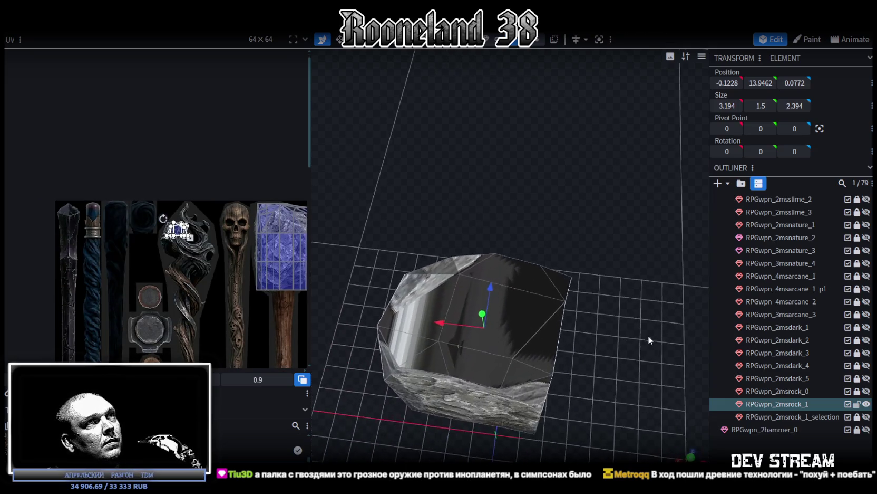
pyautogui.click(515, 377)
pyautogui.keyDown('shift'); pyautogui.click(538, 343); pyautogui.keyUp('shift')
pyautogui.keyDown('shift'); pyautogui.click(557, 287); pyautogui.keyUp('shift')
pyautogui.keyDown('shift'); pyautogui.click(506, 274); pyautogui.keyUp('shift')
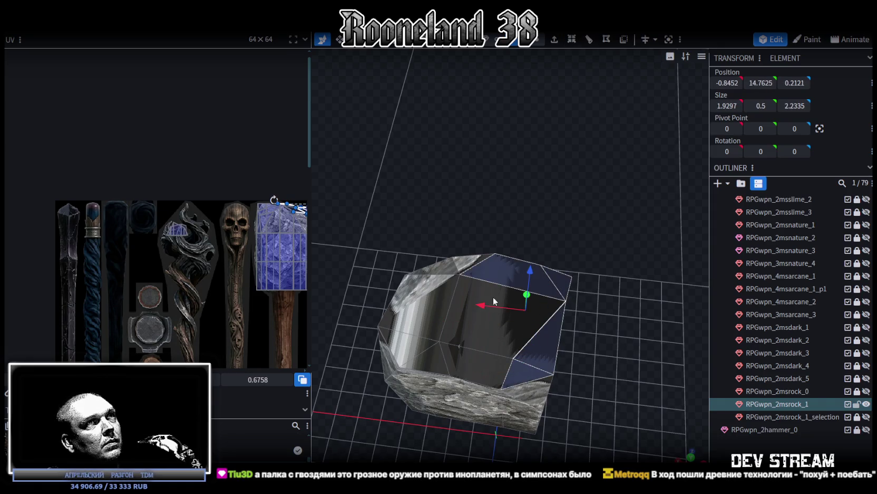
pyautogui.keyDown('shift'); pyautogui.click(483, 340); pyautogui.keyUp('shift')
pyautogui.keyDown('shift'); pyautogui.click(427, 354); pyautogui.keyUp('shift')
pyautogui.keyDown('shift'); pyautogui.click(393, 340); pyautogui.keyUp('shift')
pyautogui.keyDown('shift'); pyautogui.click(422, 280); pyautogui.keyUp('shift')
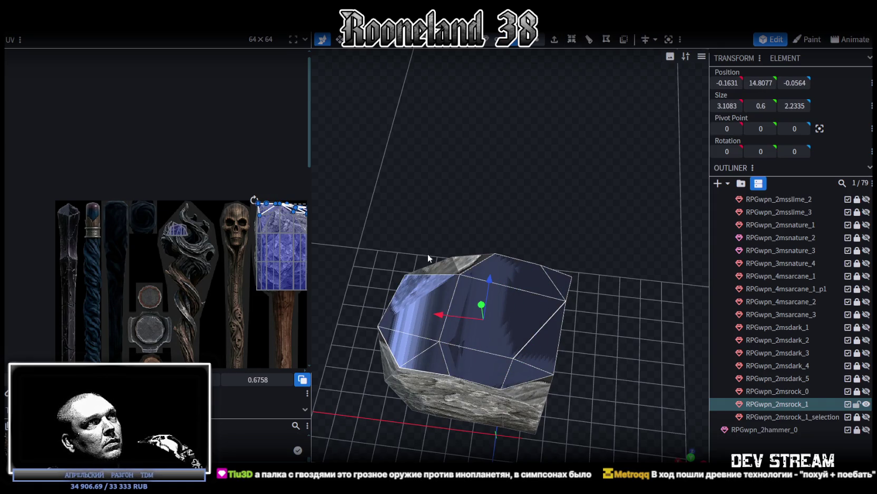
pyautogui.moveTo(428, 253); pyautogui.dragTo(462, 262)
pyautogui.keyDown('shift'); pyautogui.click(465, 316); pyautogui.keyUp('shift')
# In top view, drag the top cap's UV island onto the round stone patch
pyautogui.moveTo(464, 315); pyautogui.dragTo(522, 321)
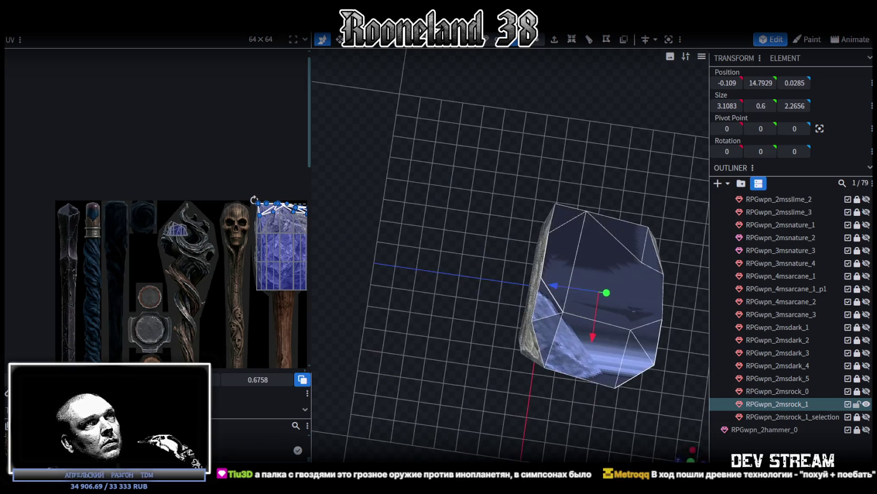
pyautogui.click(690, 460)
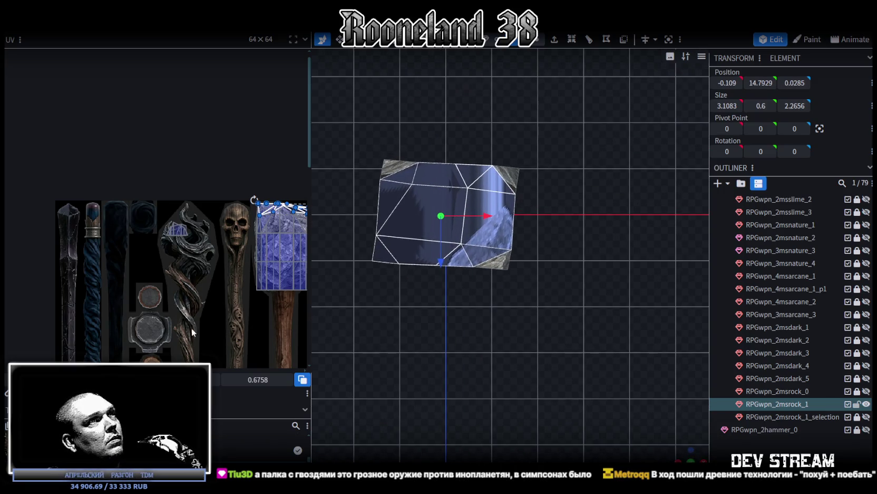
pyautogui.scroll(-3, 148, 275)
pyautogui.moveTo(148, 274); pyautogui.dragTo(146, 167, button='middle')
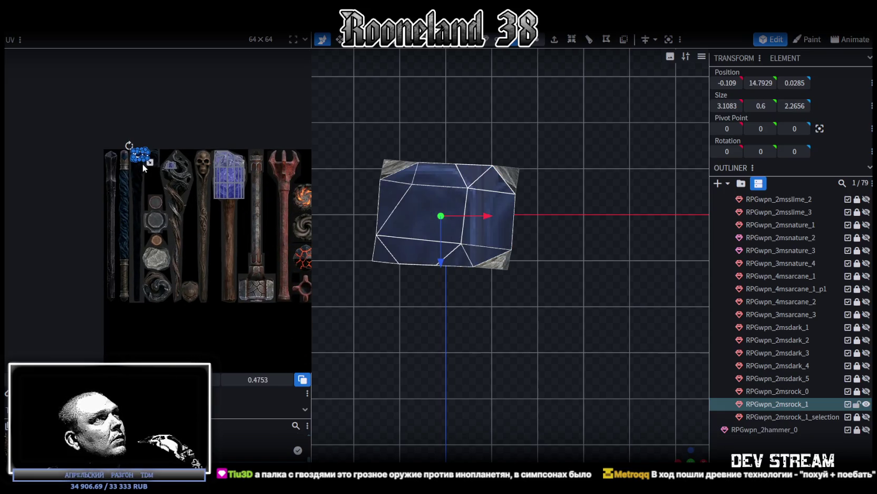
pyautogui.moveTo(140, 160)
pyautogui.mouseDown()
pyautogui.moveTo(157, 258)
pyautogui.moveTo(138, 226)
pyautogui.mouseUp()
pyautogui.scroll(5, 157, 258)
# Mirror, rotate, reposition and resize the top cap's UV to cover the stone patch
pyautogui.press('m')
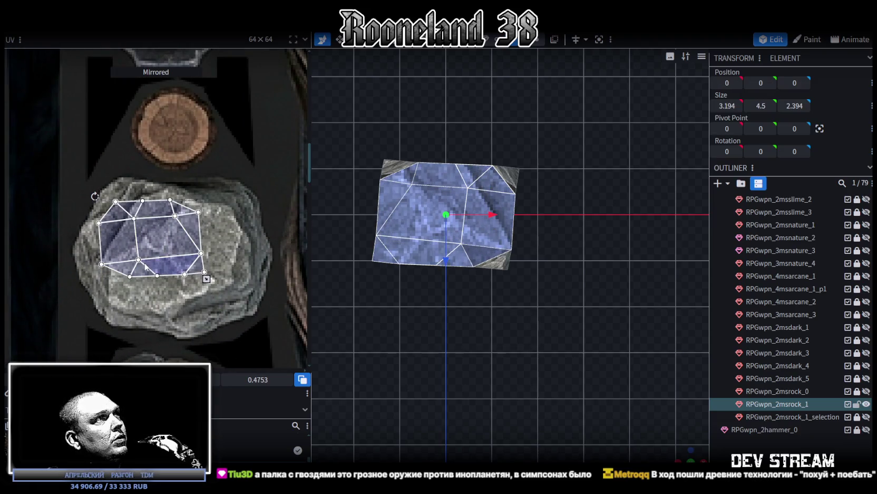
pyautogui.click(95, 196)
pyautogui.moveTo(157, 237); pyautogui.dragTo(147, 220)
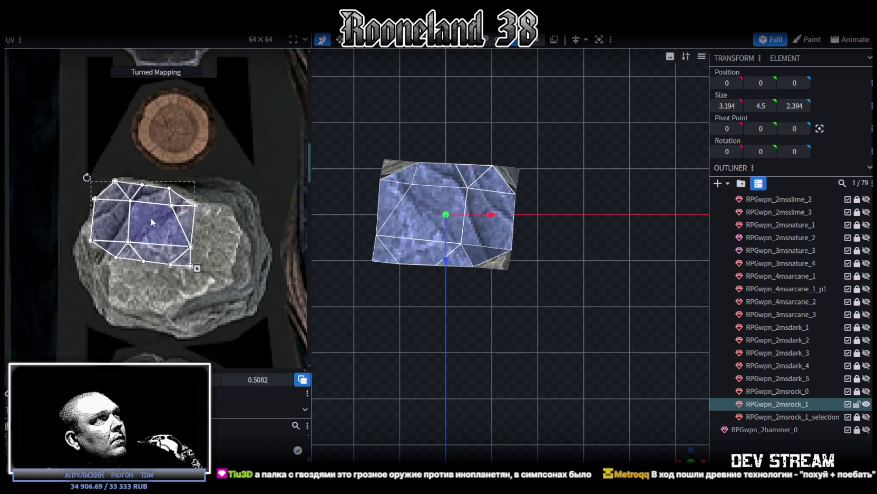
pyautogui.moveTo(191, 266); pyautogui.dragTo(275, 306)
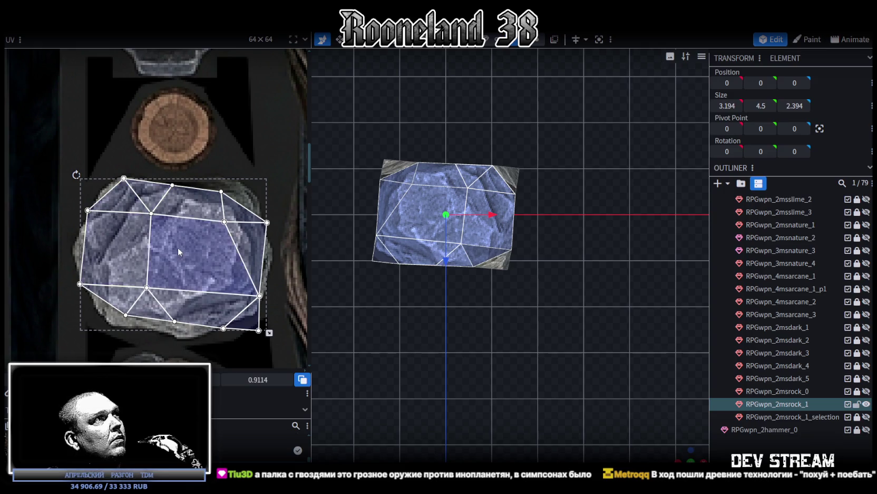
pyautogui.moveTo(176, 248); pyautogui.dragTo(181, 249)
pyautogui.click(82, 174)
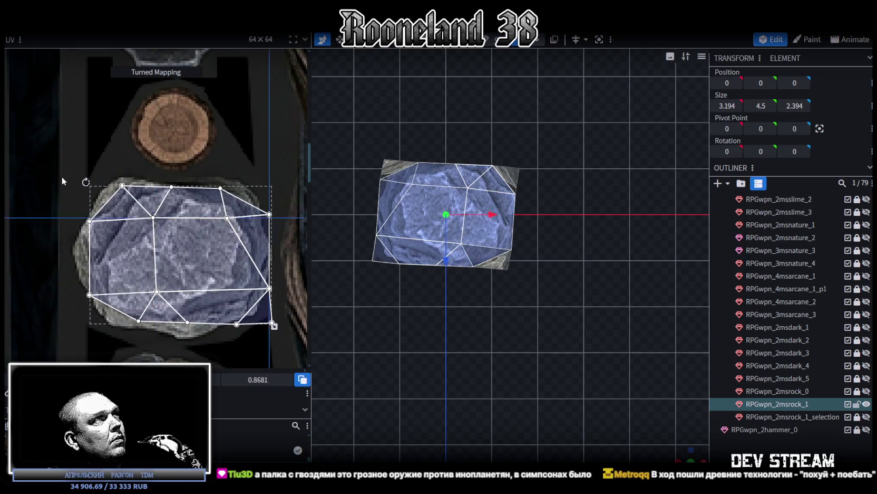
pyautogui.moveTo(151, 228); pyautogui.dragTo(169, 236)
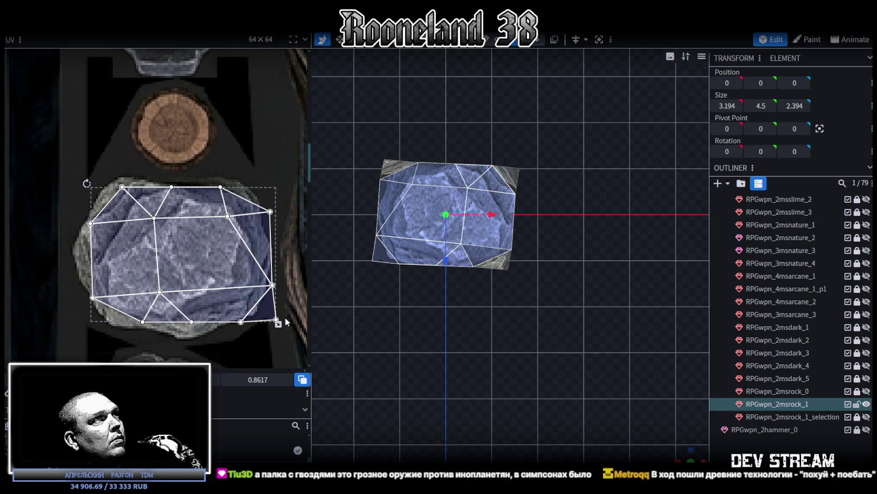
pyautogui.moveTo(270, 323); pyautogui.dragTo(262, 326)
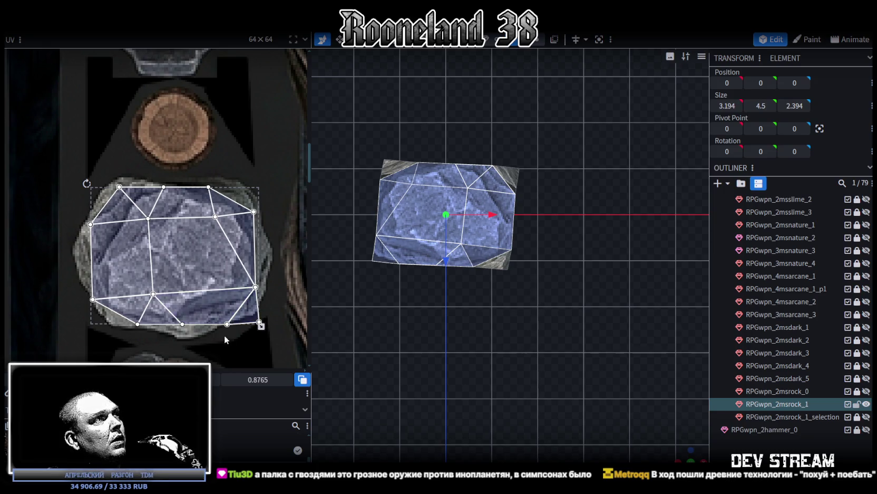
# Reshape individual cap faces' UVs, pulling the bottom corner down and a right corner up
pyautogui.click(200, 319)
pyautogui.moveTo(183, 325); pyautogui.dragTo(187, 335)
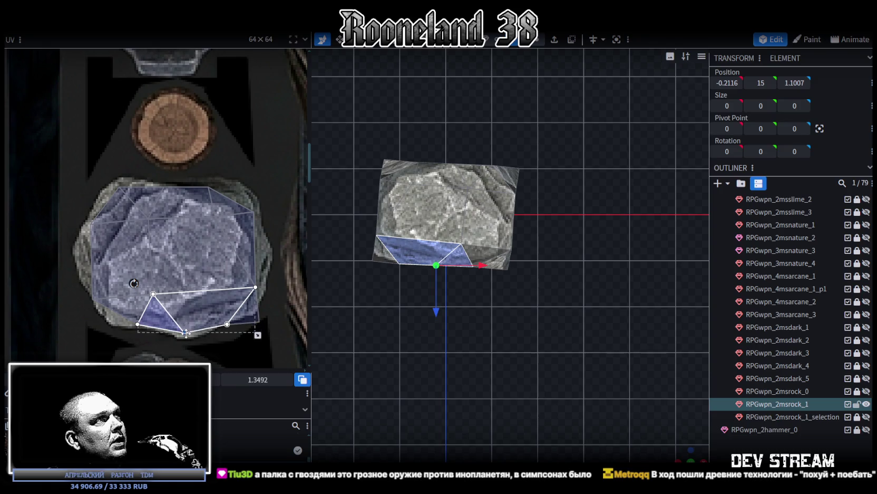
pyautogui.click(98, 295)
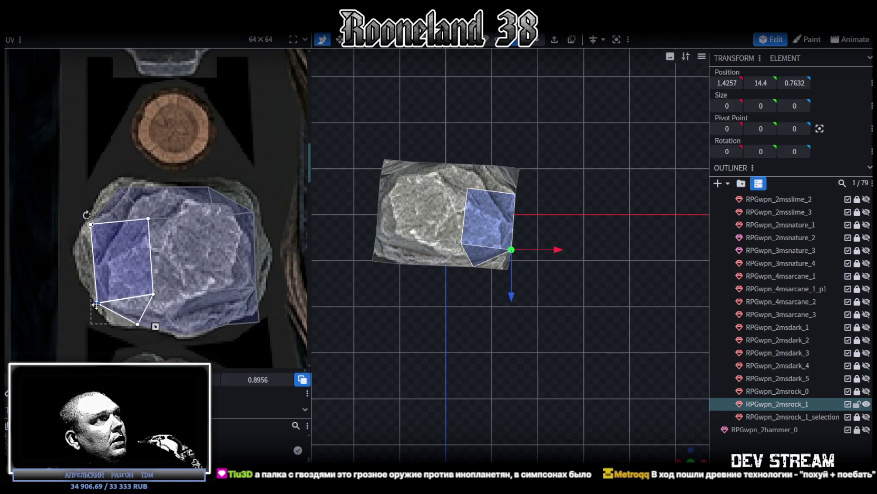
pyautogui.keyDown('shift'); pyautogui.click(113, 211); pyautogui.keyUp('shift')
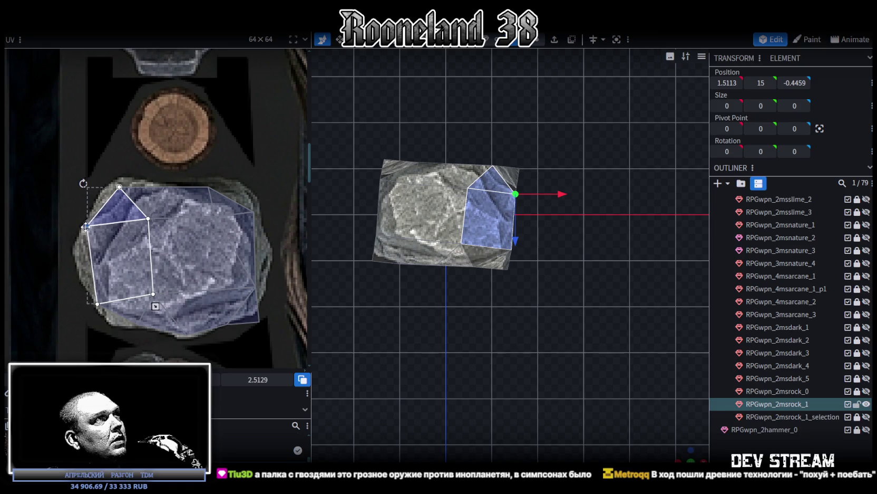
pyautogui.click(120, 190)
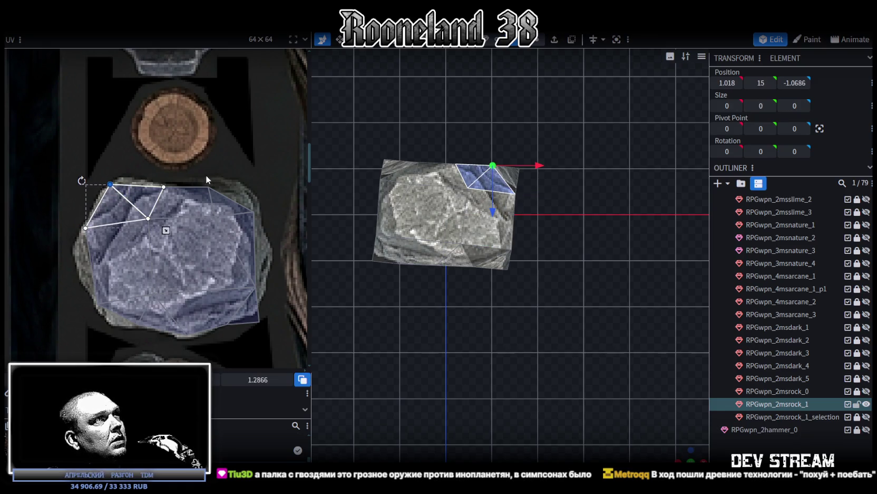
pyautogui.click(217, 195)
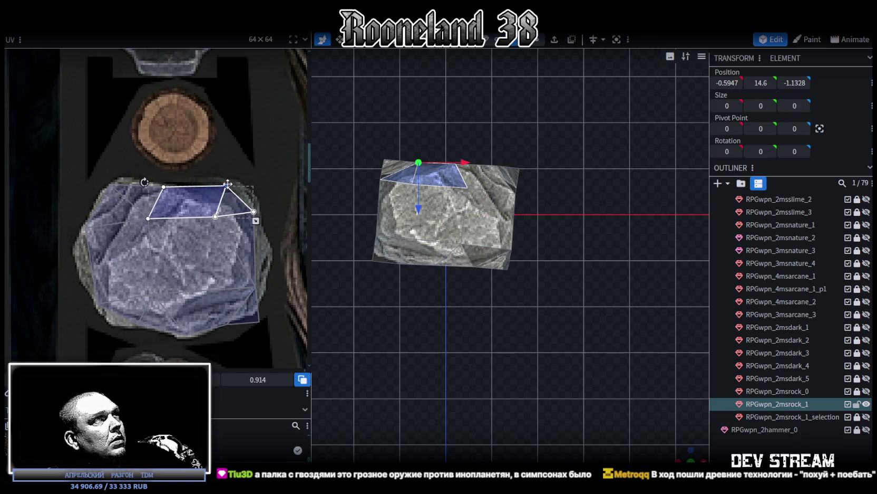
pyautogui.click(254, 209)
pyautogui.keyDown('shift'); pyautogui.click(254, 286); pyautogui.keyUp('shift')
pyautogui.moveTo(255, 286); pyautogui.dragTo(265, 266)
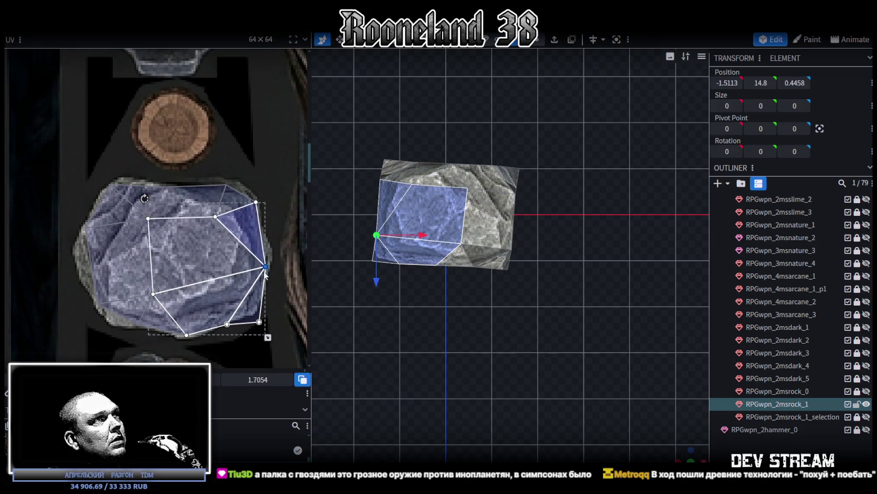
pyautogui.click(253, 306)
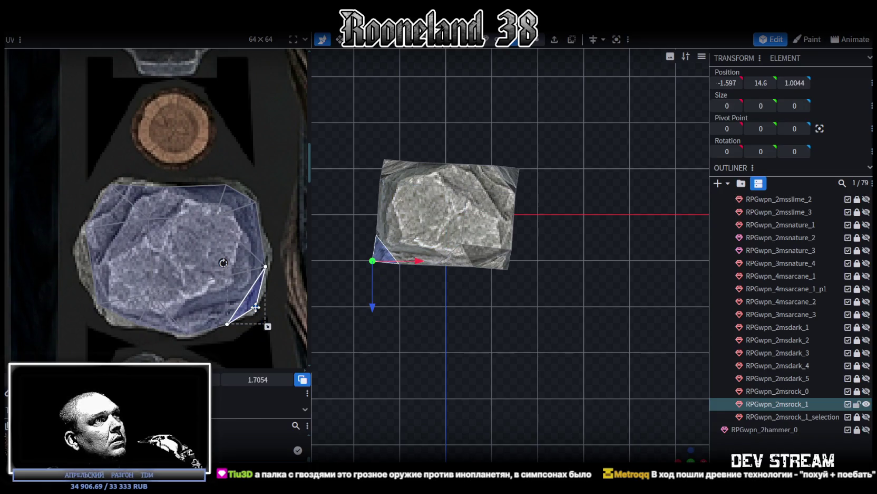
# Nudge the bottom face's UV corner up onto the stone, then deselect everything
pyautogui.click(233, 326)
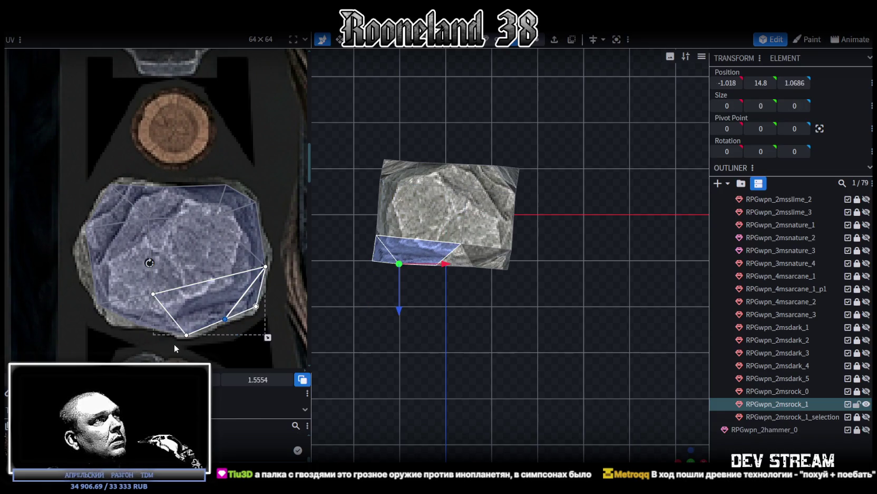
pyautogui.click(187, 335)
pyautogui.moveTo(188, 334); pyautogui.dragTo(188, 331)
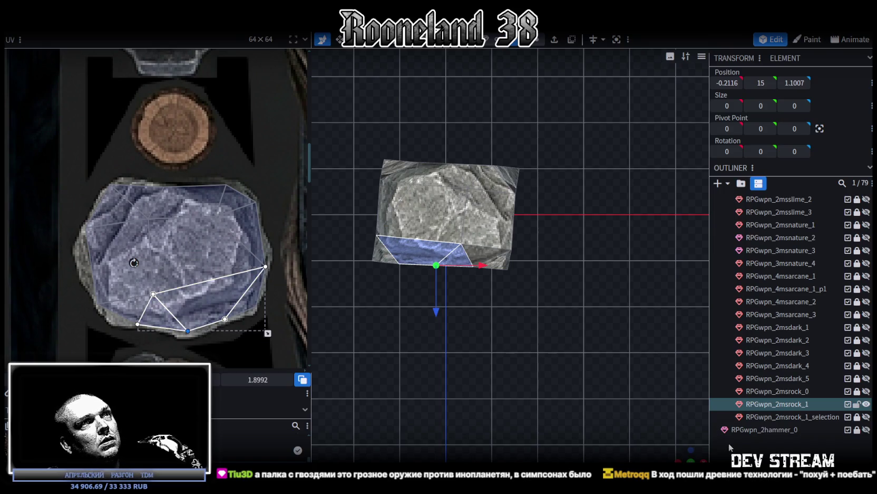
pyautogui.click(729, 442)
pyautogui.moveTo(682, 451)
pyautogui.mouseDown()
pyautogui.moveTo(528, 290)
pyautogui.moveTo(533, 377)
pyautogui.moveTo(564, 357)
pyautogui.mouseUp()
# Switch to face-orientation shading and select the rock's red inverted faces
pyautogui.scroll(2, 566, 359)
pyautogui.press('z')
pyautogui.press('z')
pyautogui.press('z')
pyautogui.press('z')
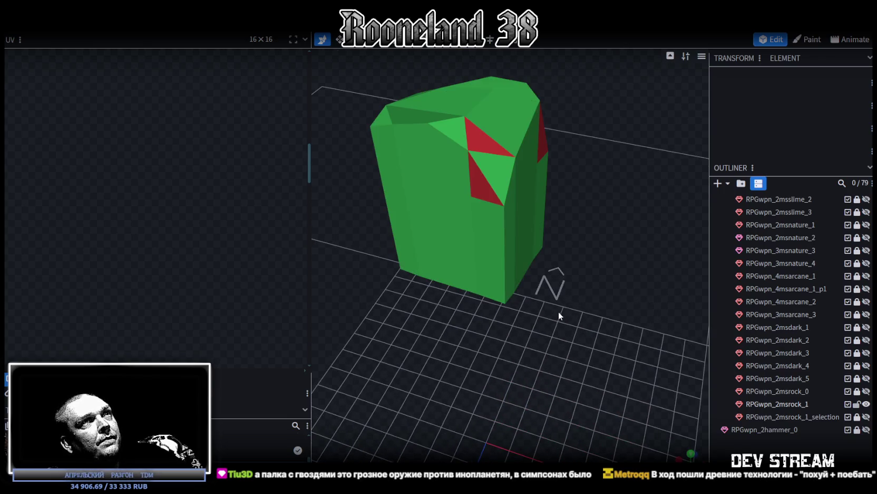
pyautogui.click(480, 129)
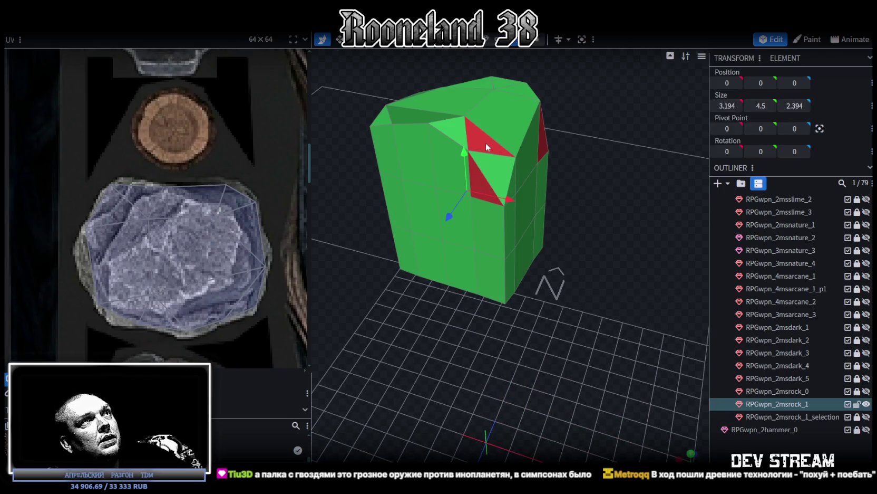
pyautogui.click(487, 140)
pyautogui.keyDown('shift'); pyautogui.click(482, 182); pyautogui.keyUp('shift')
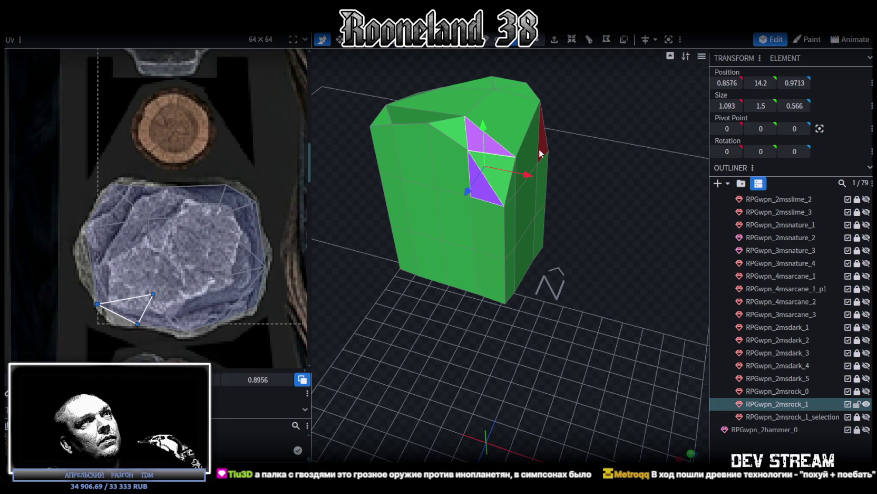
pyautogui.keyDown('shift'); pyautogui.click(542, 137); pyautogui.keyUp('shift')
# Orbit around the rock selecting more faces, then cycle the shading mode again
pyautogui.moveTo(608, 186)
pyautogui.mouseDown()
pyautogui.moveTo(523, 239)
pyautogui.moveTo(514, 256)
pyautogui.mouseUp()
pyautogui.keyDown('shift'); pyautogui.click(324, 163); pyautogui.keyUp('shift')
pyautogui.moveTo(552, 164)
pyautogui.mouseDown()
pyautogui.moveTo(485, 214)
pyautogui.moveTo(475, 150)
pyautogui.mouseUp()
pyautogui.click(475, 148)
pyautogui.moveTo(615, 173)
pyautogui.mouseDown()
pyautogui.moveTo(512, 191)
pyautogui.moveTo(593, 208)
pyautogui.moveTo(596, 241)
pyautogui.moveTo(585, 145)
pyautogui.moveTo(596, 209)
pyautogui.moveTo(505, 154)
pyautogui.mouseUp()
pyautogui.press('z')
pyautogui.press('z')
pyautogui.press('z')
# Select two upper-band faces and move their UV onto the rock texture
pyautogui.click(483, 162)
pyautogui.keyDown('shift'); pyautogui.click(447, 194); pyautogui.keyUp('shift')
pyautogui.scroll(-3, 143, 177)
pyautogui.scroll(-2, 210, 161)
pyautogui.scroll(-2, 162, 192)
pyautogui.scroll(3, 161, 192)
pyautogui.scroll(1, 128, 187)
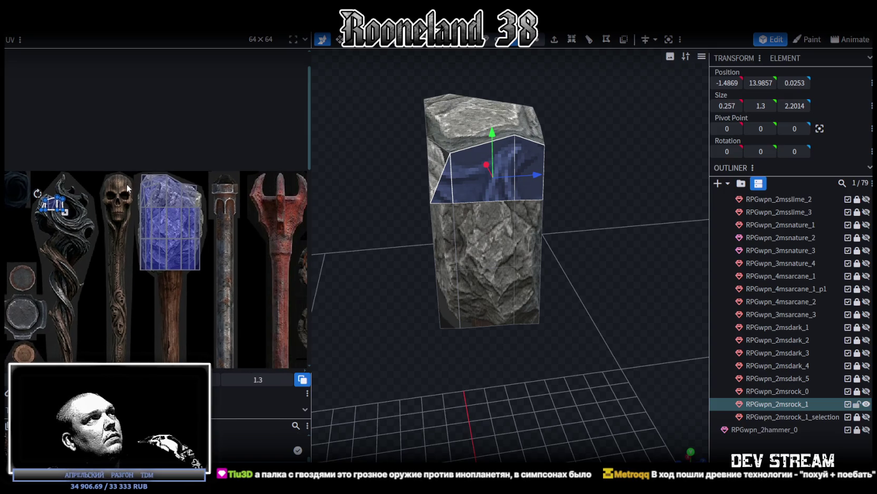
pyautogui.moveTo(65, 205); pyautogui.dragTo(158, 187)
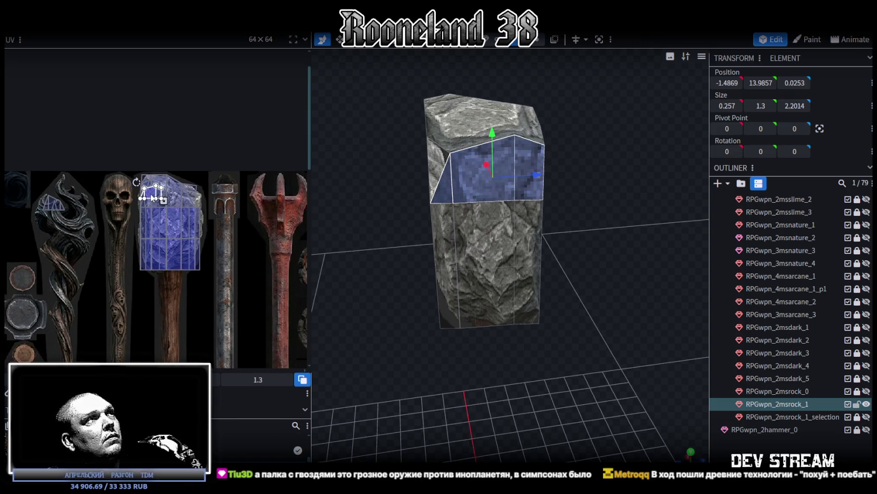
# Move the UV island to the top of the rock texture and resize it to fit
pyautogui.scroll(2, 158, 185)
pyautogui.scroll(2, 157, 186)
pyautogui.scroll(1, 155, 186)
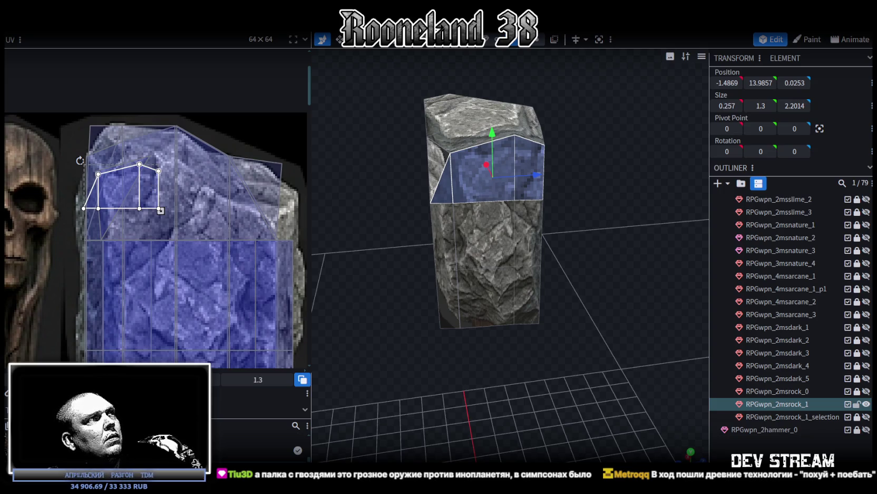
pyautogui.moveTo(161, 210); pyautogui.dragTo(161, 210)
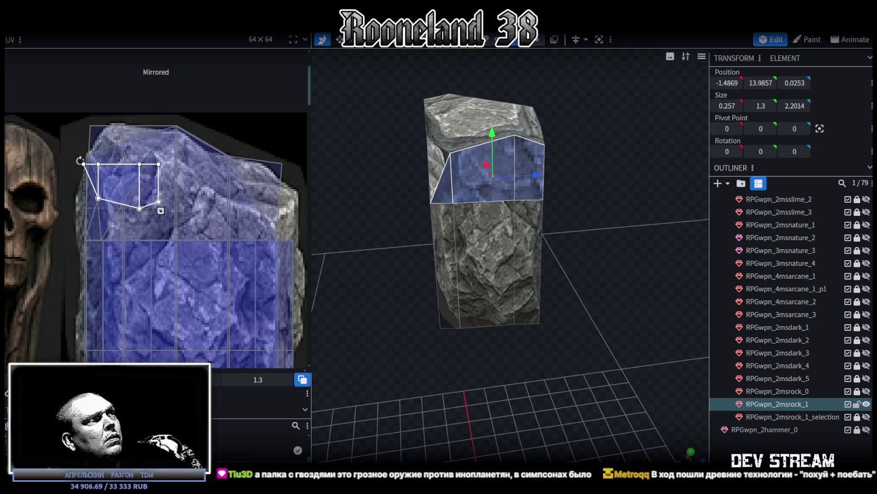
pyautogui.click(161, 210)
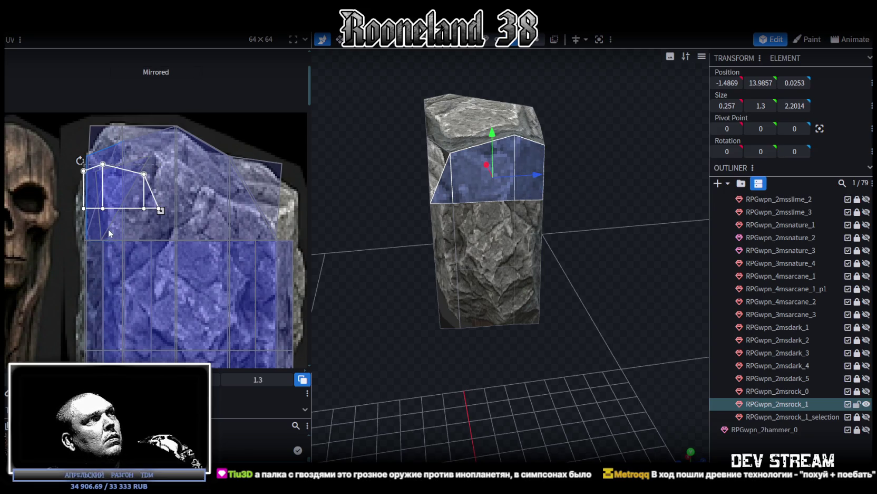
pyautogui.moveTo(113, 195)
pyautogui.mouseDown()
pyautogui.moveTo(116, 157)
pyautogui.moveTo(282, 234)
pyautogui.mouseUp()
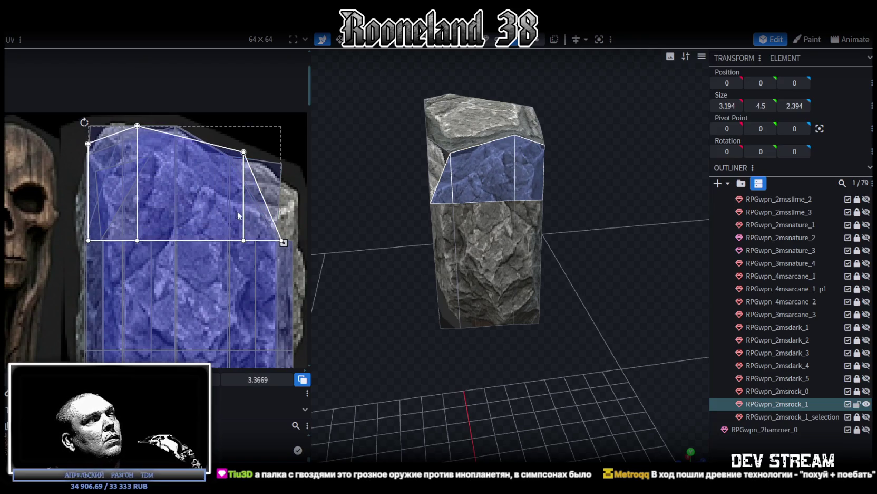
pyautogui.moveTo(284, 242); pyautogui.dragTo(176, 189)
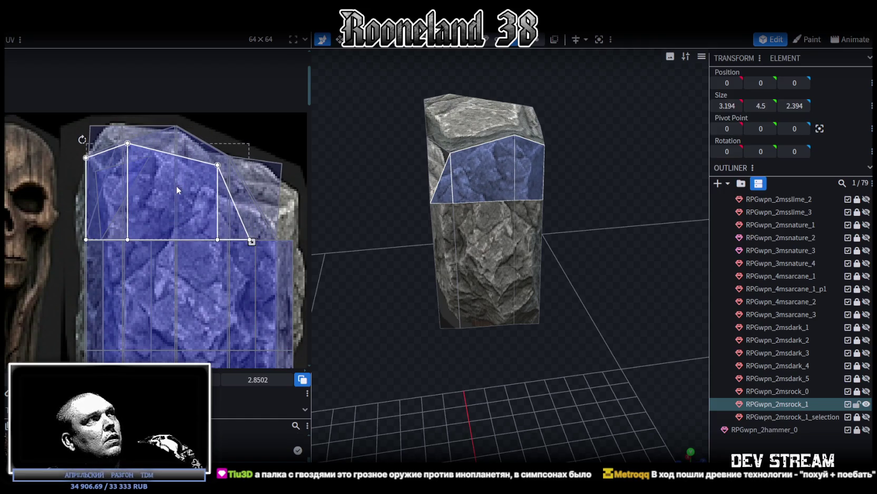
pyautogui.moveTo(252, 242); pyautogui.dragTo(279, 244)
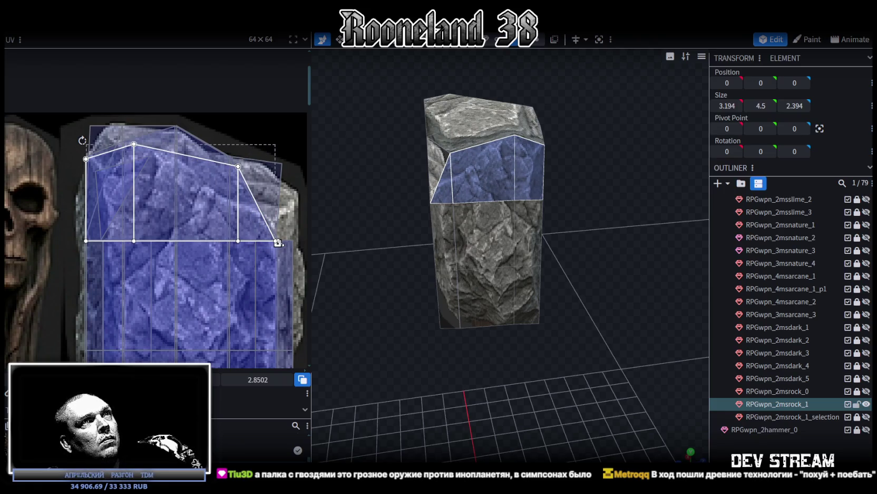
pyautogui.moveTo(278, 243)
pyautogui.mouseDown()
pyautogui.moveTo(260, 243)
pyautogui.moveTo(269, 243)
pyautogui.mouseUp()
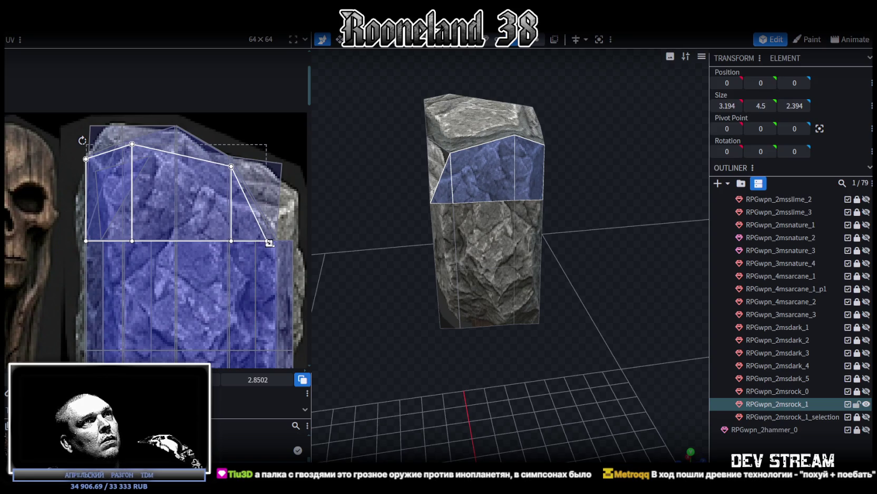
# Clear the face selection and select the top front, left and right faces
pyautogui.scroll(-2, 291, 235)
pyautogui.moveTo(382, 233)
pyautogui.mouseDown()
pyautogui.moveTo(471, 242)
pyautogui.moveTo(460, 232)
pyautogui.moveTo(619, 267)
pyautogui.mouseUp()
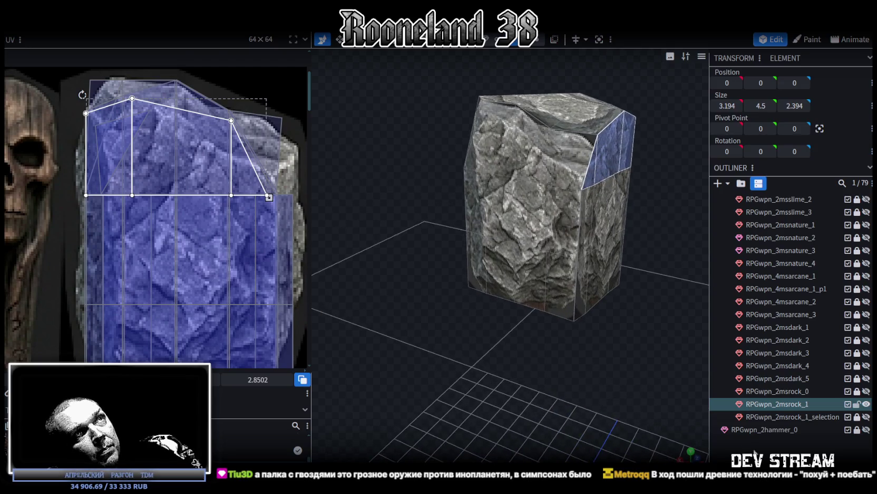
pyautogui.click(581, 252)
pyautogui.moveTo(630, 372)
pyautogui.mouseDown()
pyautogui.moveTo(553, 342)
pyautogui.moveTo(608, 289)
pyautogui.mouseUp()
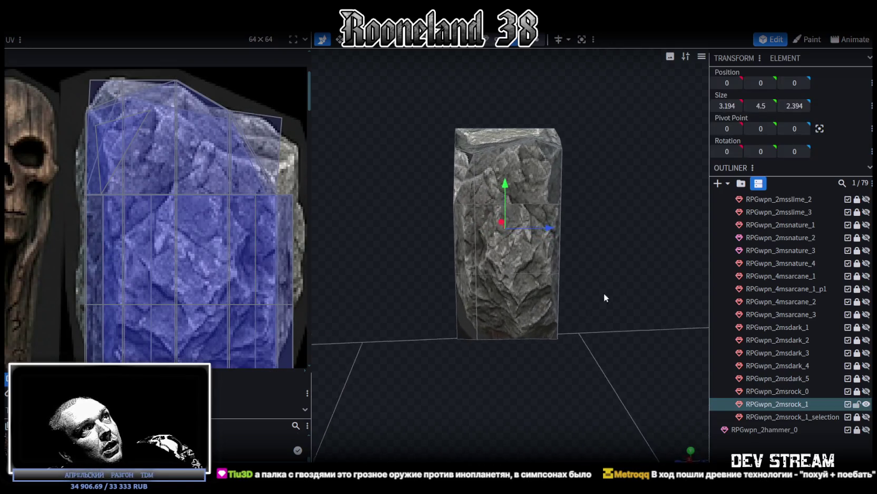
pyautogui.scroll(2, 609, 291)
pyautogui.scroll(2, 613, 292)
pyautogui.scroll(1, 616, 295)
pyautogui.click(537, 164)
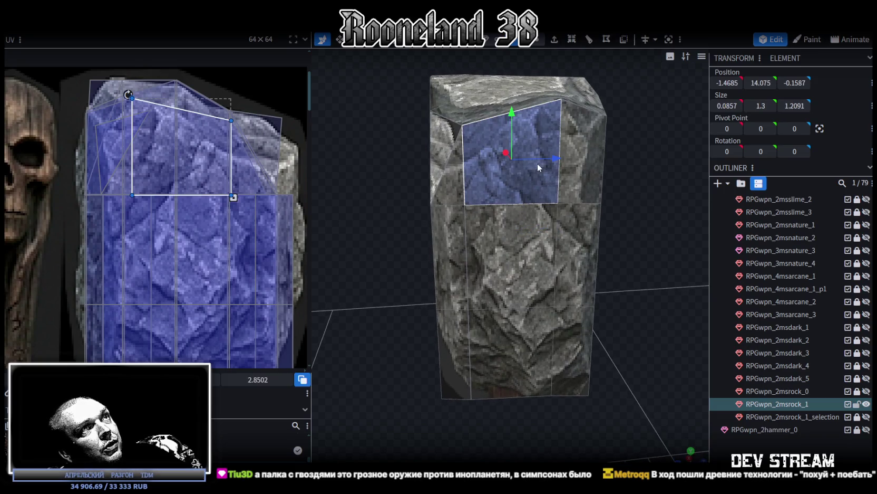
pyautogui.keyDown('shift'); pyautogui.click(448, 185); pyautogui.keyUp('shift')
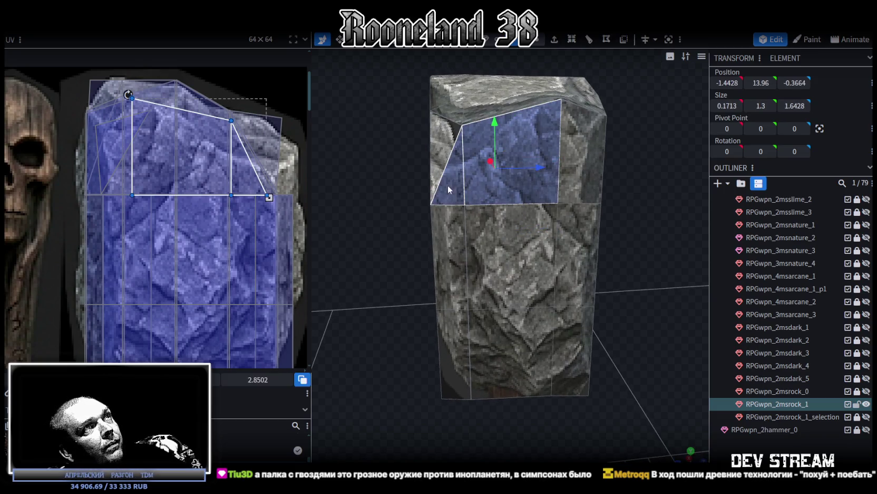
pyautogui.keyDown('shift'); pyautogui.click(595, 180); pyautogui.keyUp('shift')
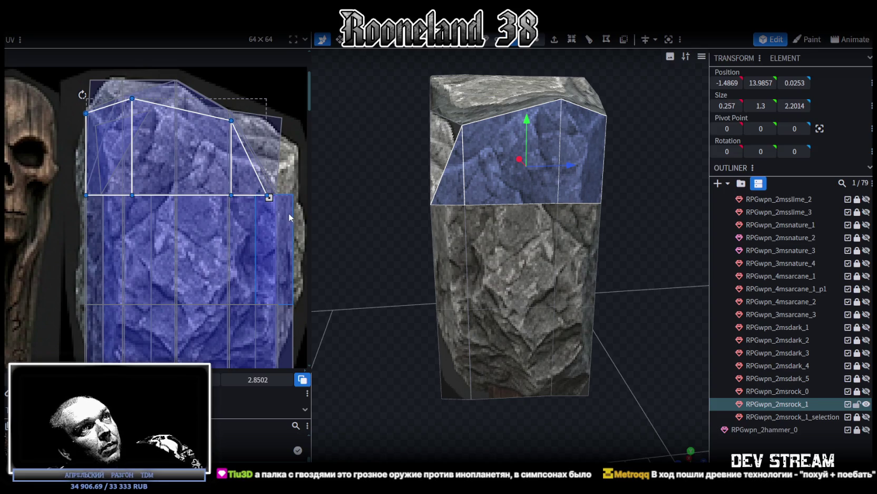
# Reselect the upper-left, centre and right top faces and stretch their UV right
pyautogui.click(447, 243)
pyautogui.click(456, 168)
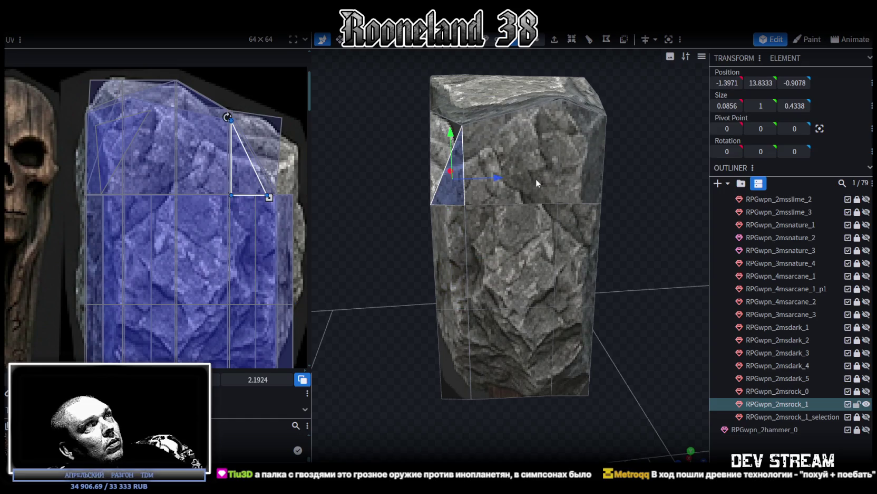
pyautogui.keyDown('shift'); pyautogui.click(532, 178); pyautogui.keyUp('shift')
pyautogui.keyDown('shift'); pyautogui.click(574, 166); pyautogui.keyUp('shift')
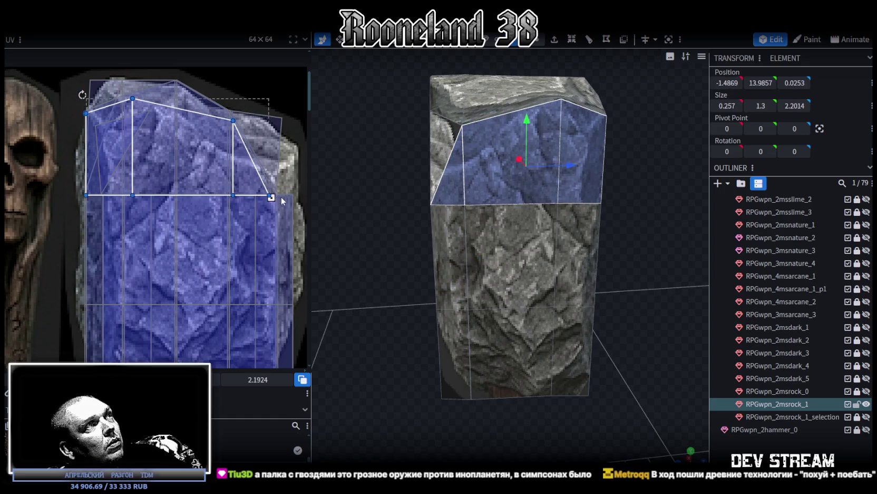
pyautogui.moveTo(269, 196); pyautogui.dragTo(297, 195)
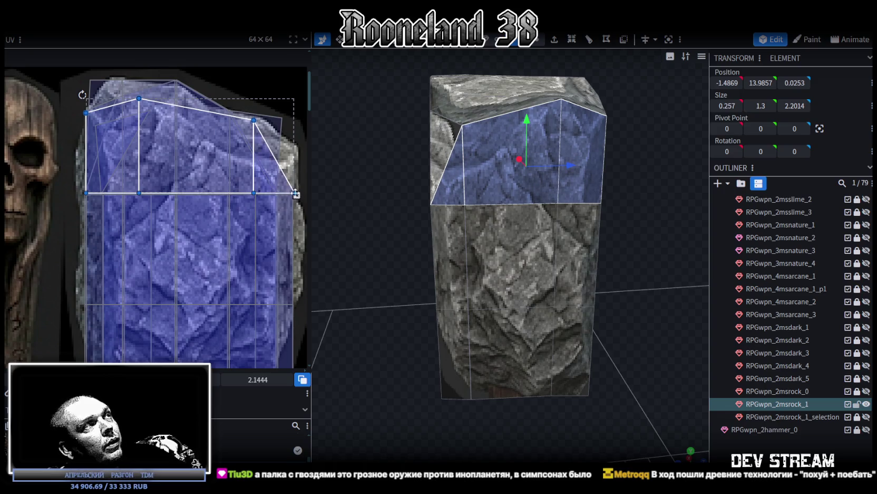
pyautogui.scroll(3, 297, 194)
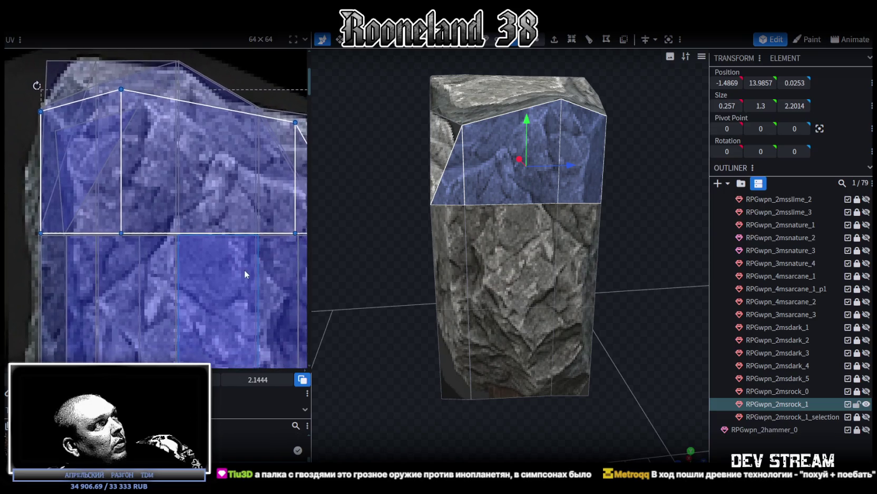
pyautogui.scroll(3, 244, 273)
# Reselect the full upper band: lower-left, upper-left, top-left, centre and right faces
pyautogui.click(451, 247)
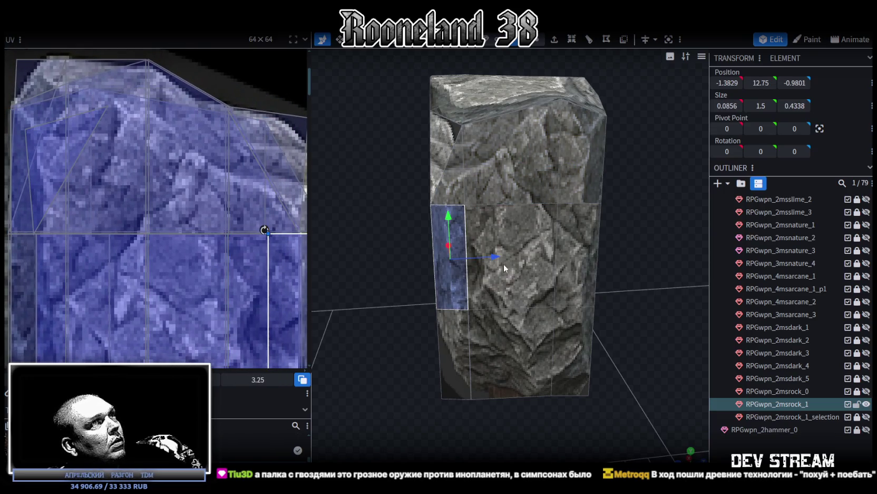
pyautogui.click(455, 182)
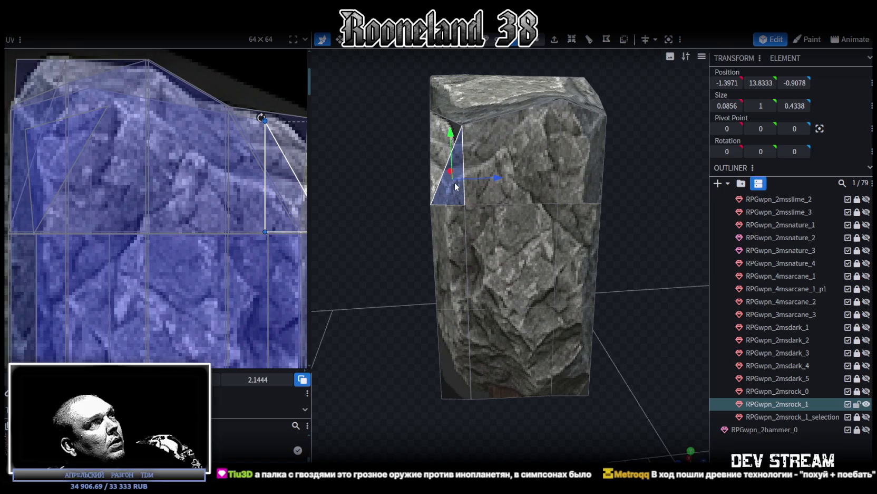
pyautogui.click(564, 231)
pyautogui.click(475, 178)
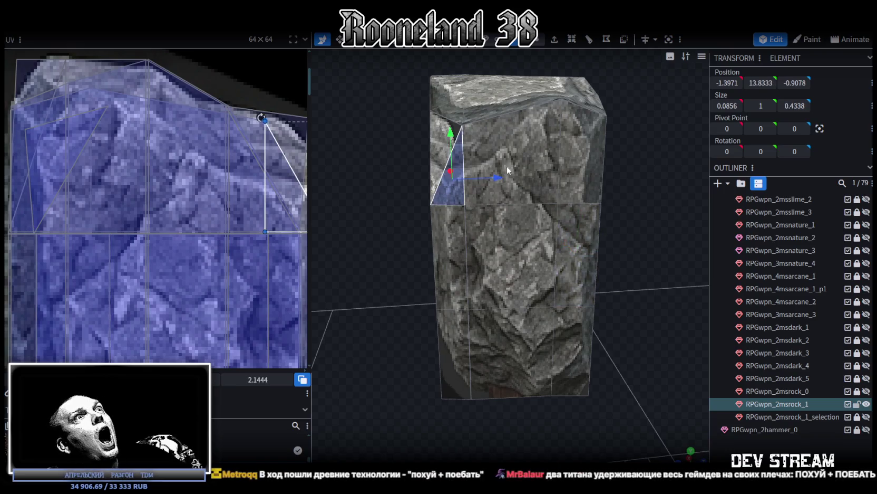
pyautogui.keyDown('shift'); pyautogui.click(506, 166); pyautogui.keyUp('shift')
pyautogui.keyDown('shift'); pyautogui.click(576, 160); pyautogui.keyUp('shift')
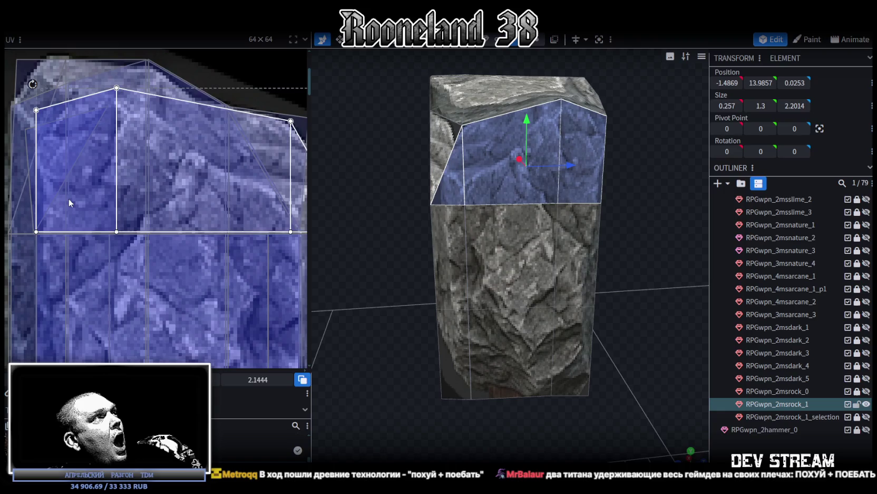
pyautogui.scroll(-2, 105, 206)
pyautogui.scroll(2, 237, 211)
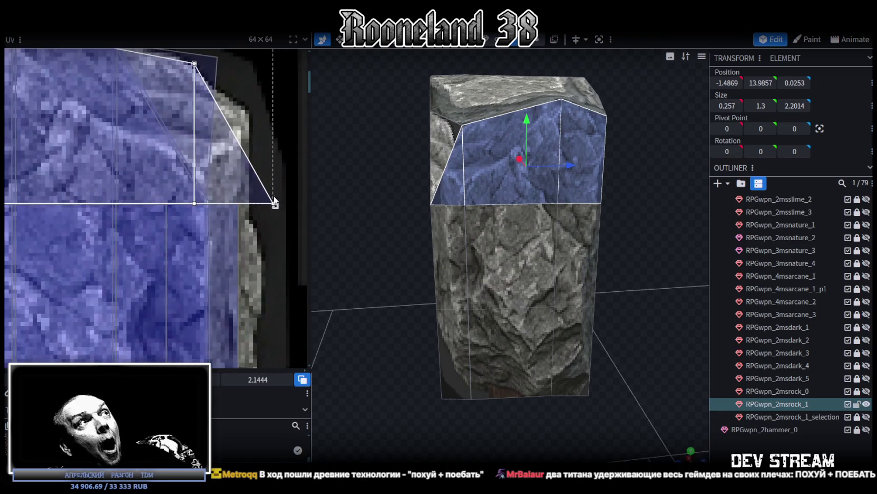
# Shift the upper band's UV corner left to fit the stone texture, then deselect
pyautogui.click(275, 205)
pyautogui.click(234, 205)
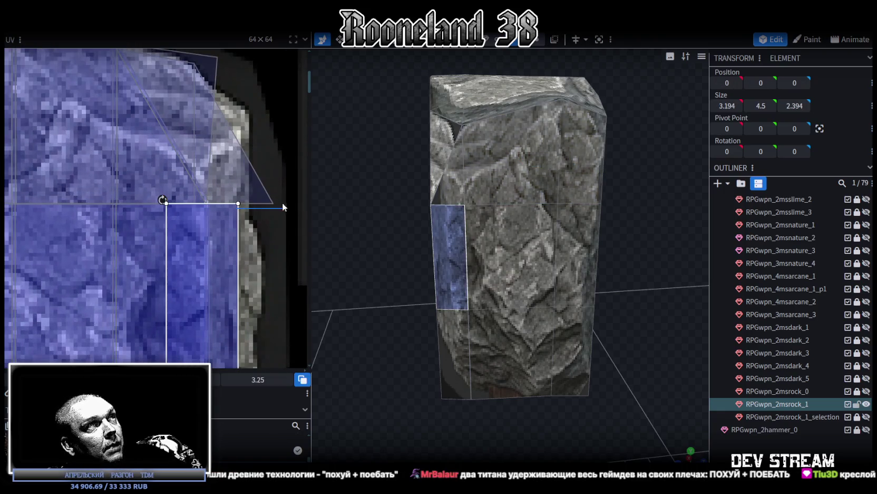
pyautogui.click(471, 181)
pyautogui.keyDown('shift'); pyautogui.click(517, 178); pyautogui.keyUp('shift')
pyautogui.keyDown('shift'); pyautogui.click(573, 172); pyautogui.keyUp('shift')
pyautogui.moveTo(275, 205); pyautogui.dragTo(238, 205)
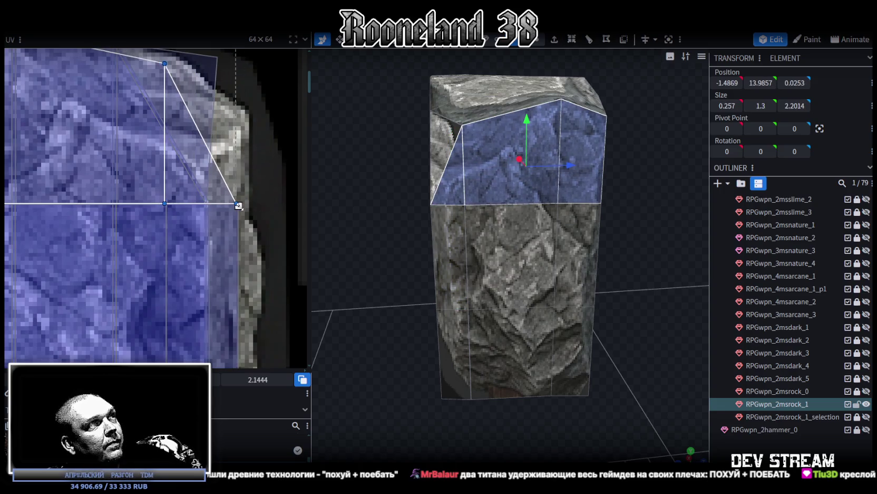
pyautogui.click(752, 440)
pyautogui.moveTo(617, 238)
pyautogui.mouseDown()
pyautogui.moveTo(590, 232)
pyautogui.moveTo(583, 211)
pyautogui.moveTo(554, 226)
pyautogui.mouseUp()
pyautogui.click(483, 230)
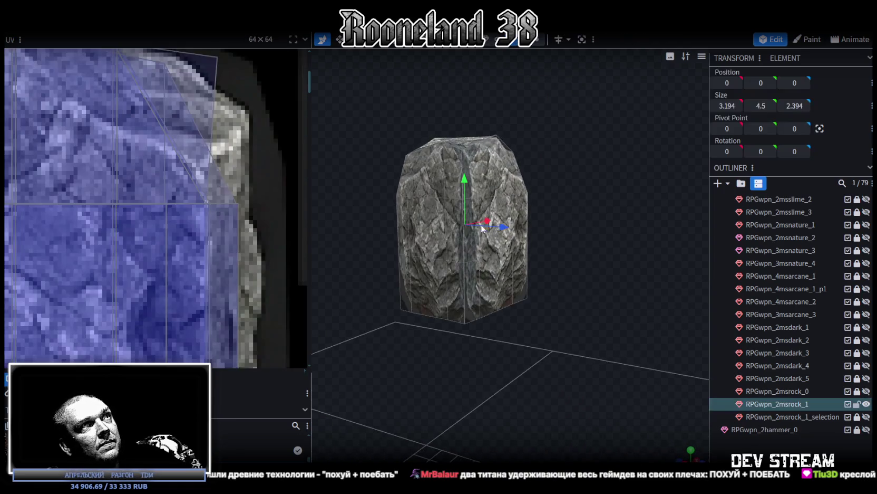
# Orbit the rock and select several faces on its side
pyautogui.moveTo(482, 229)
pyautogui.mouseDown()
pyautogui.moveTo(495, 261)
pyautogui.moveTo(530, 257)
pyautogui.moveTo(566, 281)
pyautogui.mouseUp()
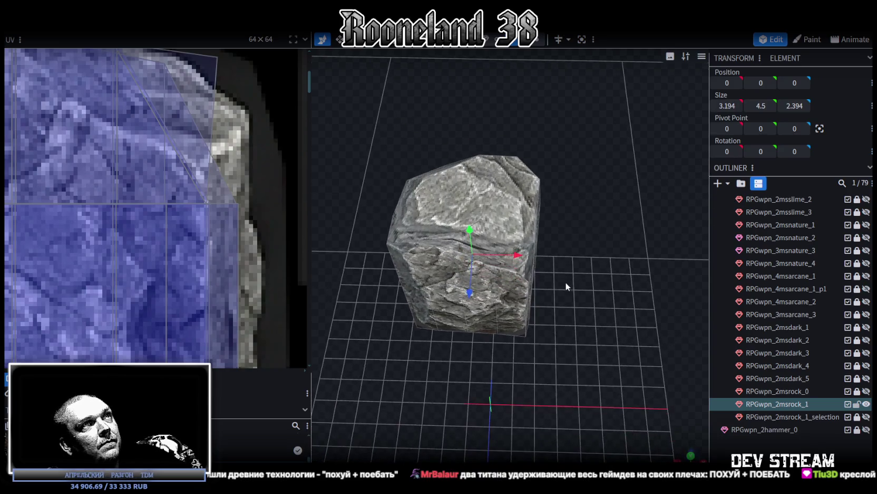
pyautogui.click(500, 237)
pyautogui.click(452, 253)
pyautogui.click(471, 253)
pyautogui.scroll(-2, 181, 199)
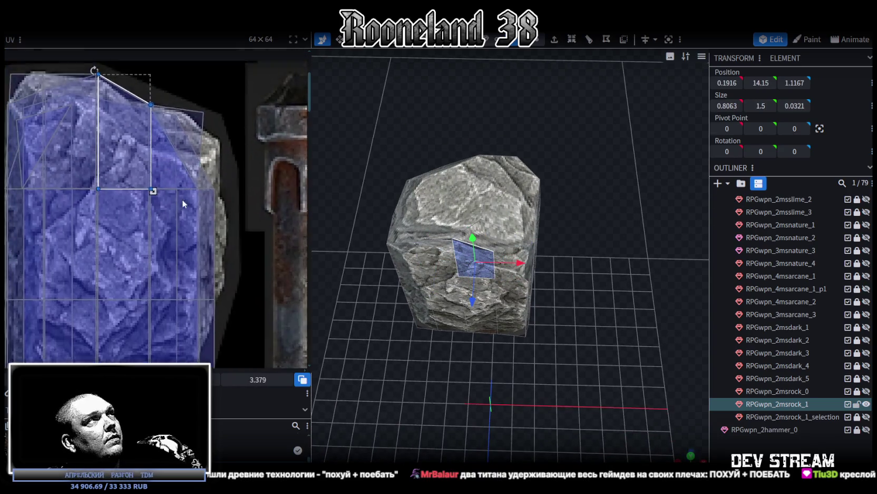
pyautogui.scroll(3, 124, 158)
pyautogui.scroll(2, 162, 125)
# Reshape neighbouring faces' UVs, pulling the triangle's right UV vertex down
pyautogui.click(142, 153)
pyautogui.click(154, 145)
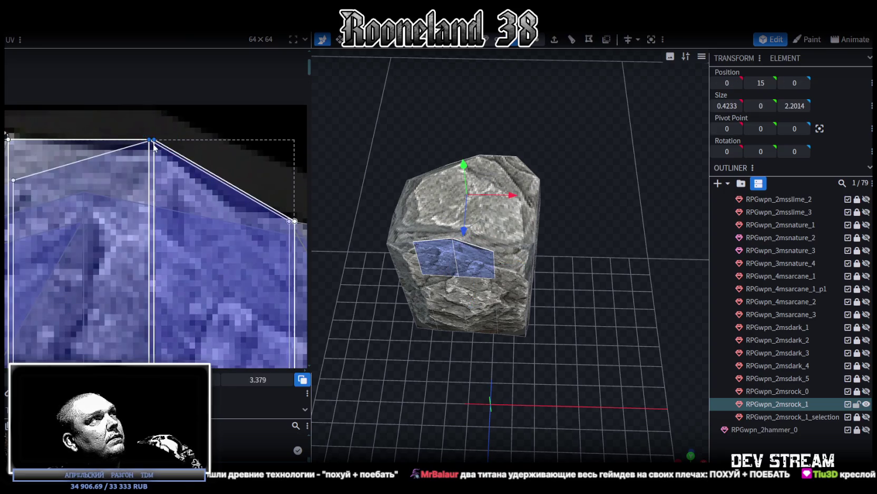
pyautogui.scroll(1, 171, 140)
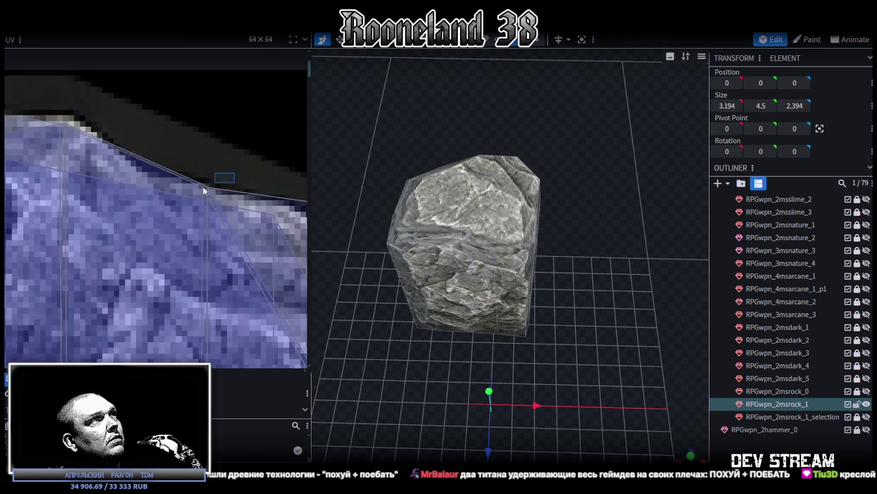
pyautogui.click(206, 184)
pyautogui.moveTo(204, 186); pyautogui.dragTo(207, 182)
pyautogui.scroll(-2, 211, 182)
pyautogui.scroll(2, 212, 183)
pyautogui.click(200, 182)
pyautogui.moveTo(199, 181); pyautogui.dragTo(226, 233)
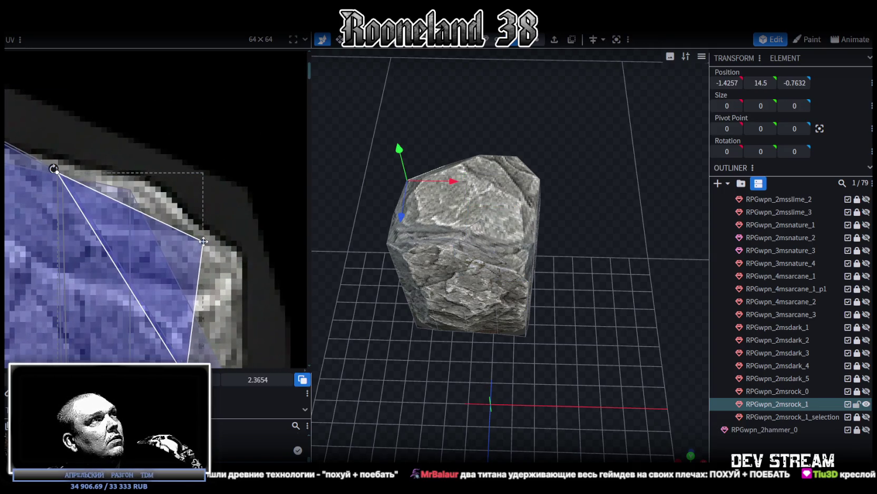
# Move the top-left UV triangle's upper vertex down on the texture
pyautogui.scroll(-2, 158, 182)
pyautogui.moveTo(154, 179); pyautogui.dragTo(253, 302, button='middle')
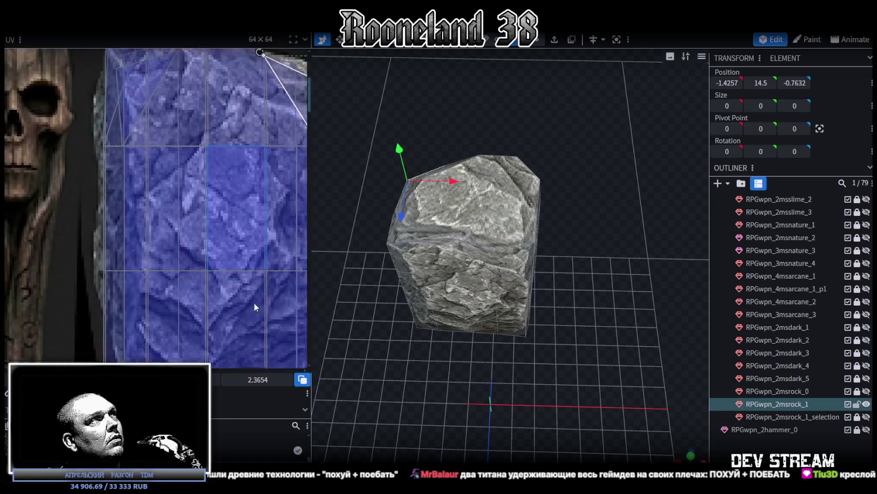
pyautogui.click(120, 148)
pyautogui.click(121, 147)
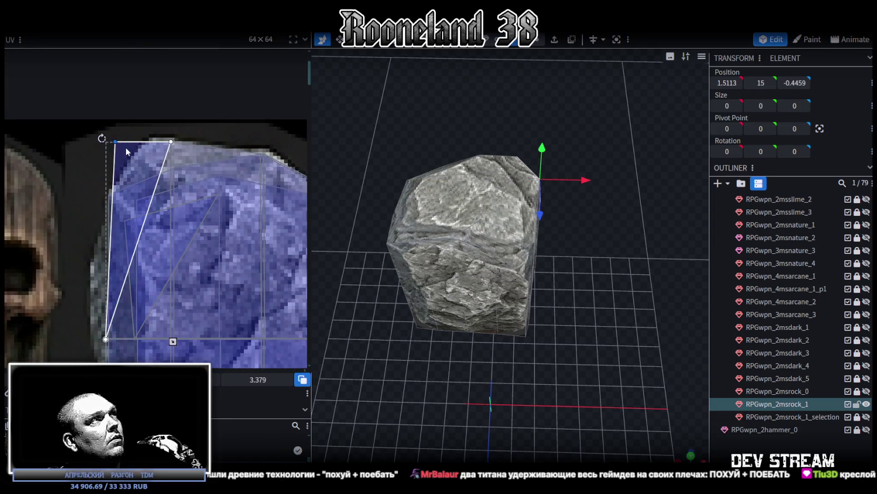
pyautogui.moveTo(114, 141); pyautogui.dragTo(108, 195)
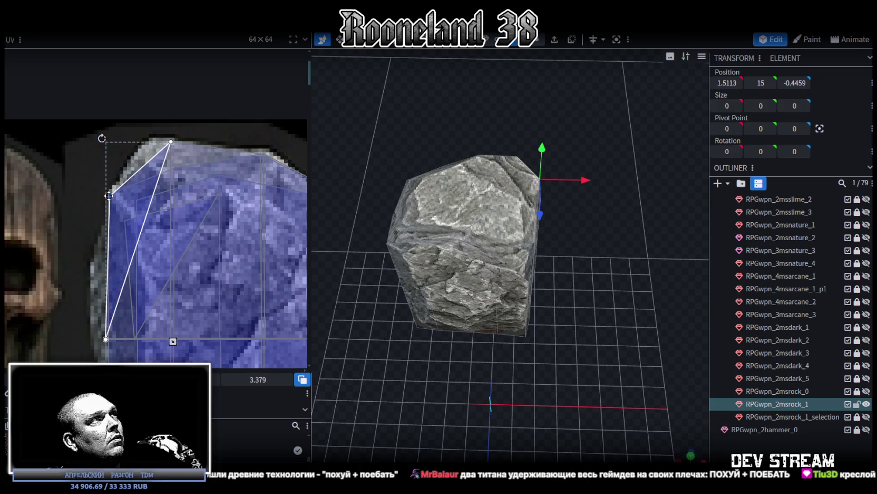
pyautogui.click(173, 151)
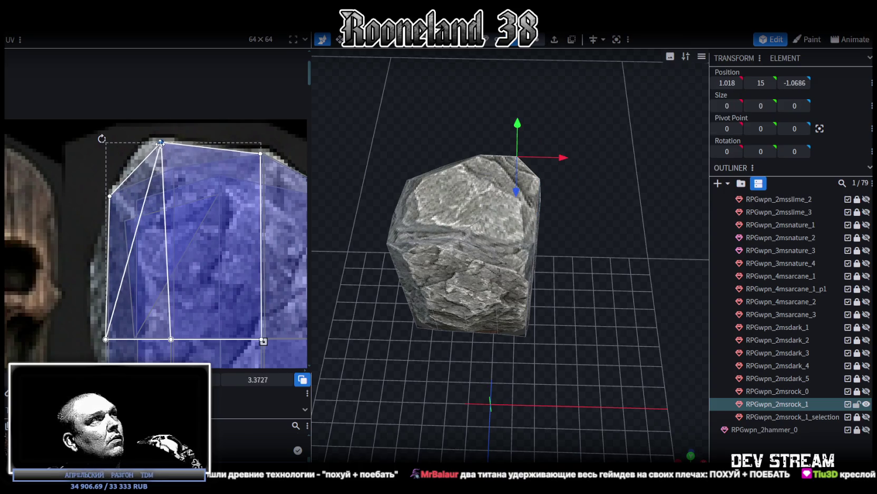
# View the rock from below and select its top trapezoid face
pyautogui.moveTo(454, 364)
pyautogui.mouseDown()
pyautogui.moveTo(614, 368)
pyautogui.moveTo(458, 329)
pyautogui.moveTo(589, 309)
pyautogui.moveTo(610, 324)
pyautogui.moveTo(486, 381)
pyautogui.moveTo(484, 193)
pyautogui.mouseUp()
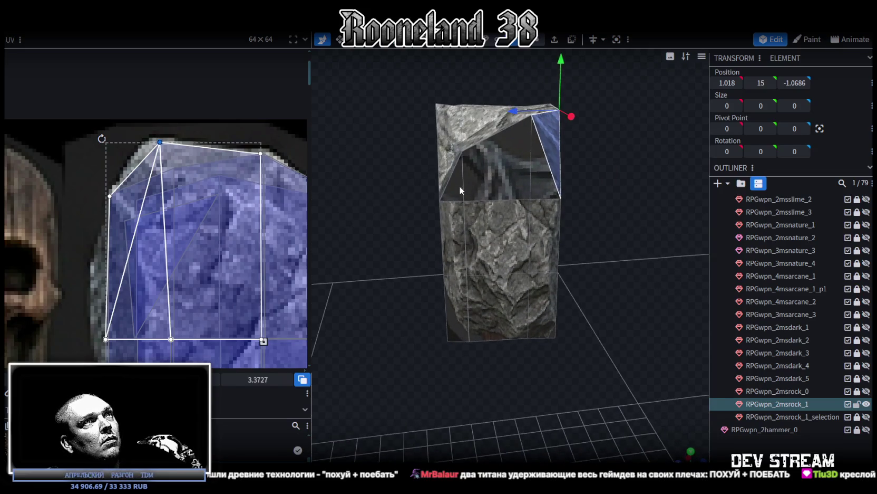
pyautogui.click(454, 226)
pyautogui.scroll(-3, 232, 289)
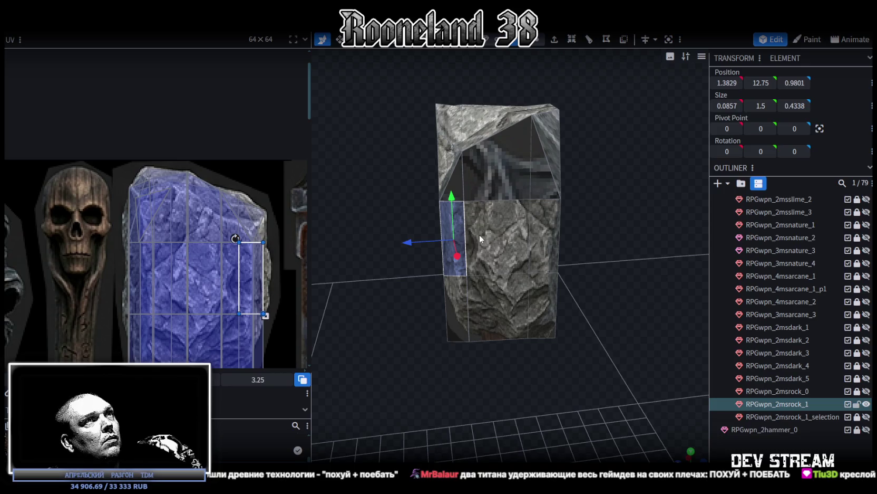
pyautogui.click(494, 228)
pyautogui.click(539, 230)
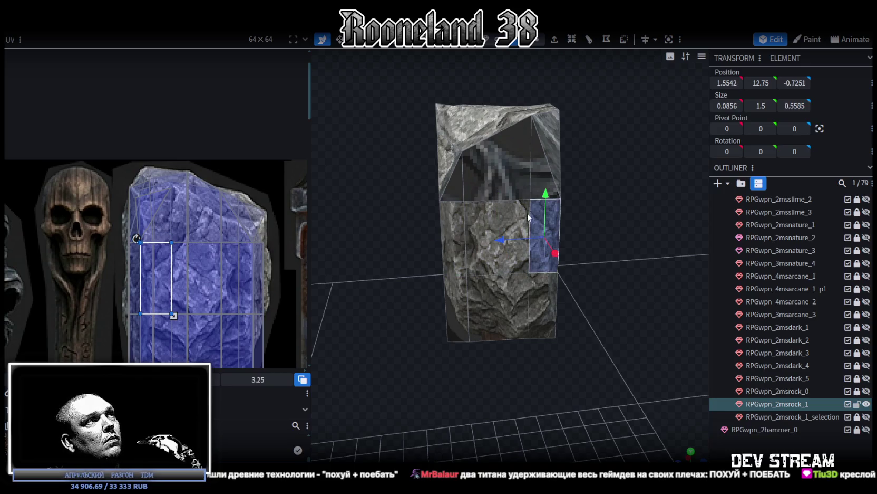
pyautogui.click(454, 182)
pyautogui.click(506, 176)
pyautogui.scroll(-2, 201, 272)
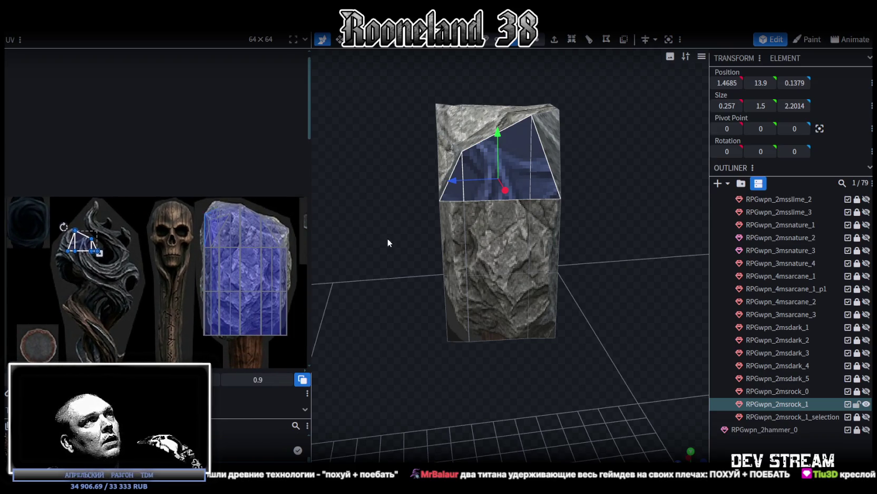
pyautogui.click(453, 228)
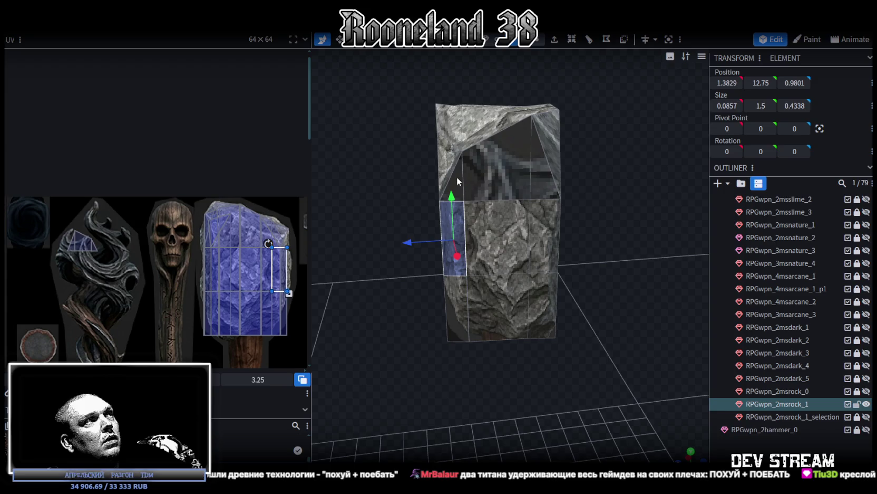
pyautogui.click(456, 176)
pyautogui.click(483, 172)
# Move the trapezoid's UV from the staff pattern onto the stone texture and enlarge it
pyautogui.moveTo(81, 244)
pyautogui.mouseDown()
pyautogui.moveTo(221, 226)
pyautogui.moveTo(226, 203)
pyautogui.mouseUp()
pyautogui.scroll(3, 211, 225)
pyautogui.scroll(2, 226, 202)
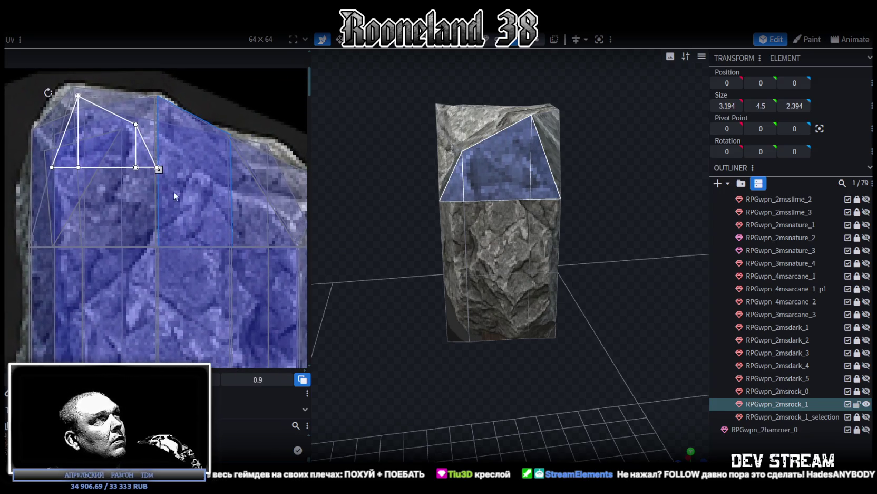
pyautogui.moveTo(164, 172); pyautogui.dragTo(296, 250)
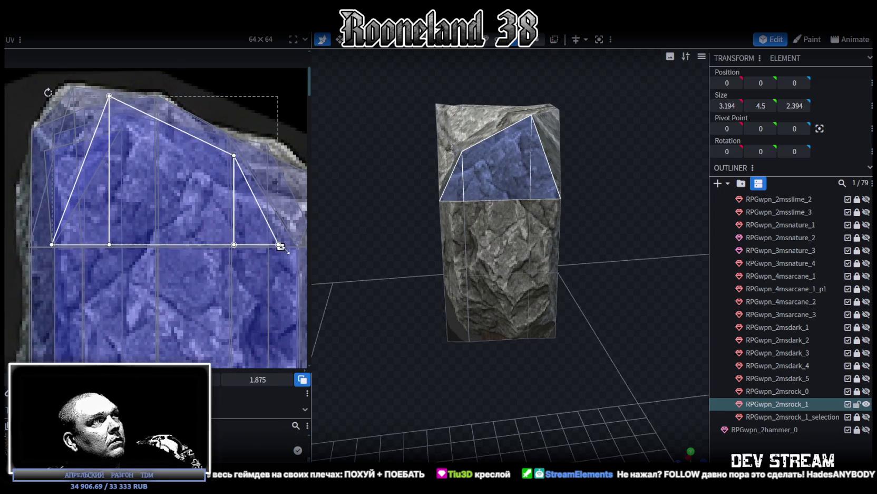
pyautogui.moveTo(296, 250); pyautogui.dragTo(326, 251)
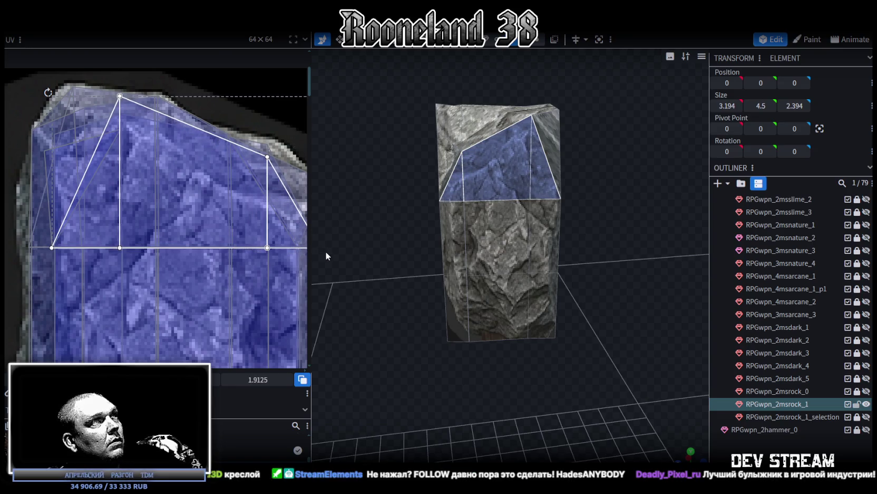
pyautogui.scroll(2, 128, 225)
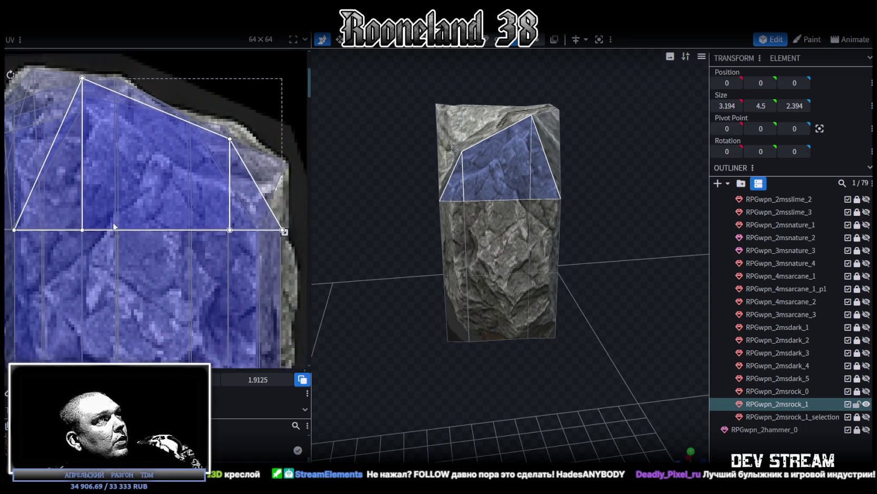
pyautogui.scroll(2, 214, 231)
pyautogui.moveTo(212, 222); pyautogui.dragTo(208, 221)
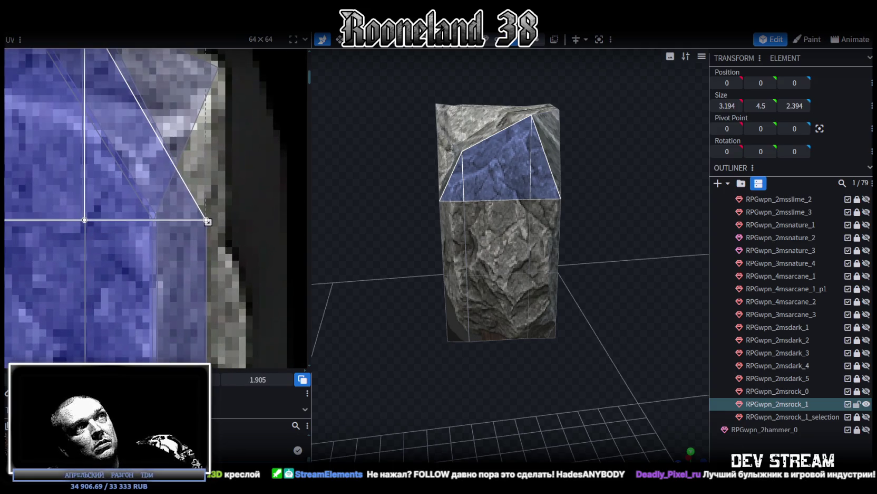
# Clear the face selection and orbit the rock to a new angle
pyautogui.click(588, 290)
pyautogui.moveTo(588, 291); pyautogui.dragTo(503, 299)
pyautogui.click(503, 299)
pyautogui.moveTo(466, 400)
pyautogui.mouseDown()
pyautogui.moveTo(450, 408)
pyautogui.moveTo(524, 255)
pyautogui.mouseUp()
# Reshape the first front triangle's UV and shift it onto the stone area
pyautogui.click(532, 215)
pyautogui.scroll(-3, 197, 169)
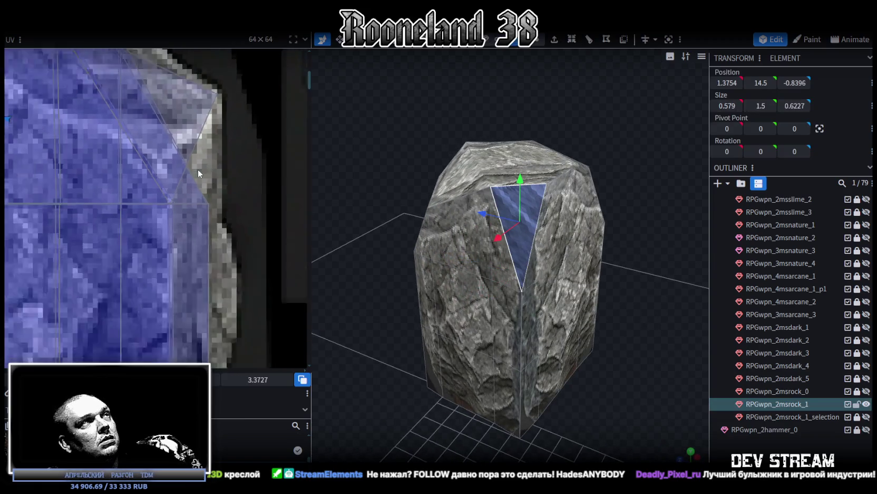
pyautogui.scroll(-2, 198, 169)
pyautogui.scroll(-2, 167, 162)
pyautogui.scroll(3, 128, 121)
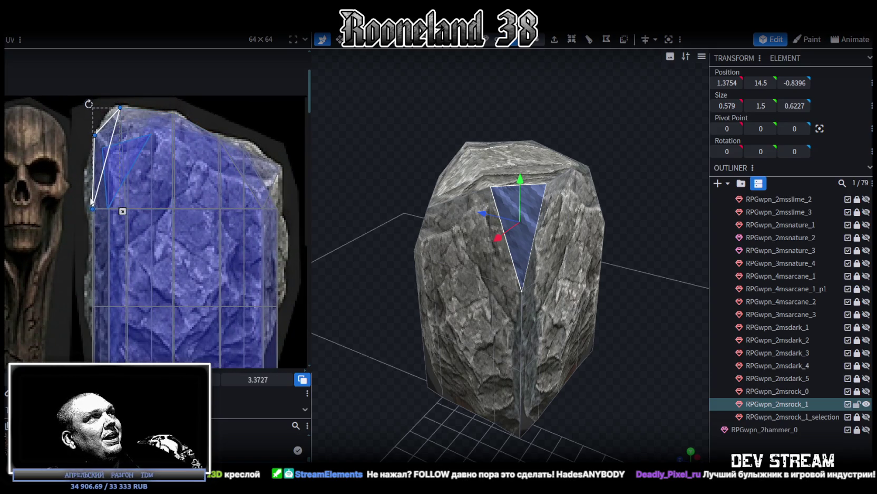
pyautogui.scroll(2, 96, 198)
pyautogui.moveTo(122, 110); pyautogui.dragTo(109, 144)
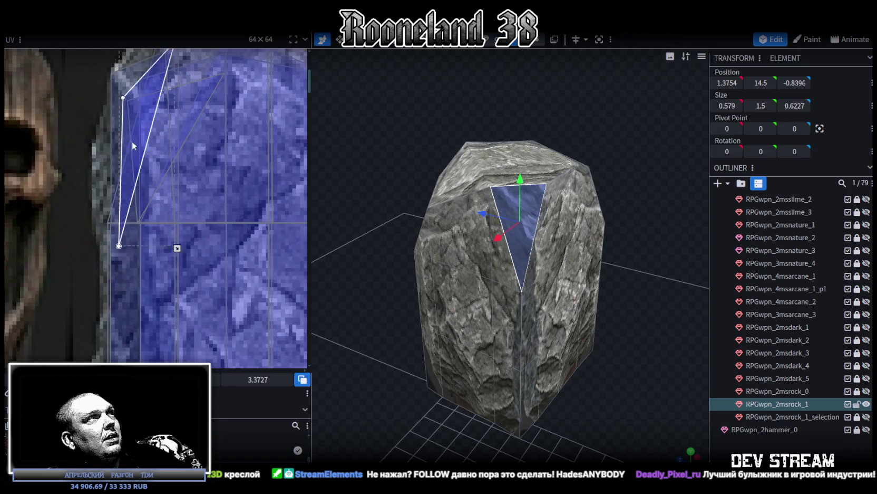
pyautogui.scroll(-2, 111, 158)
pyautogui.moveTo(112, 171); pyautogui.dragTo(44, 118, button='middle')
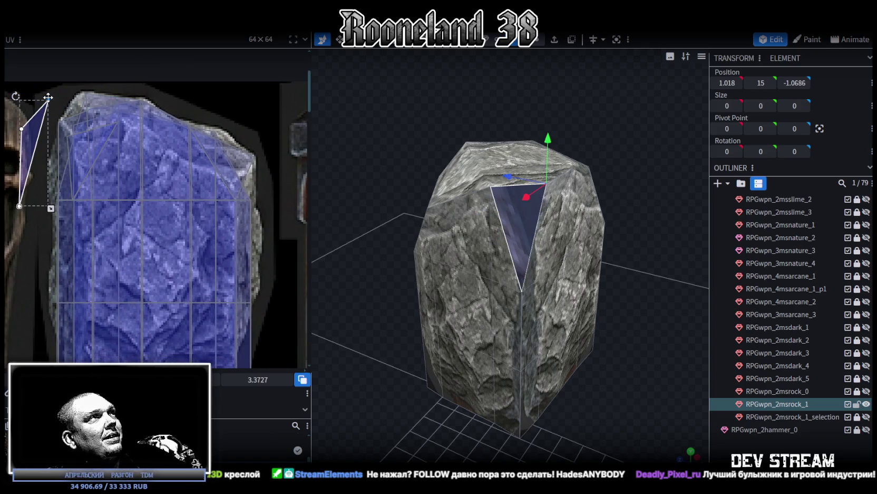
pyautogui.moveTo(48, 99)
pyautogui.mouseDown()
pyautogui.moveTo(67, 151)
pyautogui.moveTo(101, 160)
pyautogui.mouseUp()
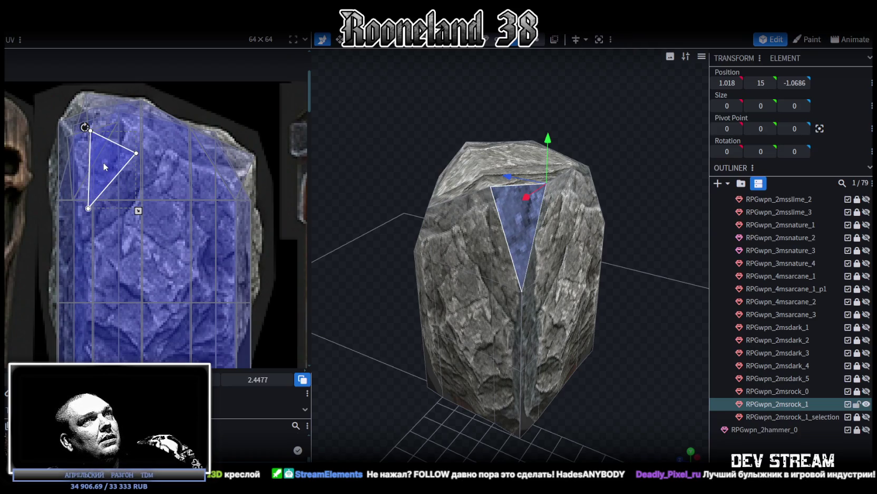
pyautogui.moveTo(103, 162)
pyautogui.mouseDown()
pyautogui.moveTo(159, 240)
pyautogui.moveTo(199, 256)
pyautogui.mouseUp()
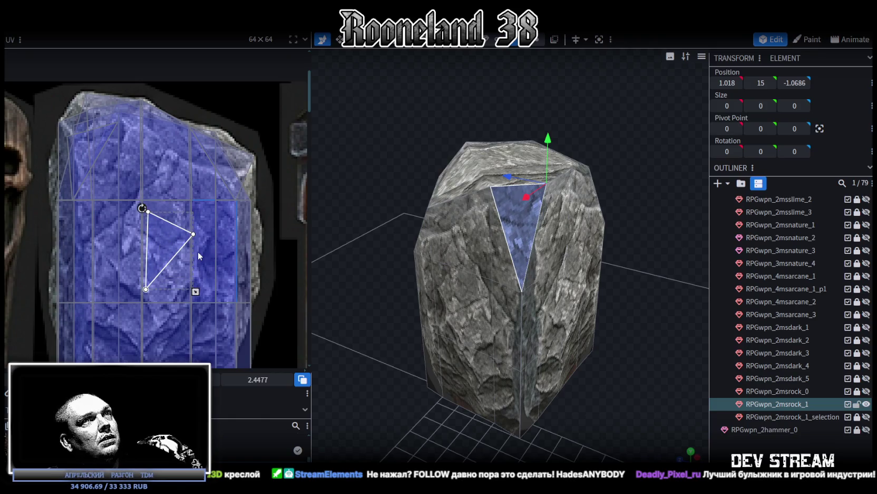
# Place the front-seam triangle's UV on the rock texture and enlarge it
pyautogui.click(636, 384)
pyautogui.moveTo(636, 385); pyautogui.dragTo(616, 372)
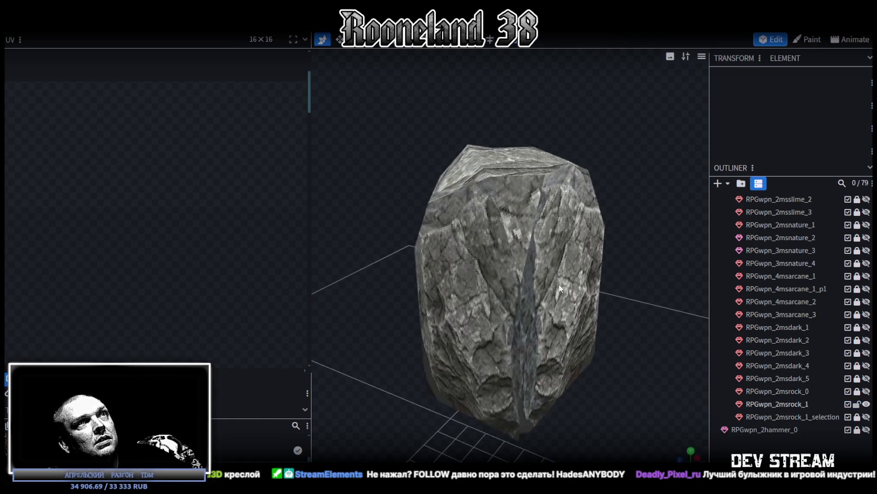
pyautogui.click(504, 206)
pyautogui.moveTo(608, 381); pyautogui.dragTo(433, 380)
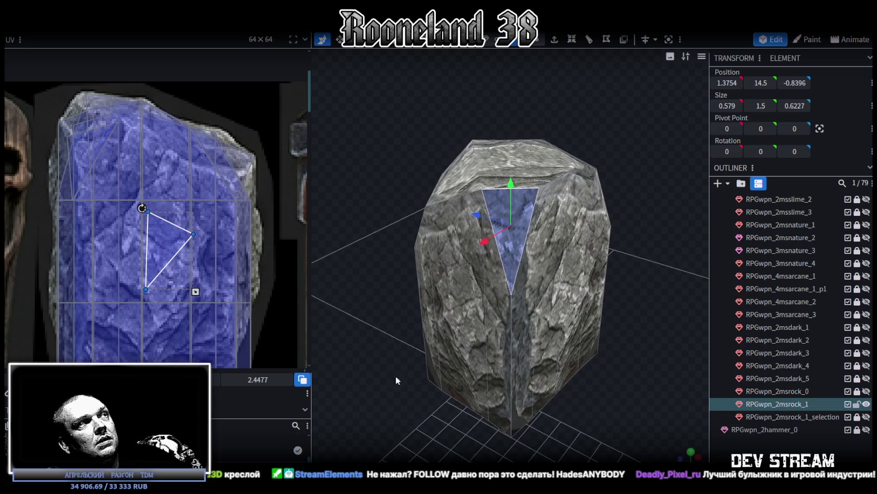
pyautogui.scroll(-3, 130, 283)
pyautogui.scroll(-2, 130, 283)
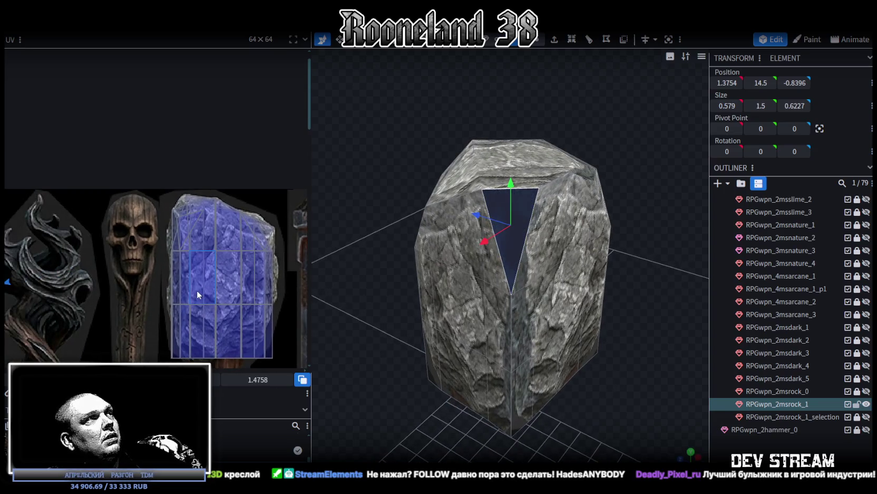
pyautogui.scroll(-2, 116, 284)
pyautogui.moveTo(73, 244); pyautogui.dragTo(209, 219)
pyautogui.scroll(3, 205, 217)
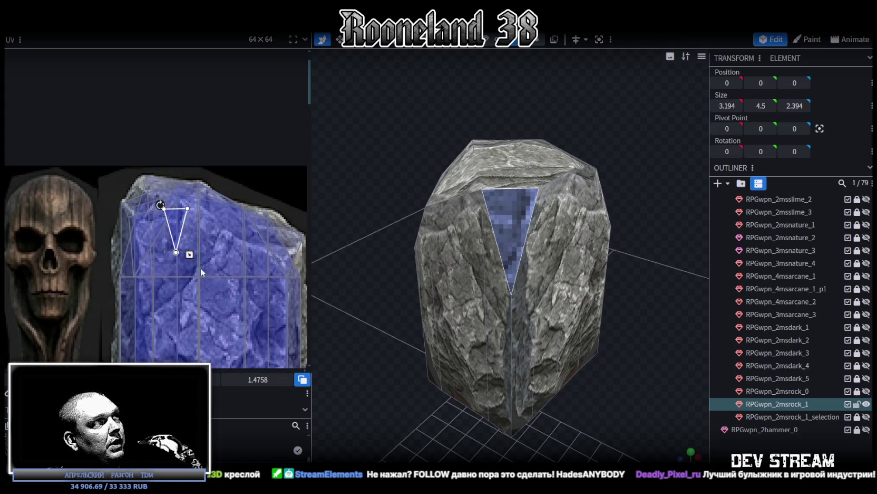
pyautogui.moveTo(192, 254); pyautogui.dragTo(217, 306)
pyautogui.moveTo(188, 237); pyautogui.dragTo(225, 295)
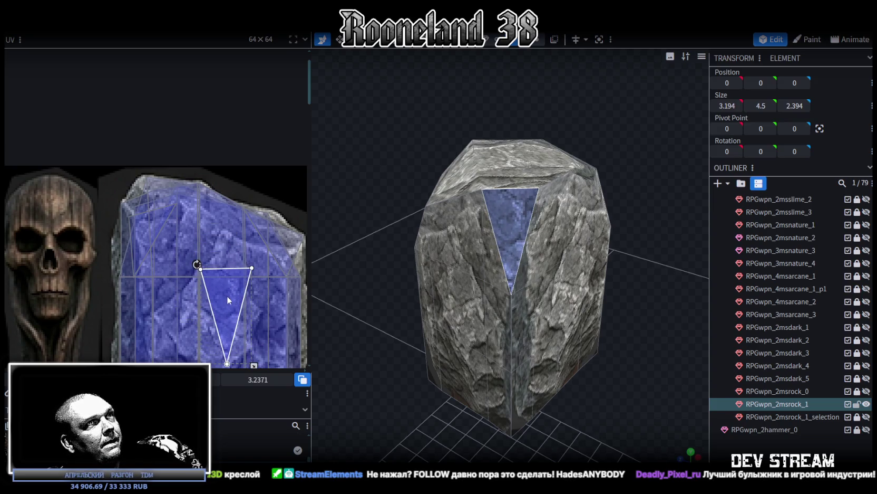
# Move another triangle face's UV up and left, then shrink it
pyautogui.click(681, 413)
pyautogui.moveTo(674, 412); pyautogui.dragTo(545, 258)
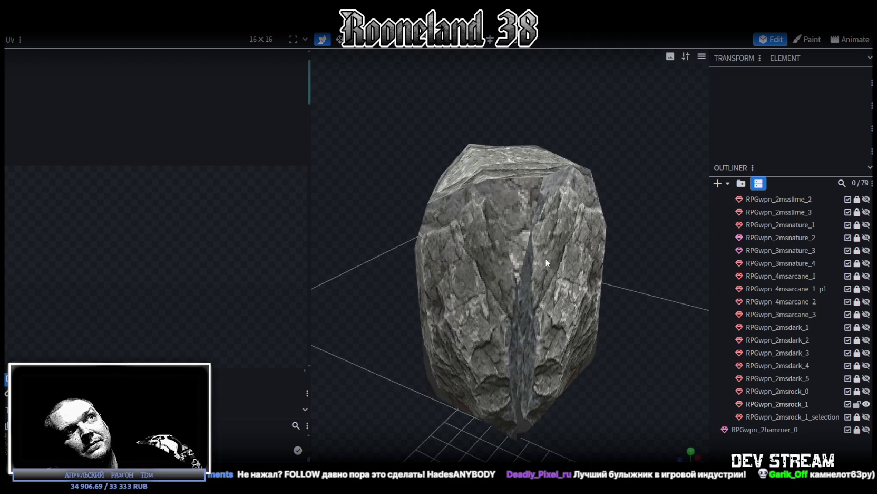
pyautogui.click(510, 215)
pyautogui.scroll(-2, 183, 258)
pyautogui.scroll(-1, 184, 258)
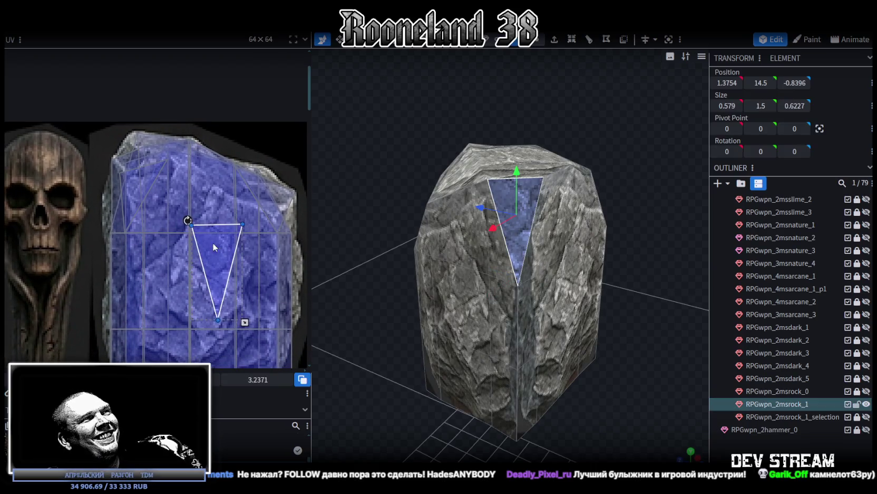
pyautogui.moveTo(212, 243); pyautogui.dragTo(158, 188)
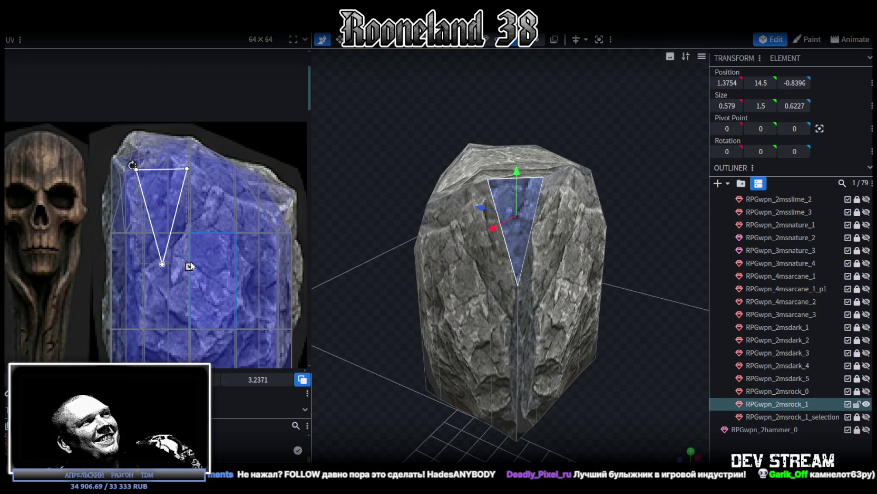
pyautogui.moveTo(188, 266); pyautogui.dragTo(180, 248)
# Shift the top triangular face's UV left and rotate it to fit the texture
pyautogui.click(627, 317)
pyautogui.moveTo(623, 312)
pyautogui.mouseDown()
pyautogui.moveTo(559, 306)
pyautogui.moveTo(687, 278)
pyautogui.moveTo(520, 266)
pyautogui.mouseUp()
pyautogui.click(473, 277)
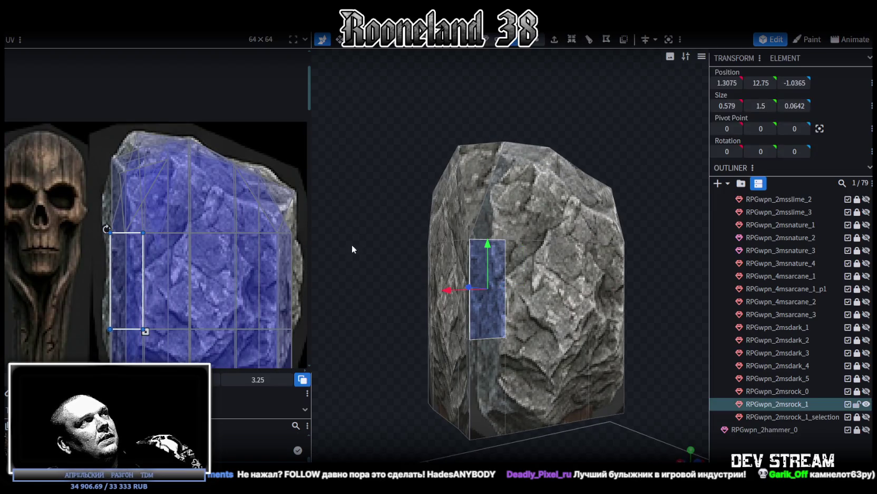
pyautogui.click(478, 201)
pyautogui.moveTo(160, 200); pyautogui.dragTo(129, 201)
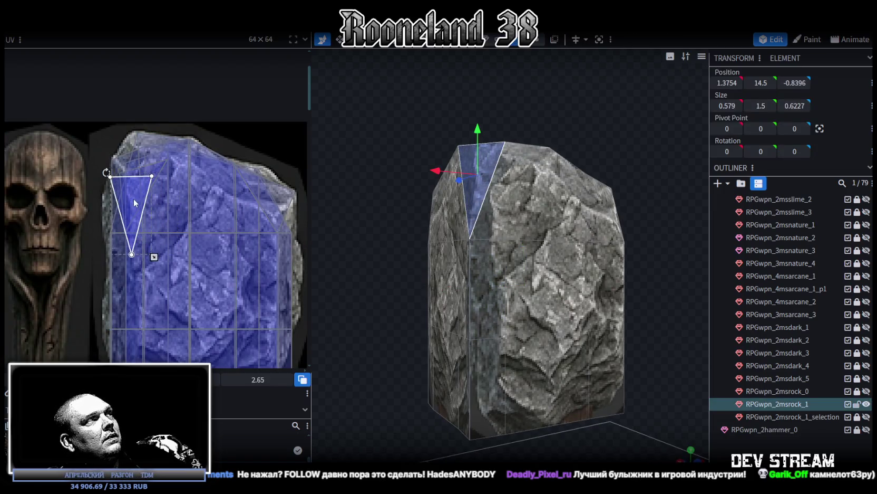
pyautogui.moveTo(101, 174); pyautogui.dragTo(106, 172)
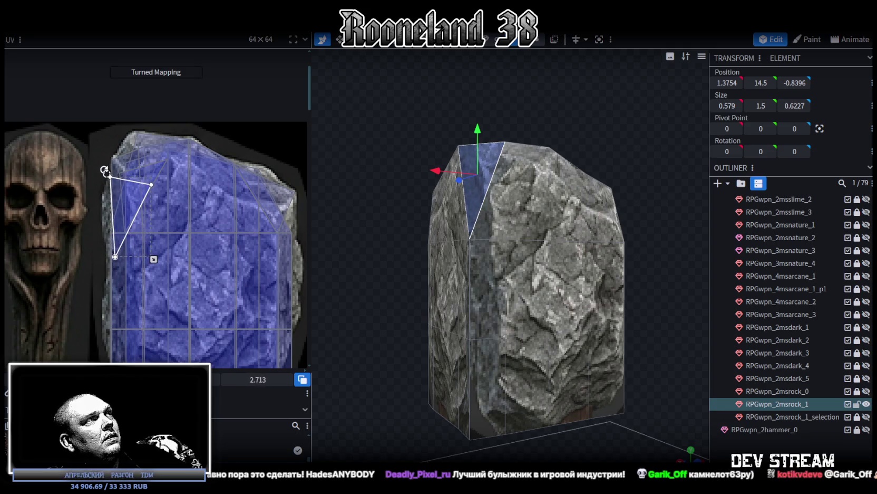
# Orbit around the rock to check the remapped seam faces
pyautogui.click(672, 324)
pyautogui.moveTo(672, 324); pyautogui.dragTo(717, 342)
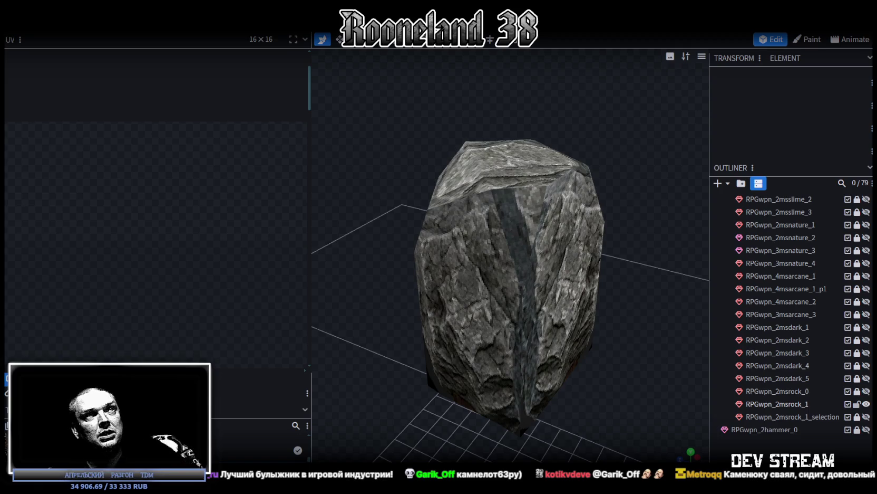
pyautogui.scroll(-3, 524, 257)
pyautogui.click(515, 245)
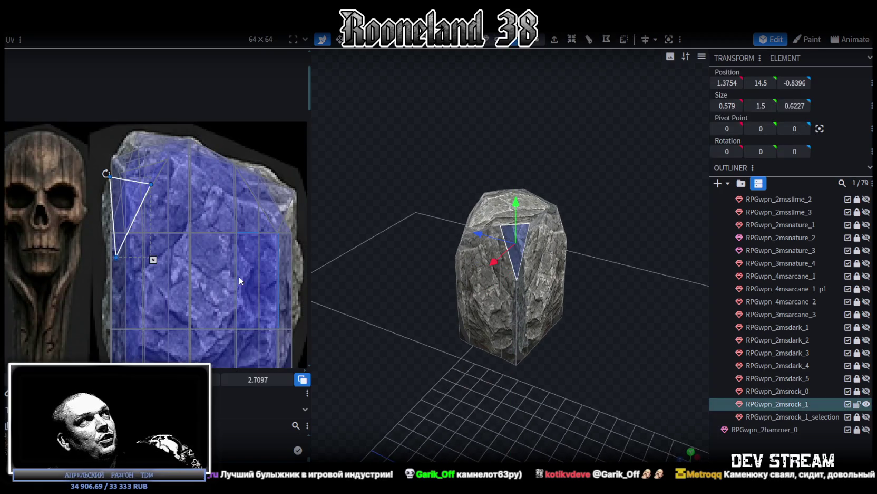
pyautogui.scroll(1, 238, 275)
pyautogui.scroll(2, 135, 186)
pyautogui.scroll(1, 197, 279)
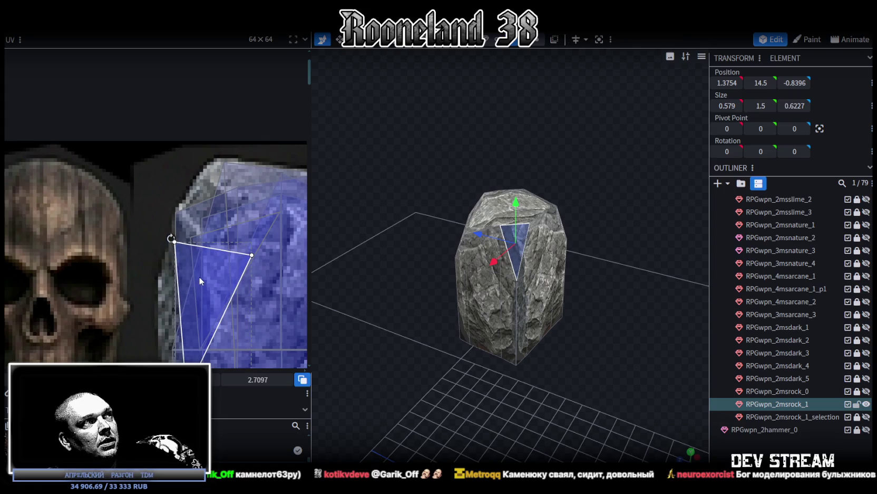
pyautogui.moveTo(620, 364); pyautogui.dragTo(555, 287)
pyautogui.click(555, 287)
pyautogui.moveTo(492, 231)
pyautogui.mouseDown()
pyautogui.moveTo(559, 239)
pyautogui.moveTo(538, 206)
pyautogui.moveTo(533, 169)
pyautogui.moveTo(509, 180)
pyautogui.moveTo(557, 195)
pyautogui.moveTo(575, 232)
pyautogui.moveTo(532, 323)
pyautogui.moveTo(537, 281)
pyautogui.moveTo(567, 257)
pyautogui.moveTo(549, 158)
pyautogui.mouseUp()
pyautogui.click(537, 281)
# In vertex mode, merge two bottom vertices of the rock into one
pyautogui.scroll(3, 543, 285)
pyautogui.scroll(3, 543, 285)
pyautogui.click(522, 40)
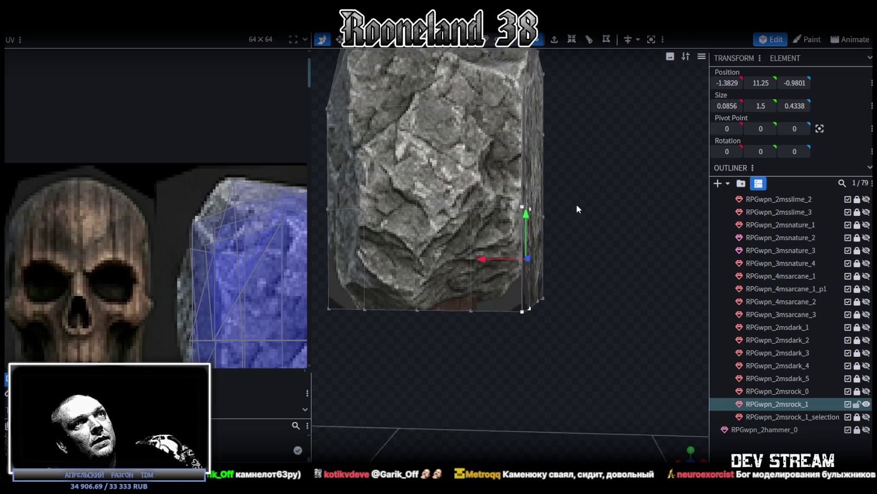
pyautogui.moveTo(577, 204); pyautogui.dragTo(523, 209)
pyautogui.click(519, 205)
pyautogui.click(471, 308)
pyautogui.moveTo(552, 303)
pyautogui.mouseDown()
pyautogui.moveTo(545, 281)
pyautogui.moveTo(503, 299)
pyautogui.mouseUp()
pyautogui.click(498, 304)
pyautogui.moveTo(524, 358)
pyautogui.mouseDown()
pyautogui.moveTo(521, 305)
pyautogui.moveTo(502, 292)
pyautogui.mouseUp()
pyautogui.keyDown('shift'); pyautogui.click(471, 273); pyautogui.keyUp('shift')
pyautogui.rightClick(473, 274)
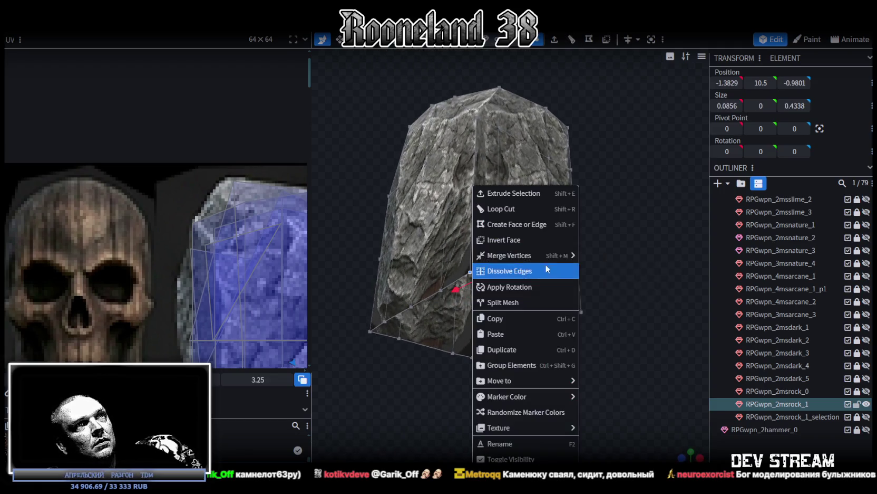
pyautogui.click(607, 256)
# Raise the bottom edge and one bottom vertex slightly, to height 10.9
pyautogui.moveTo(610, 251)
pyautogui.mouseDown()
pyautogui.moveTo(611, 291)
pyautogui.moveTo(647, 309)
pyautogui.moveTo(593, 286)
pyautogui.moveTo(603, 276)
pyautogui.mouseUp()
pyautogui.scroll(3, 605, 279)
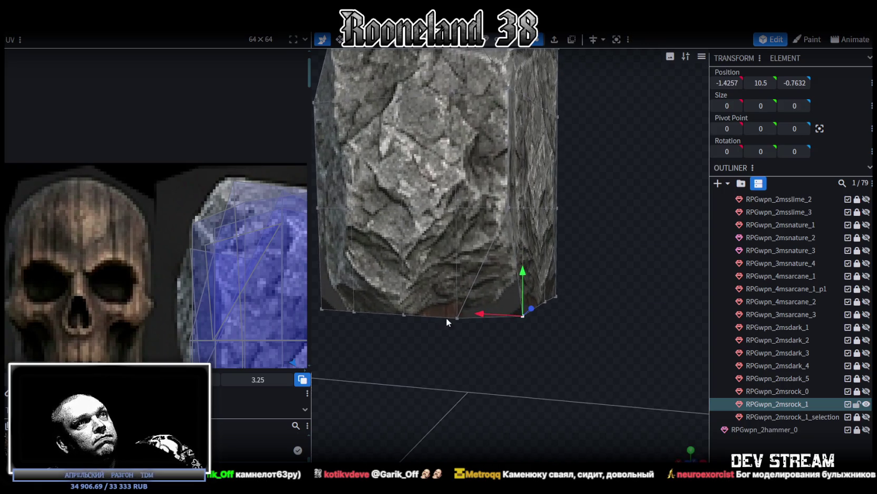
pyautogui.click(458, 317)
pyautogui.moveTo(490, 271); pyautogui.dragTo(489, 248)
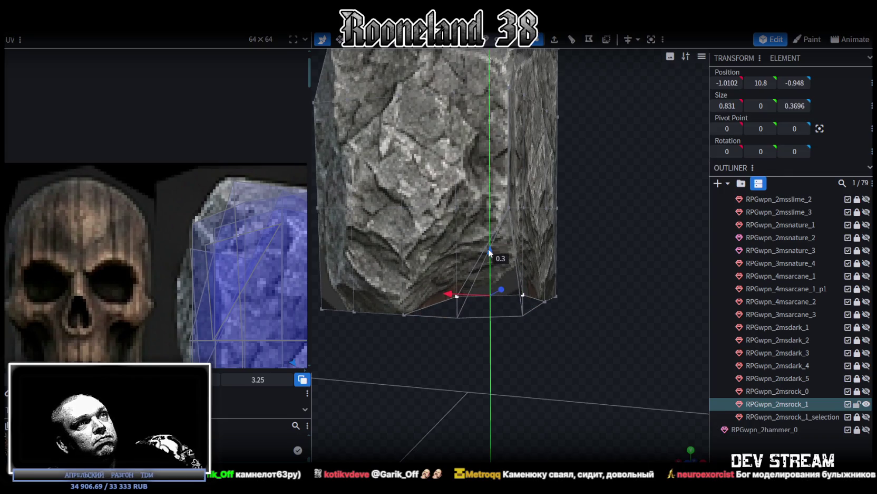
pyautogui.moveTo(562, 296)
pyautogui.mouseDown()
pyautogui.moveTo(468, 294)
pyautogui.moveTo(497, 296)
pyautogui.moveTo(477, 295)
pyautogui.mouseUp()
pyautogui.click(477, 294)
pyautogui.moveTo(480, 256); pyautogui.dragTo(480, 249)
pyautogui.scroll(1, 246, 284)
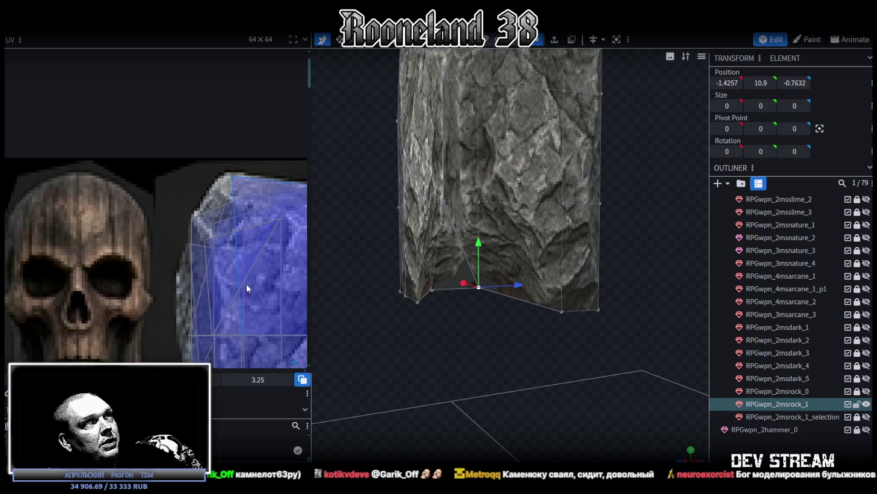
pyautogui.scroll(2, 246, 284)
pyautogui.scroll(1, 239, 238)
pyautogui.scroll(2, 265, 157)
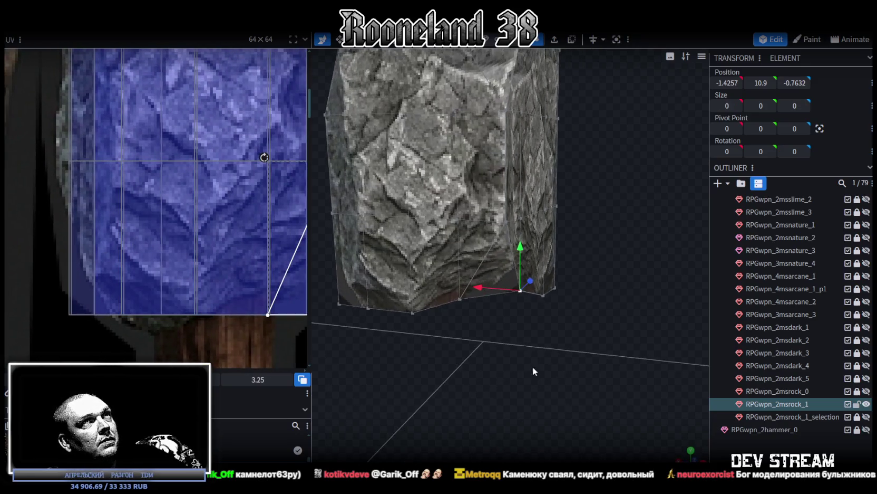
pyautogui.click(500, 330)
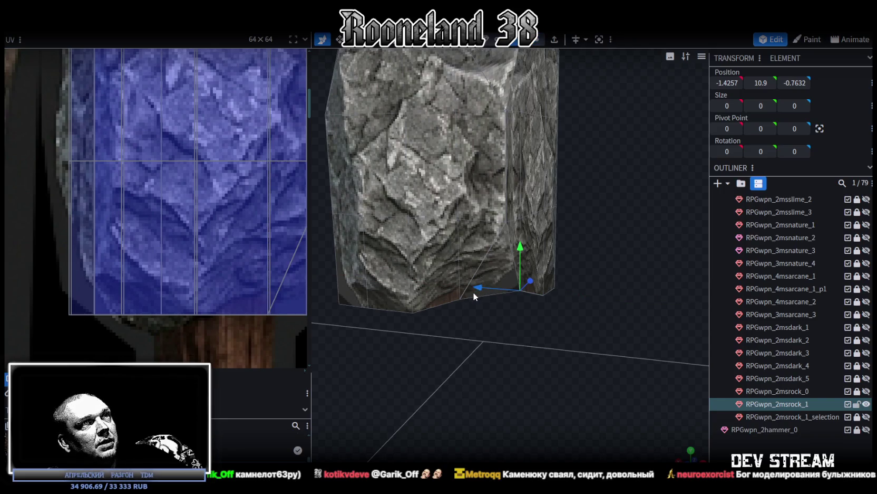
# Raise the UV points of the narrow faces along the rock's bottom
pyautogui.click(438, 305)
pyautogui.moveTo(222, 264); pyautogui.dragTo(151, 229, button='middle')
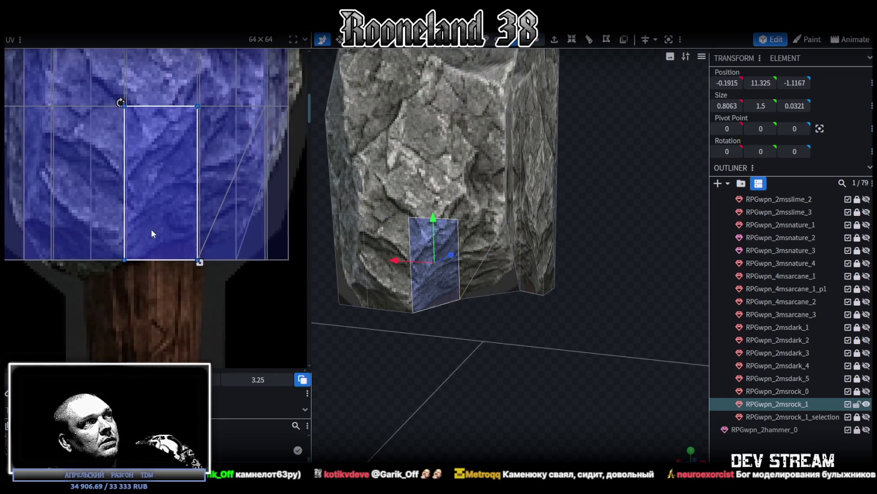
pyautogui.moveTo(178, 272)
pyautogui.mouseDown()
pyautogui.moveTo(203, 244)
pyautogui.moveTo(190, 198)
pyautogui.mouseUp()
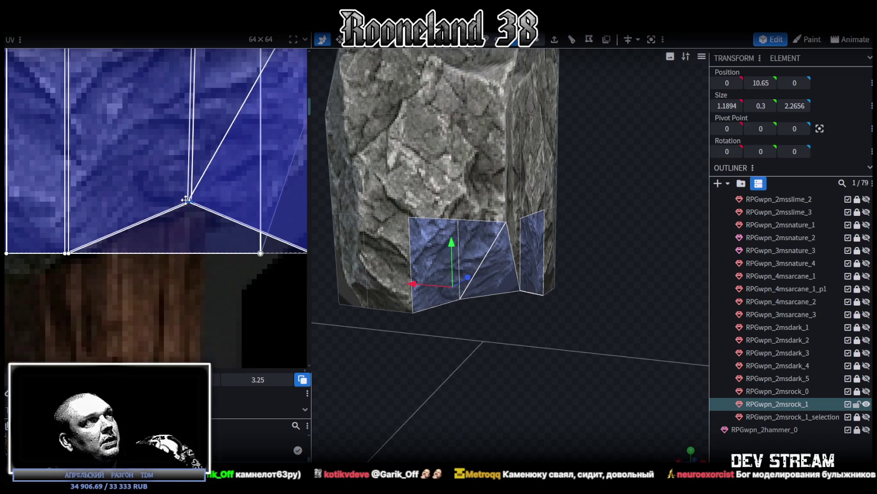
pyautogui.moveTo(248, 247); pyautogui.dragTo(151, 293, button='middle')
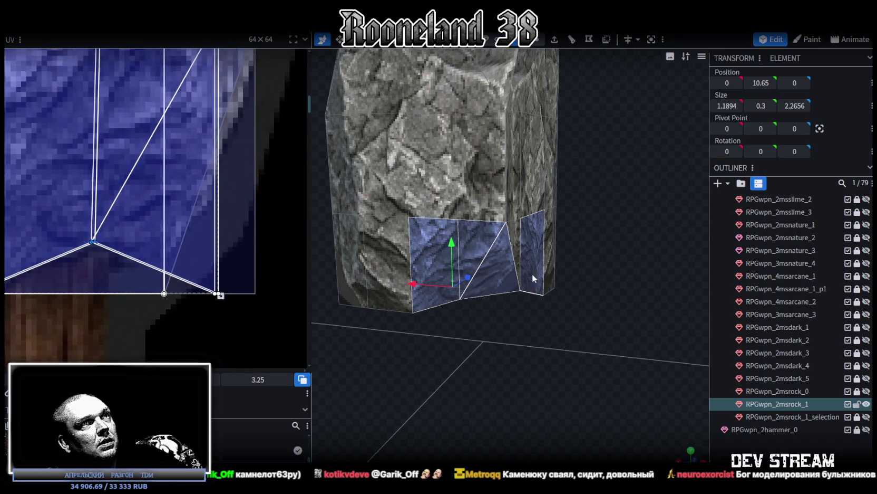
pyautogui.click(526, 263)
pyautogui.click(518, 262)
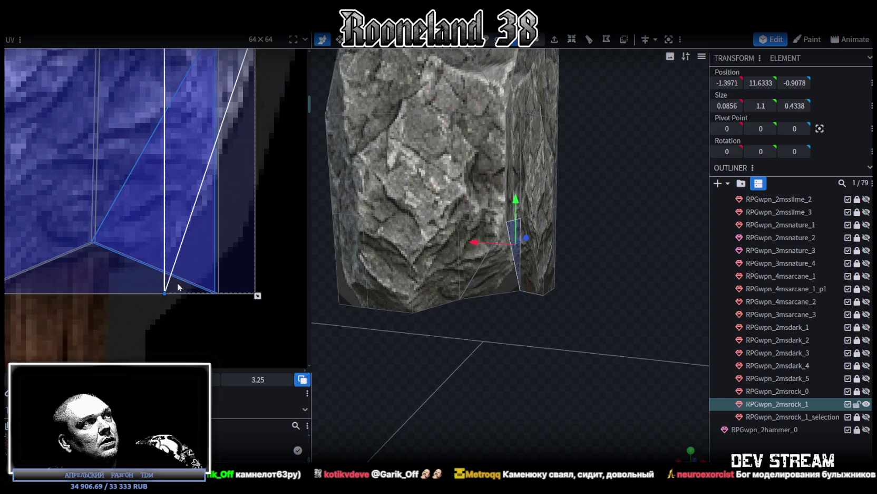
pyautogui.moveTo(144, 302)
pyautogui.mouseDown()
pyautogui.moveTo(231, 277)
pyautogui.moveTo(206, 241)
pyautogui.mouseUp()
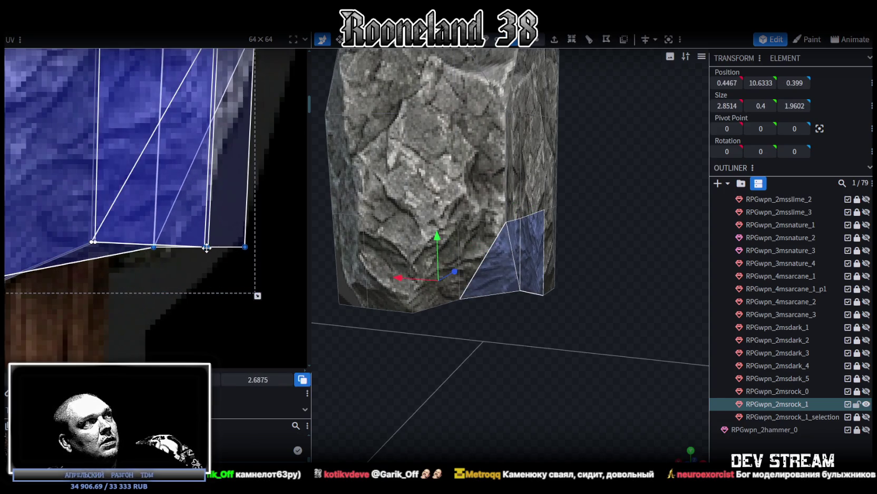
# Adjust a triangular face's UV points and undo a stray UV move
pyautogui.click(257, 251)
pyautogui.moveTo(285, 329); pyautogui.dragTo(219, 310)
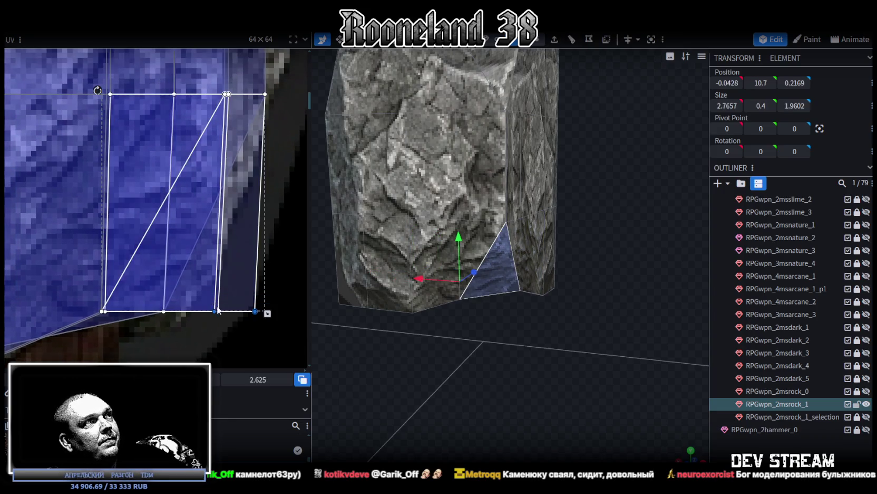
pyautogui.moveTo(244, 293)
pyautogui.mouseDown()
pyautogui.moveTo(220, 274)
pyautogui.moveTo(207, 284)
pyautogui.mouseUp()
pyautogui.scroll(-3, 210, 256)
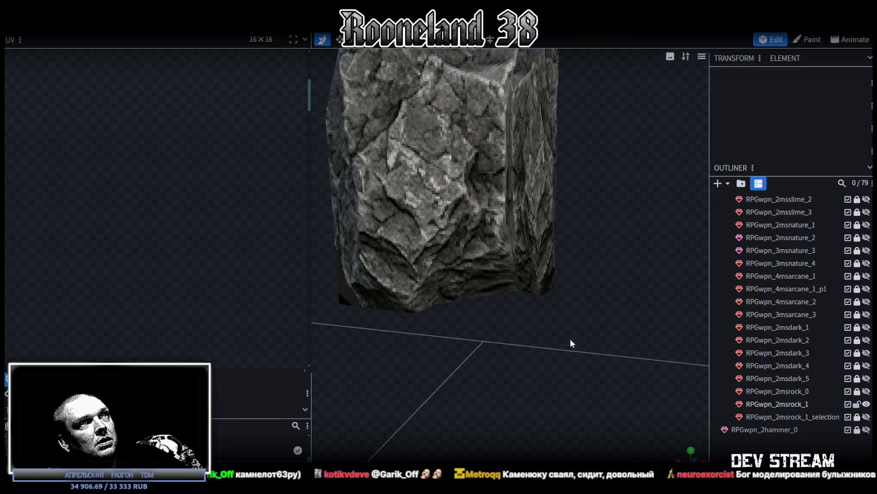
pyautogui.moveTo(571, 338)
pyautogui.mouseDown()
pyautogui.moveTo(519, 324)
pyautogui.moveTo(480, 238)
pyautogui.mouseUp()
pyautogui.click(467, 240)
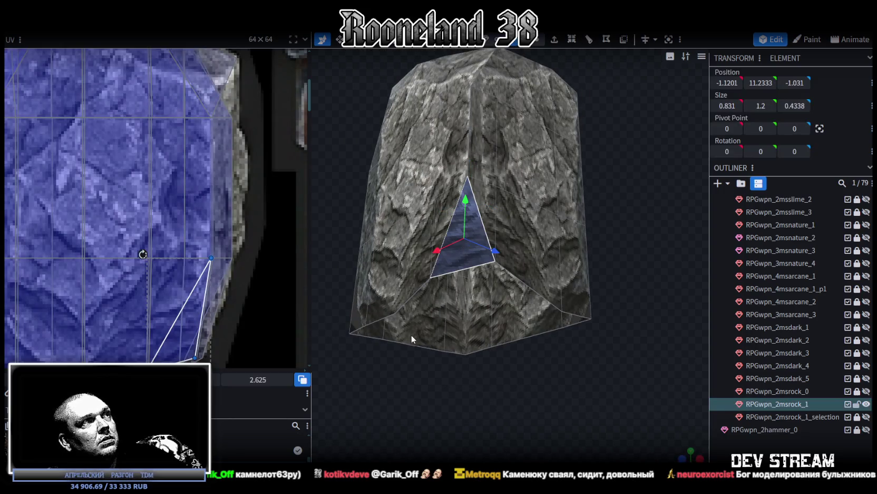
pyautogui.moveTo(224, 320); pyautogui.dragTo(260, 227, button='middle')
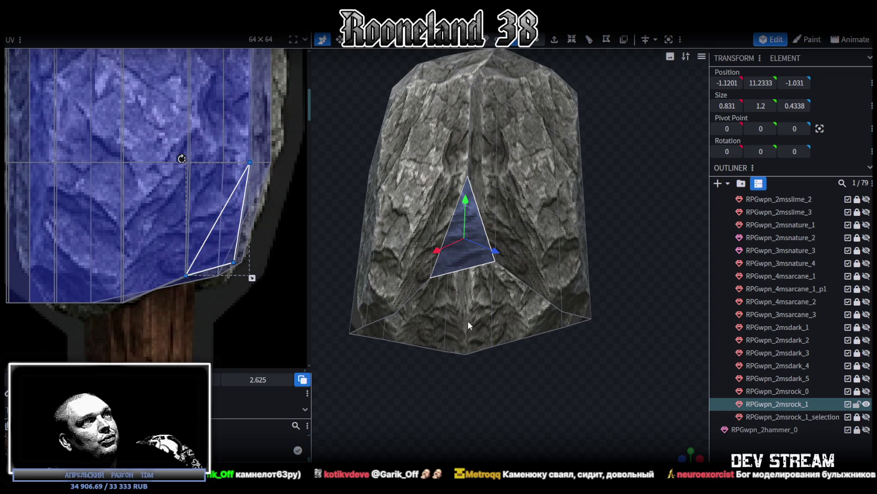
pyautogui.scroll(-2, 432, 301)
pyautogui.moveTo(215, 228); pyautogui.dragTo(228, 330)
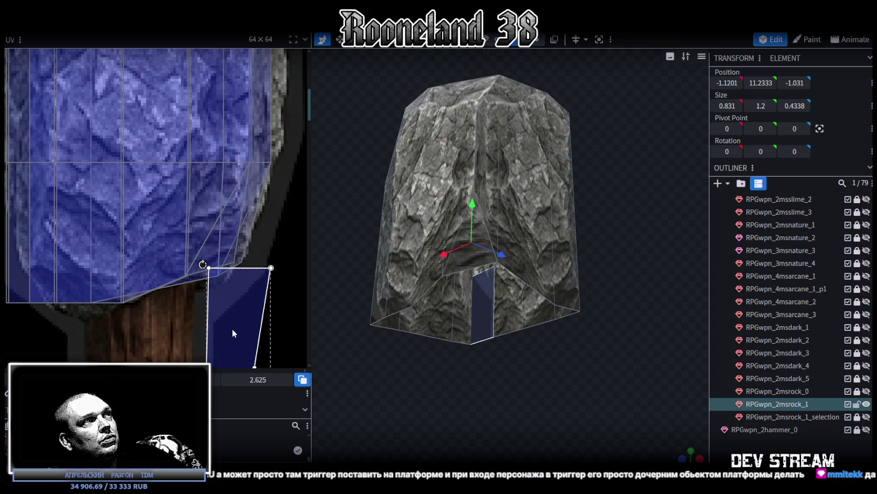
pyautogui.hotkey('ctrl', 'z')
# Move the front triangle's UVs back onto the rock texture and enlarge them
pyautogui.click(469, 261)
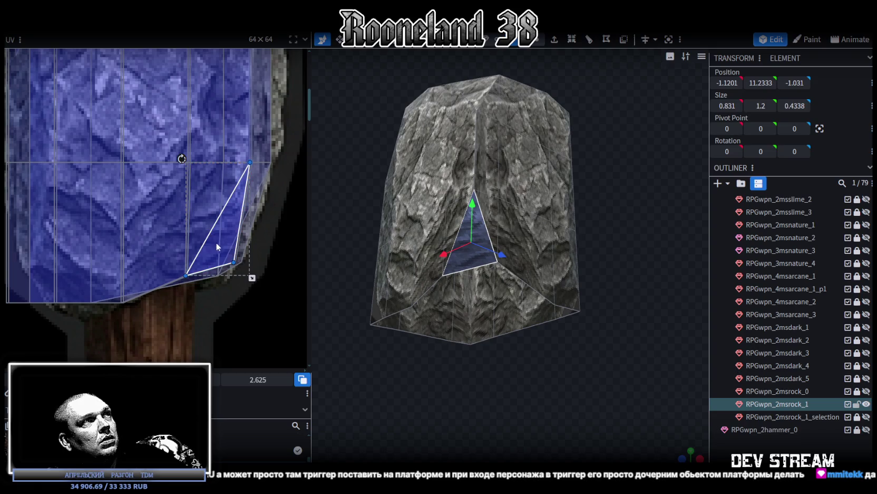
pyautogui.moveTo(234, 261); pyautogui.dragTo(269, 348)
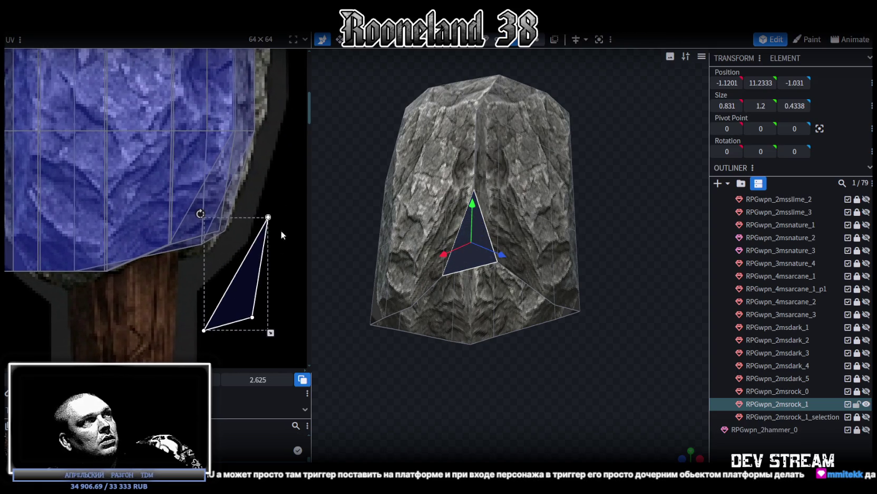
pyautogui.moveTo(269, 217); pyautogui.dragTo(266, 219)
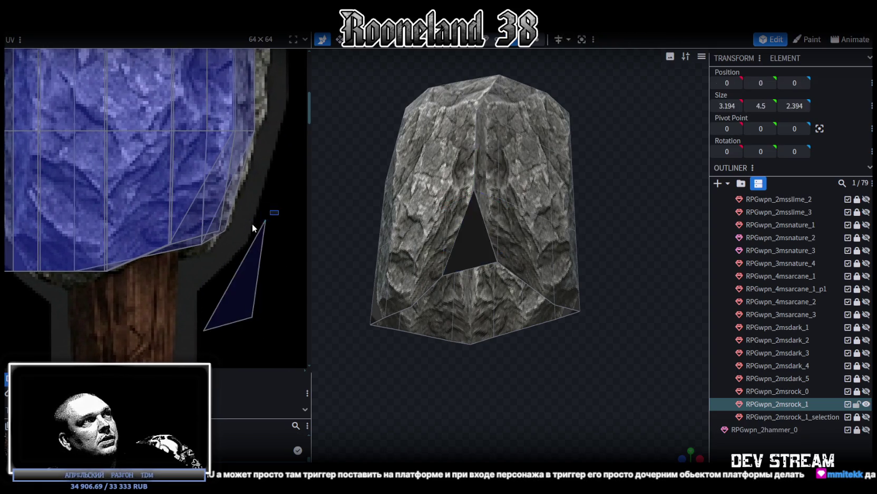
pyautogui.moveTo(237, 274); pyautogui.dragTo(187, 208)
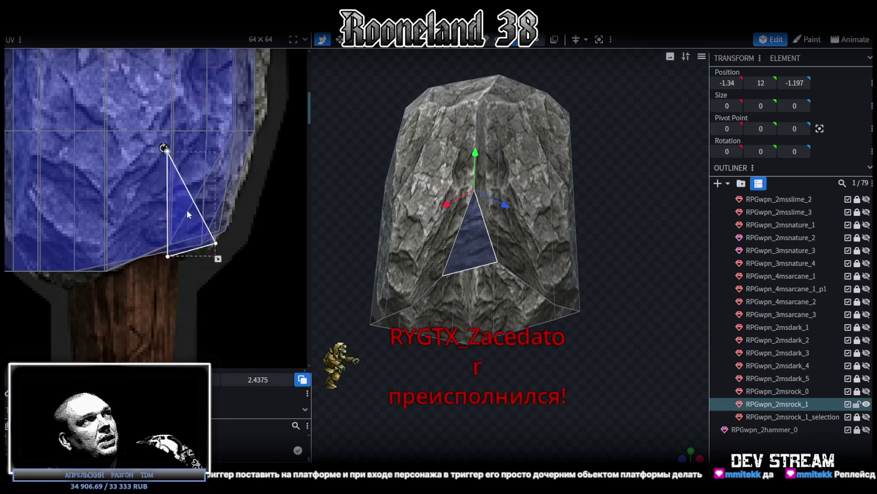
pyautogui.moveTo(225, 242); pyautogui.dragTo(231, 245)
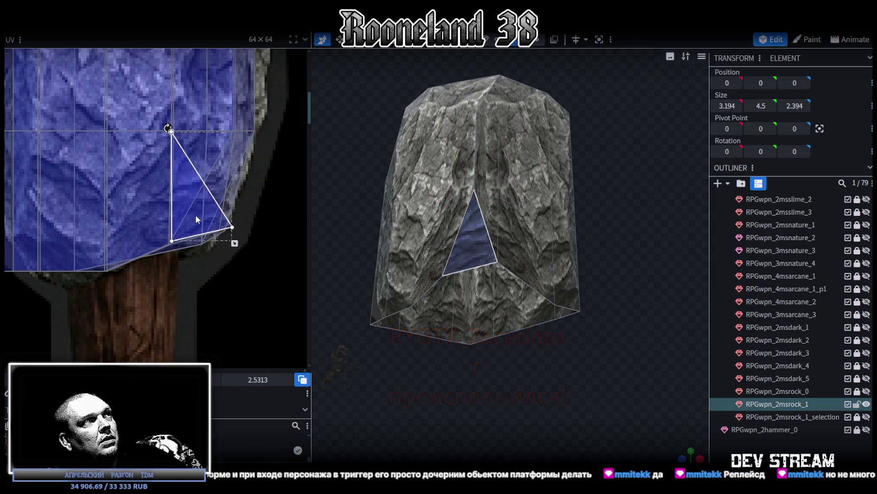
pyautogui.moveTo(204, 206); pyautogui.dragTo(226, 228)
pyautogui.click(235, 227)
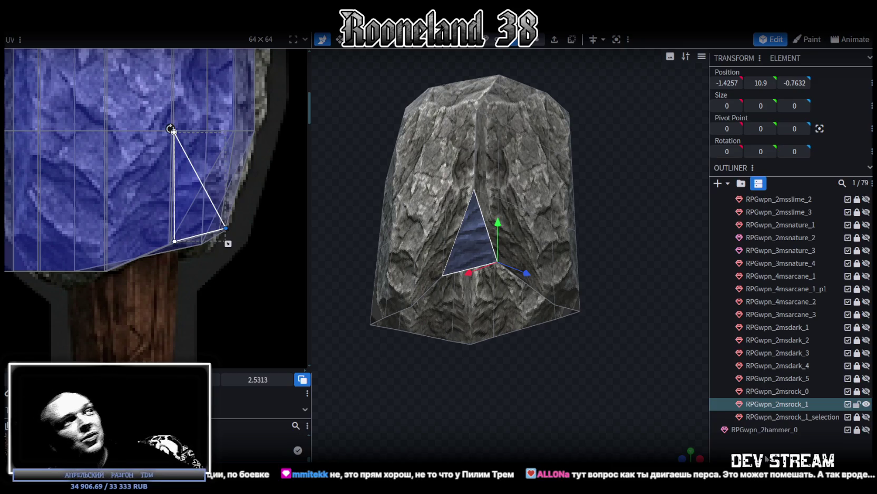
pyautogui.moveTo(145, 307); pyautogui.dragTo(195, 291, button='middle')
# Box-select the lower side faces' UV points and slant them into a trapezoid
pyautogui.moveTo(176, 294)
pyautogui.mouseDown()
pyautogui.moveTo(197, 275)
pyautogui.moveTo(183, 274)
pyautogui.mouseUp()
pyautogui.scroll(2, 187, 278)
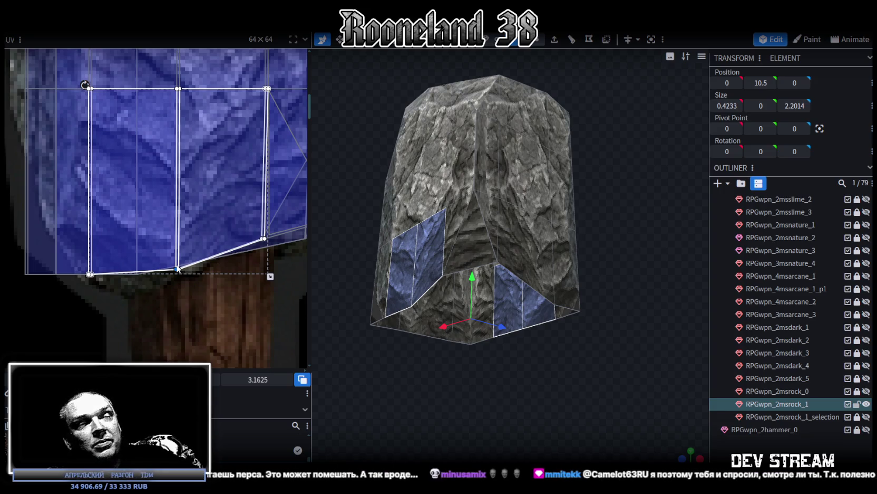
pyautogui.scroll(3, 156, 287)
pyautogui.scroll(-2, 108, 331)
pyautogui.moveTo(109, 325); pyautogui.dragTo(144, 276)
pyautogui.scroll(1, 159, 293)
pyautogui.scroll(-1, 150, 281)
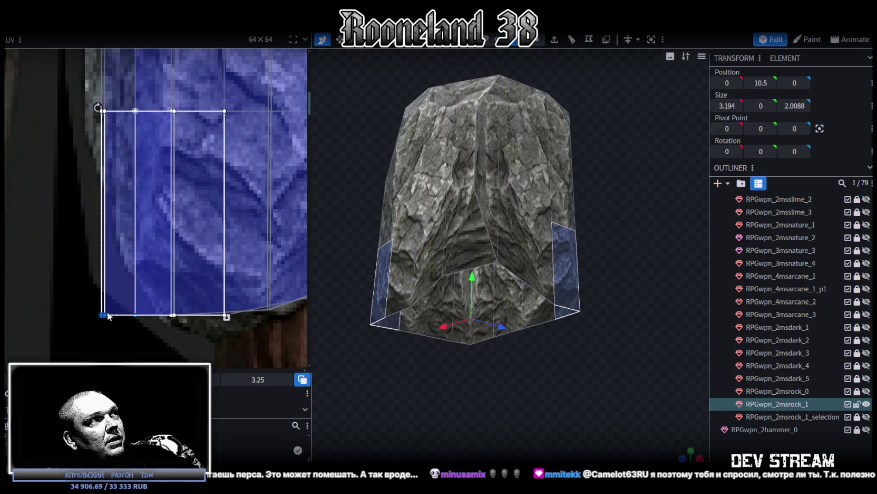
pyautogui.moveTo(104, 315)
pyautogui.mouseDown()
pyautogui.moveTo(101, 301)
pyautogui.moveTo(132, 264)
pyautogui.mouseUp()
# Move the taller side face's UV corner left onto the stone texture's edge
pyautogui.click(102, 301)
pyautogui.click(116, 291)
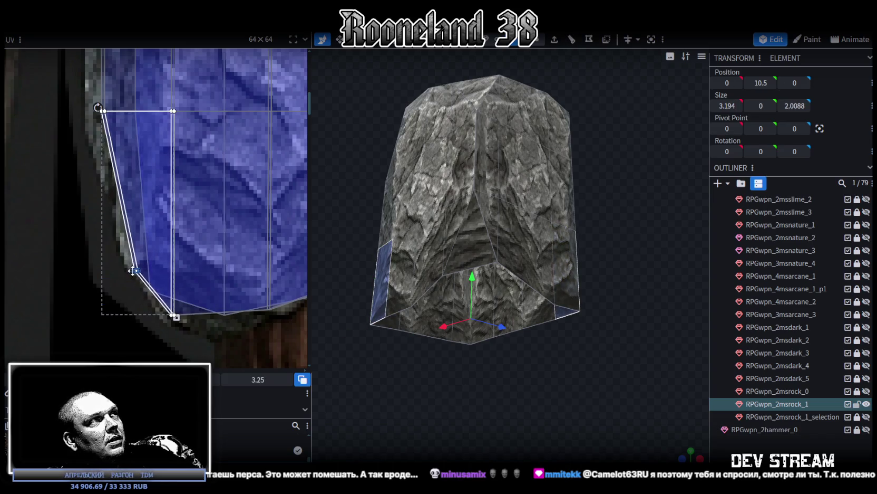
pyautogui.scroll(-2, 141, 308)
pyautogui.click(124, 266)
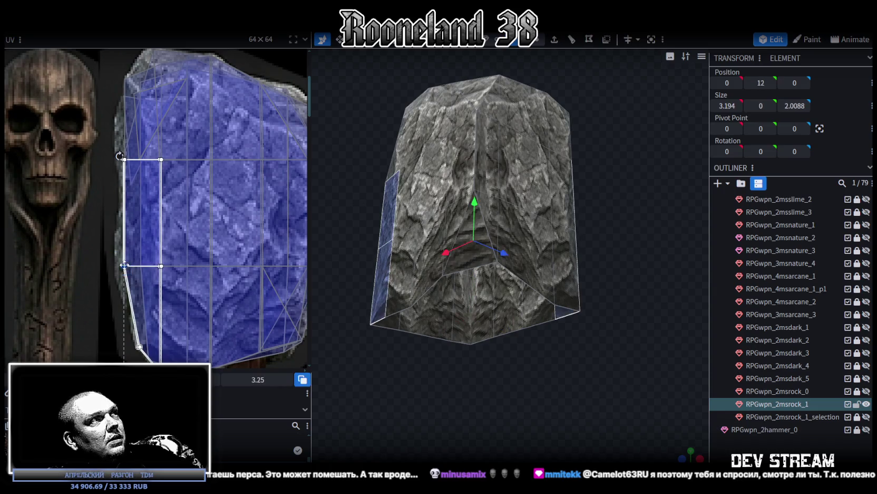
pyautogui.moveTo(123, 266); pyautogui.dragTo(116, 265)
pyautogui.scroll(2, 176, 262)
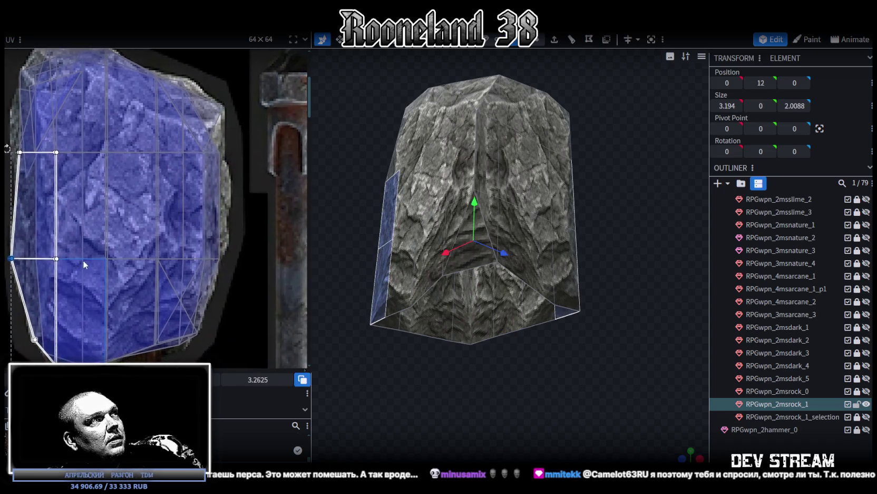
pyautogui.scroll(2, 242, 210)
pyautogui.scroll(2, 209, 172)
pyautogui.scroll(-1, 534, 361)
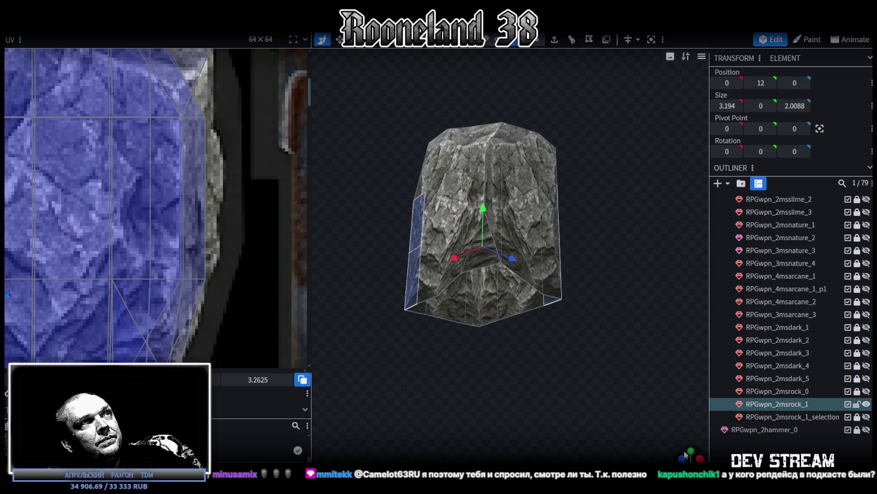
pyautogui.moveTo(521, 418); pyautogui.dragTo(536, 380)
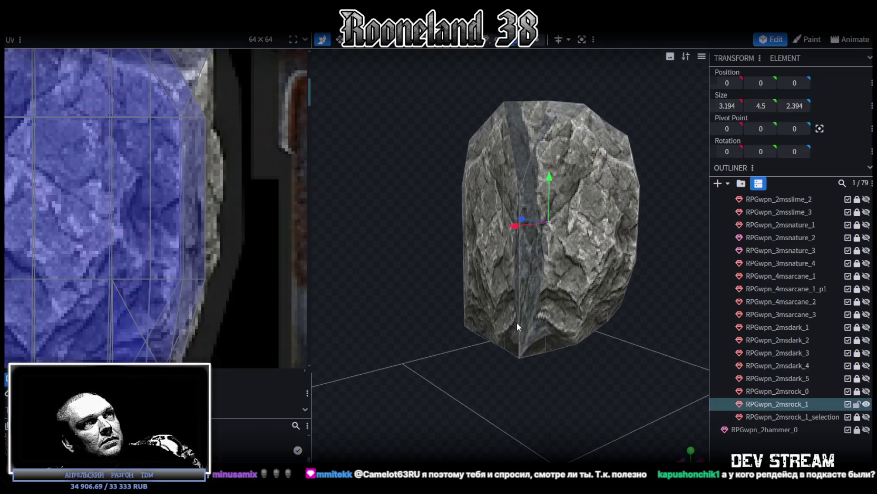
# Raise one bottom vertex of the rock and shift its lower-left corner
pyautogui.scroll(2, 551, 255)
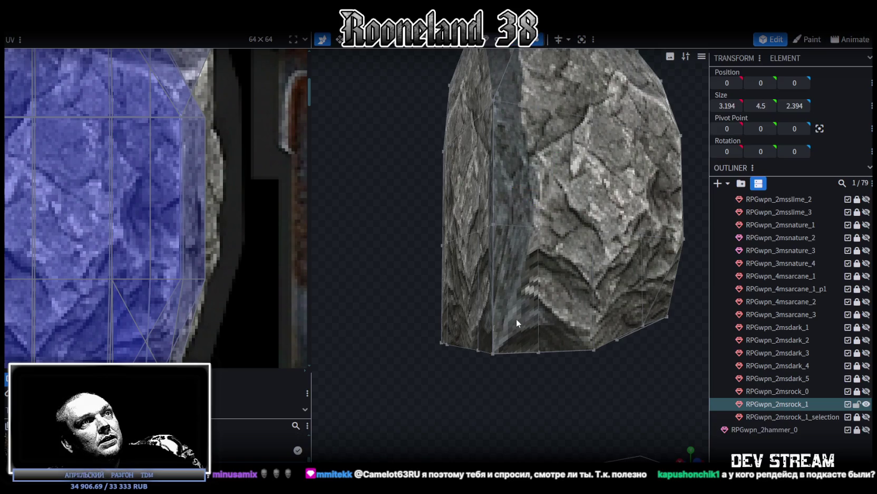
pyautogui.click(493, 353)
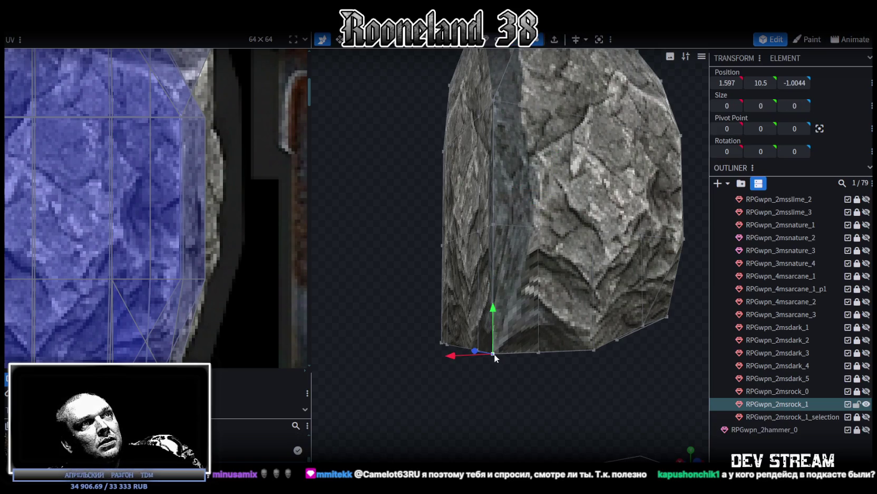
pyautogui.moveTo(494, 305); pyautogui.dragTo(496, 275)
pyautogui.moveTo(474, 390)
pyautogui.mouseDown()
pyautogui.moveTo(406, 348)
pyautogui.moveTo(418, 269)
pyautogui.mouseUp()
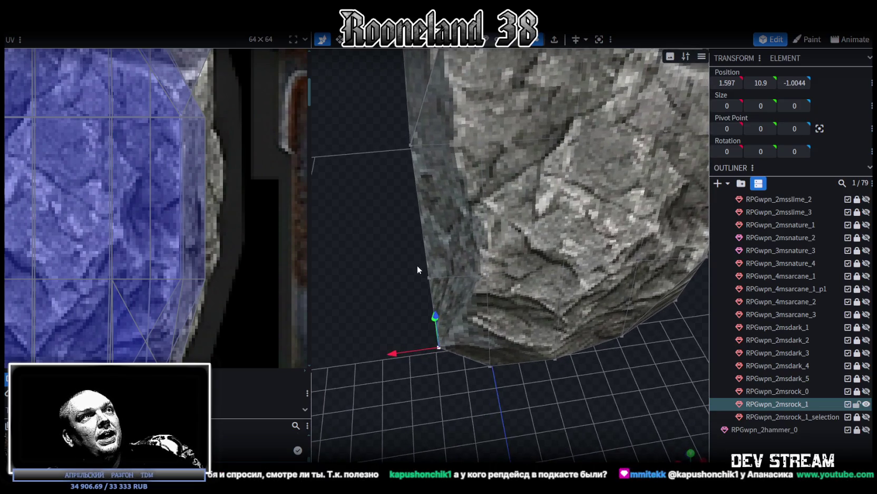
pyautogui.moveTo(436, 317); pyautogui.dragTo(408, 320)
pyautogui.click(457, 345)
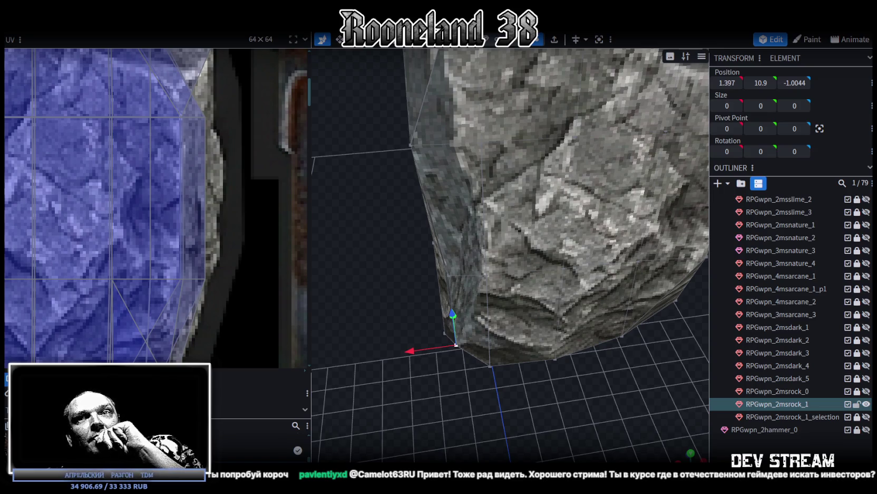
pyautogui.moveTo(527, 403)
pyautogui.mouseDown()
pyautogui.moveTo(499, 338)
pyautogui.moveTo(560, 364)
pyautogui.moveTo(559, 400)
pyautogui.mouseUp()
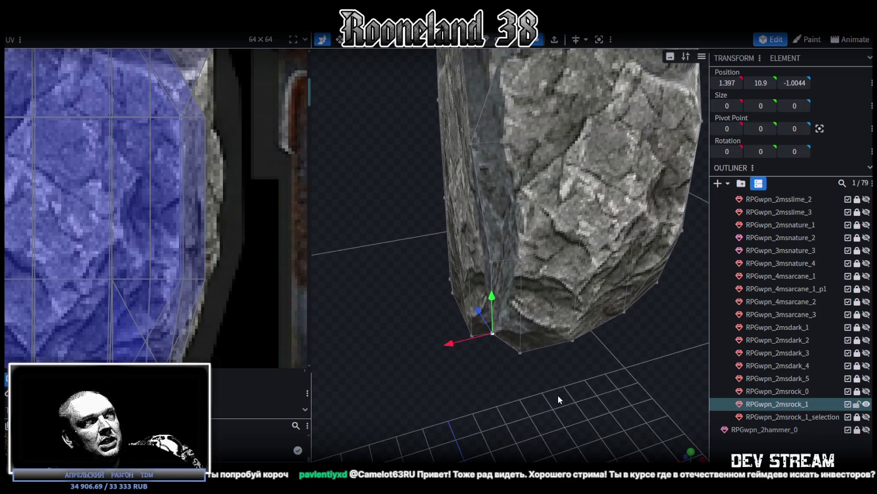
pyautogui.moveTo(557, 406); pyautogui.dragTo(488, 326)
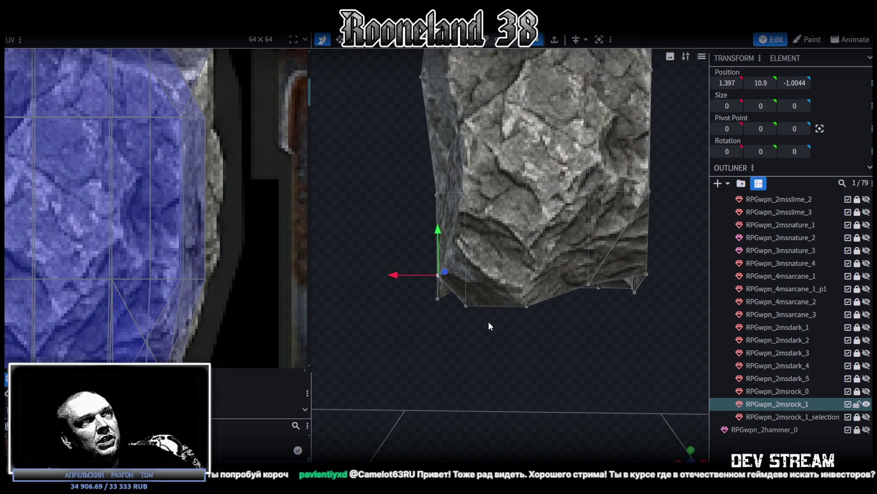
# Pull two bottom vertices inward along X, then raise one and nudge its depth
pyautogui.keyDown('shift'); pyautogui.click(527, 306); pyautogui.keyUp('shift')
pyautogui.moveTo(448, 304)
pyautogui.mouseDown()
pyautogui.moveTo(477, 309)
pyautogui.moveTo(571, 398)
pyautogui.moveTo(494, 229)
pyautogui.mouseUp()
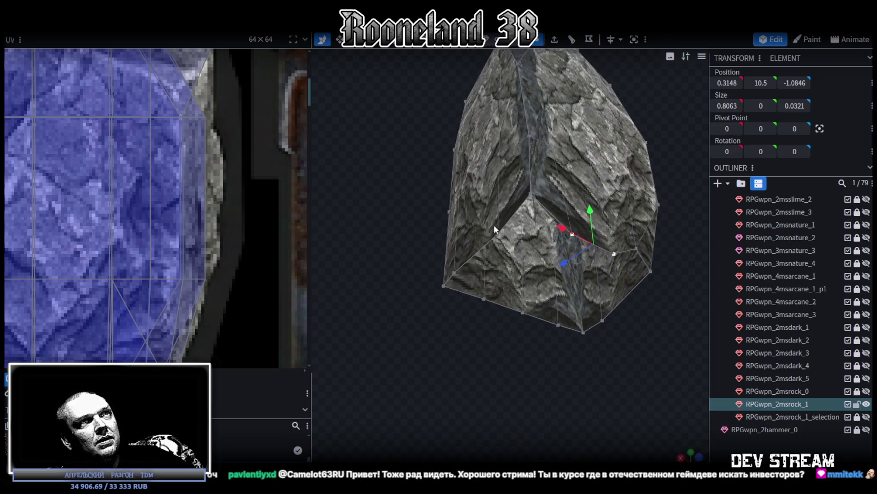
pyautogui.click(494, 230)
pyautogui.moveTo(495, 230)
pyautogui.mouseDown()
pyautogui.moveTo(476, 414)
pyautogui.moveTo(536, 314)
pyautogui.mouseUp()
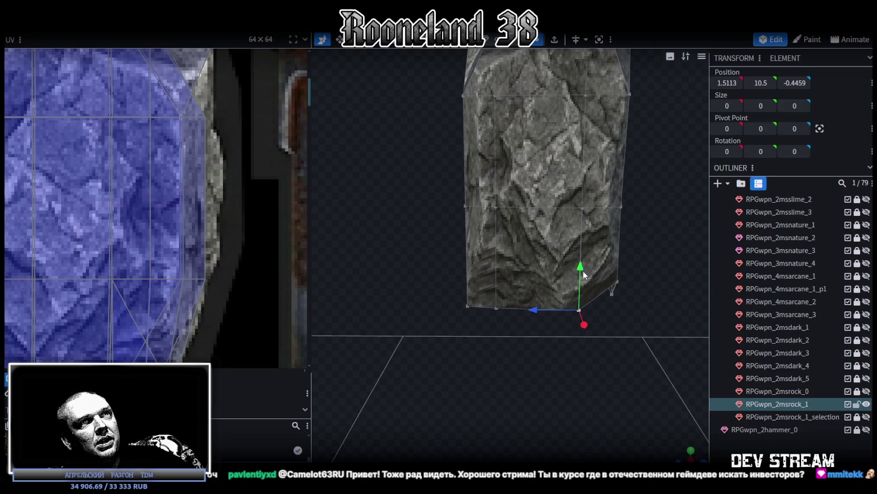
pyautogui.moveTo(584, 271); pyautogui.dragTo(583, 254)
pyautogui.moveTo(538, 296)
pyautogui.mouseDown()
pyautogui.moveTo(524, 296)
pyautogui.moveTo(537, 296)
pyautogui.mouseUp()
pyautogui.moveTo(523, 359); pyautogui.dragTo(509, 360)
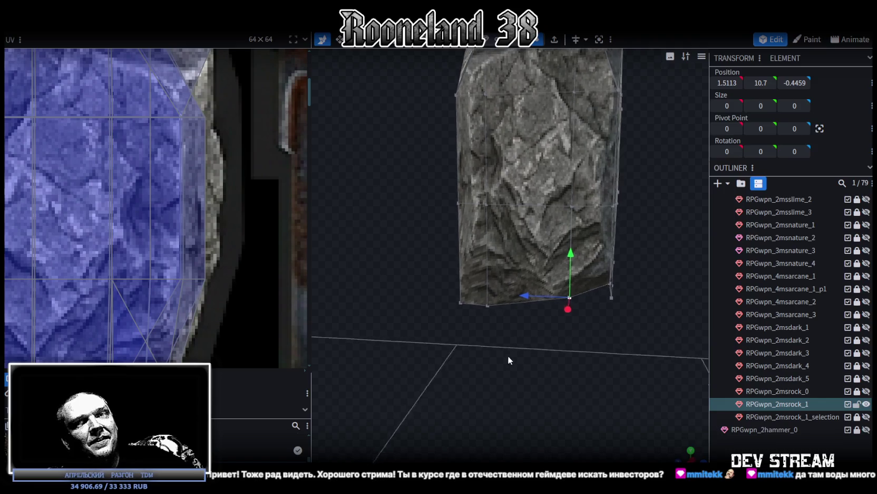
pyautogui.scroll(3, 520, 366)
# Raise another bottom vertex by 0.2, lift the corner vertex, and adjust one along X
pyautogui.click(499, 327)
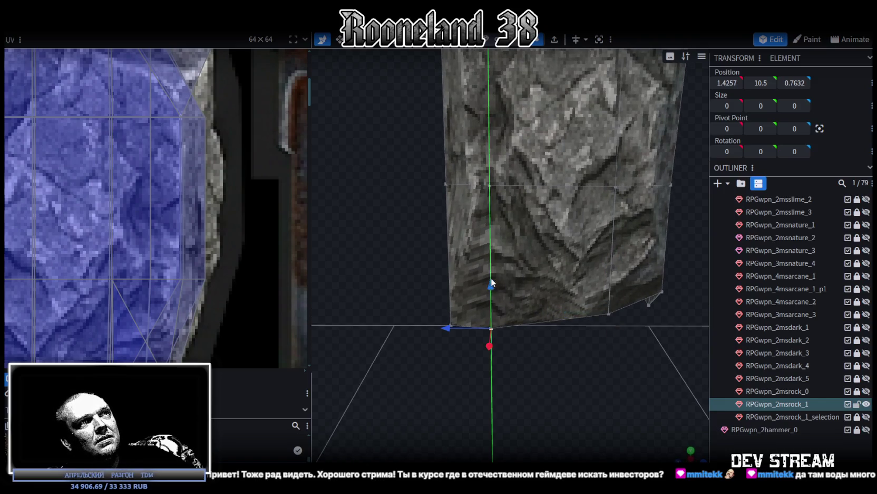
pyautogui.moveTo(491, 277); pyautogui.dragTo(492, 260)
pyautogui.moveTo(415, 368); pyautogui.dragTo(500, 371)
pyautogui.click(536, 331)
pyautogui.moveTo(538, 290); pyautogui.dragTo(535, 244)
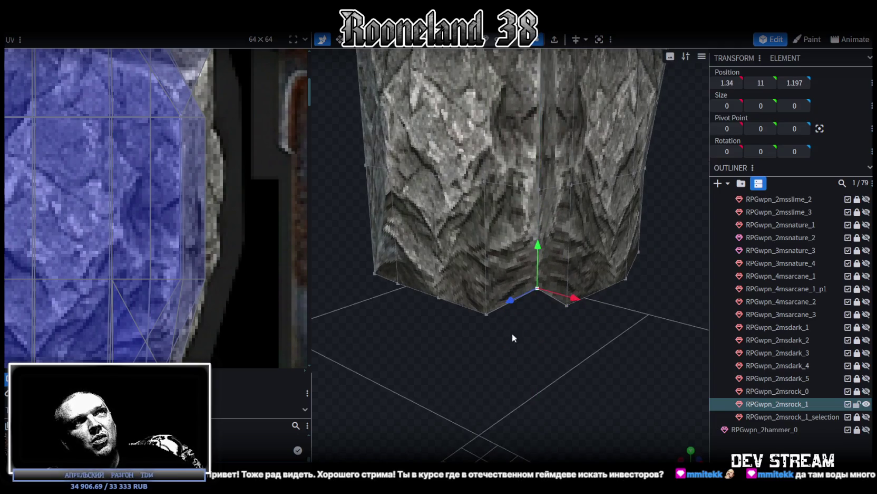
pyautogui.moveTo(516, 316); pyautogui.dragTo(568, 364)
pyautogui.click(526, 317)
pyautogui.moveTo(560, 319)
pyautogui.mouseDown()
pyautogui.moveTo(548, 311)
pyautogui.moveTo(542, 246)
pyautogui.mouseUp()
pyautogui.moveTo(581, 279)
pyautogui.mouseDown()
pyautogui.moveTo(582, 301)
pyautogui.moveTo(551, 303)
pyautogui.mouseUp()
pyautogui.moveTo(475, 365)
pyautogui.mouseDown()
pyautogui.moveTo(524, 394)
pyautogui.moveTo(560, 382)
pyautogui.moveTo(501, 354)
pyautogui.mouseUp()
# Raise two more bottom vertices by 0.4 and 0.2 on the rock's other side
pyautogui.click(500, 353)
pyautogui.moveTo(504, 310); pyautogui.dragTo(501, 269)
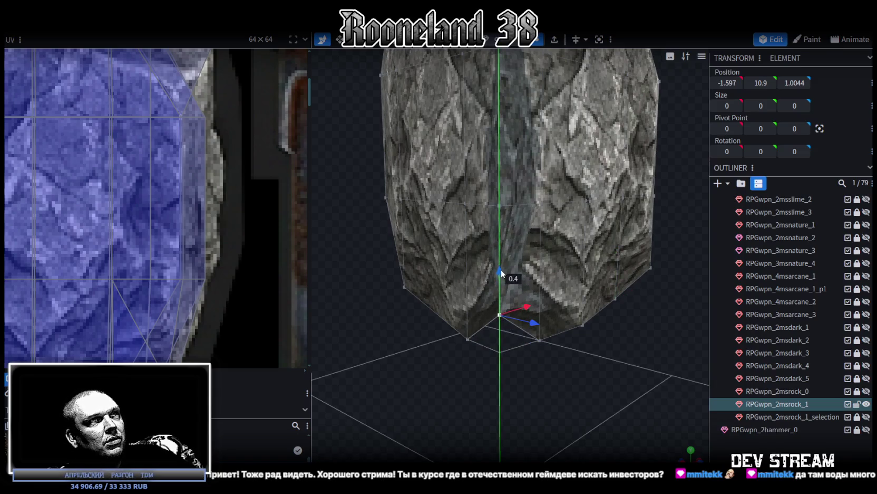
pyautogui.click(468, 339)
pyautogui.moveTo(474, 359)
pyautogui.mouseDown()
pyautogui.moveTo(524, 399)
pyautogui.moveTo(492, 297)
pyautogui.mouseUp()
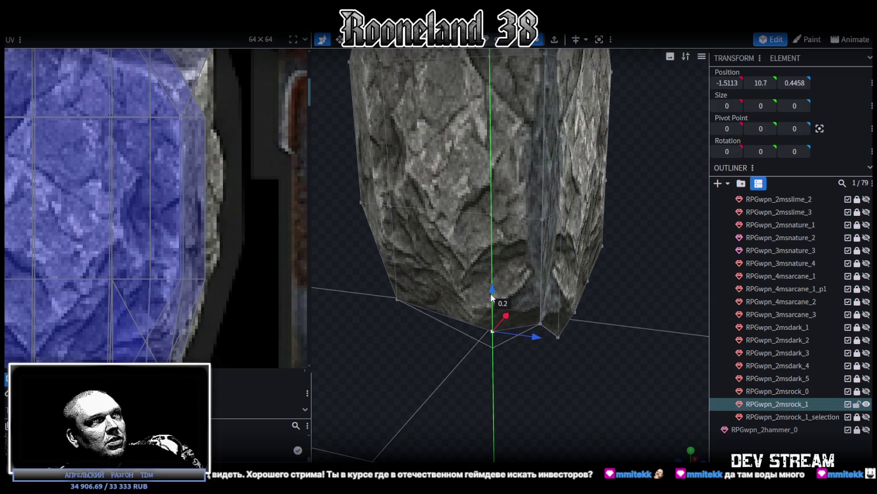
pyautogui.moveTo(565, 360)
pyautogui.mouseDown()
pyautogui.moveTo(498, 319)
pyautogui.moveTo(498, 424)
pyautogui.moveTo(508, 400)
pyautogui.mouseUp()
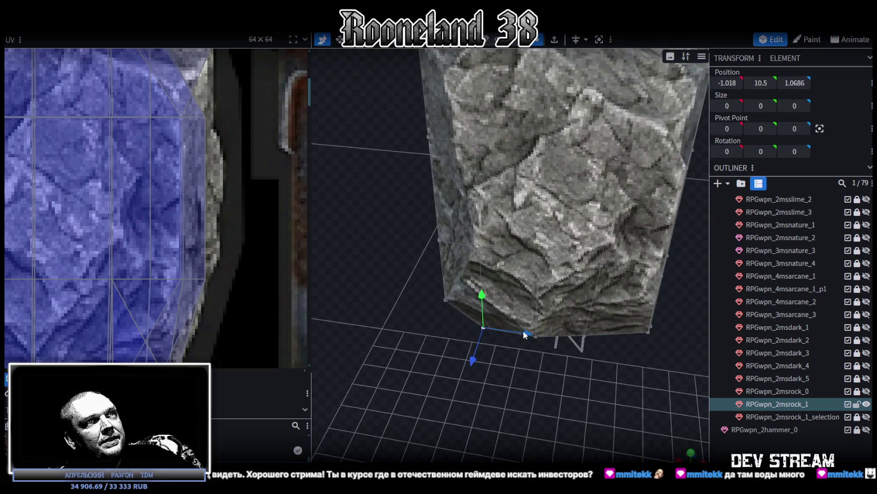
pyautogui.moveTo(523, 332)
pyautogui.mouseDown()
pyautogui.moveTo(544, 389)
pyautogui.moveTo(537, 396)
pyautogui.mouseUp()
pyautogui.scroll(3, 536, 394)
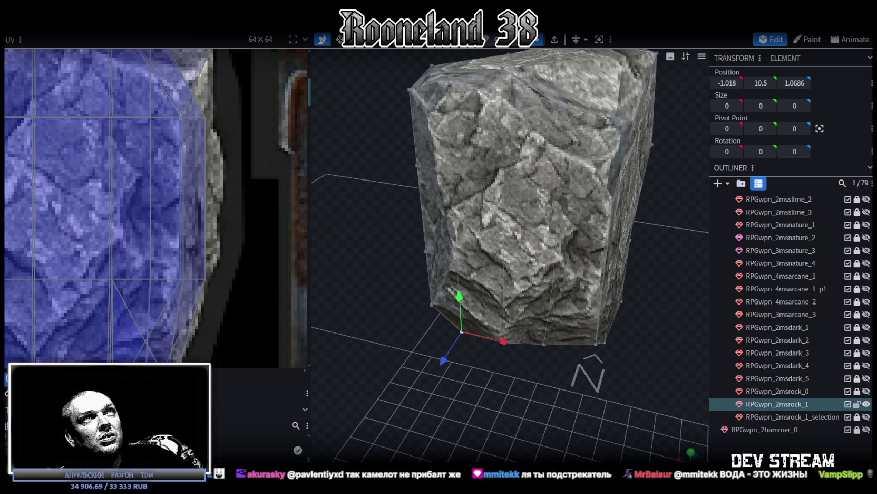
pyautogui.click(501, 208)
# Push one side face of the rock outward along its depth axis
pyautogui.moveTo(542, 360); pyautogui.dragTo(463, 244)
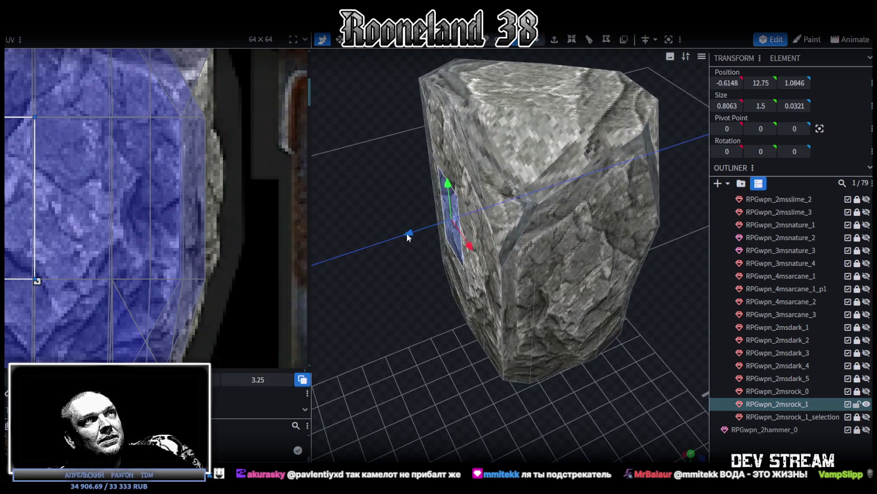
pyautogui.moveTo(410, 236); pyautogui.dragTo(396, 240)
pyautogui.moveTo(418, 381)
pyautogui.mouseDown()
pyautogui.moveTo(574, 383)
pyautogui.moveTo(537, 312)
pyautogui.mouseUp()
pyautogui.click(497, 242)
pyautogui.moveTo(496, 242); pyautogui.dragTo(513, 293)
pyautogui.keyDown('shift'); pyautogui.click(484, 207); pyautogui.keyUp('shift')
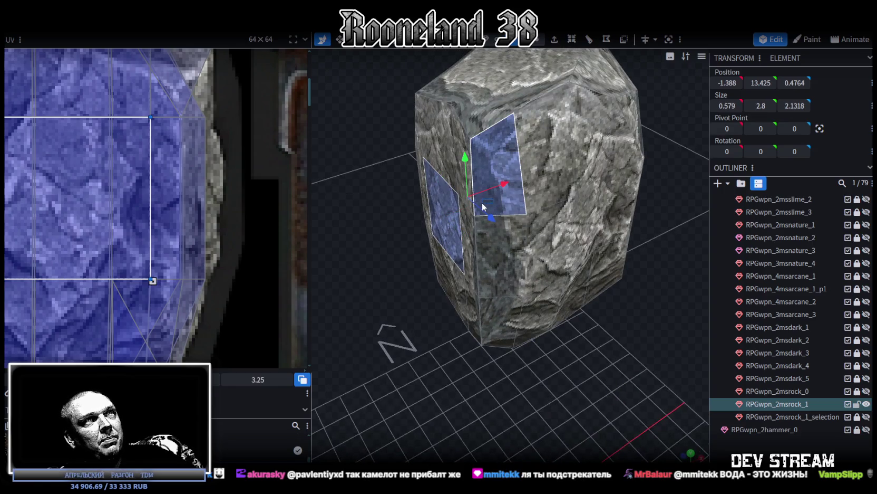
pyautogui.click(458, 216)
pyautogui.moveTo(488, 374)
pyautogui.mouseDown()
pyautogui.moveTo(471, 415)
pyautogui.moveTo(571, 222)
pyautogui.moveTo(392, 161)
pyautogui.moveTo(480, 245)
pyautogui.mouseUp()
# Push another side face outward and shift a third face slightly sideways
pyautogui.click(479, 246)
pyautogui.moveTo(486, 295)
pyautogui.mouseDown()
pyautogui.moveTo(447, 333)
pyautogui.moveTo(498, 270)
pyautogui.mouseUp()
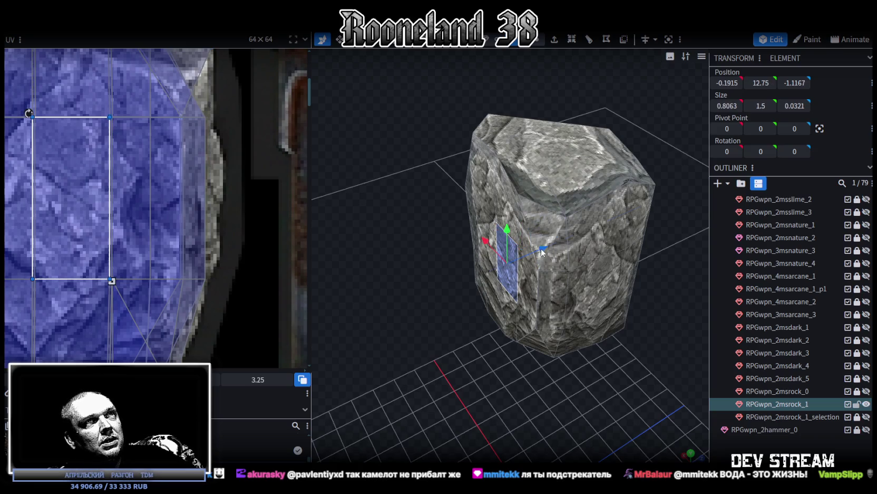
pyautogui.moveTo(542, 252)
pyautogui.mouseDown()
pyautogui.moveTo(530, 252)
pyautogui.moveTo(457, 315)
pyautogui.moveTo(455, 287)
pyautogui.moveTo(598, 359)
pyautogui.moveTo(469, 380)
pyautogui.moveTo(523, 337)
pyautogui.moveTo(510, 339)
pyautogui.mouseUp()
pyautogui.scroll(5, 511, 428)
pyautogui.moveTo(510, 424)
pyautogui.mouseDown()
pyautogui.moveTo(555, 437)
pyautogui.moveTo(499, 286)
pyautogui.moveTo(524, 378)
pyautogui.moveTo(422, 291)
pyautogui.moveTo(531, 366)
pyautogui.mouseUp()
pyautogui.click(499, 286)
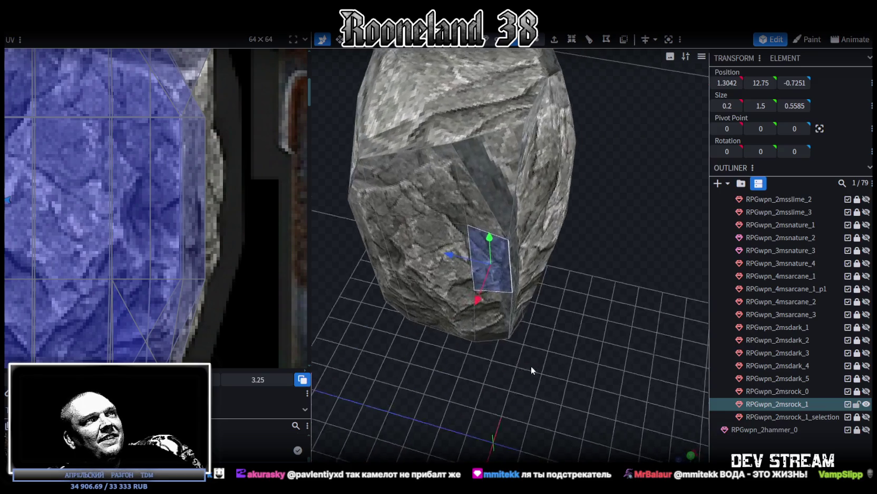
pyautogui.moveTo(453, 258)
pyautogui.mouseDown()
pyautogui.moveTo(562, 298)
pyautogui.moveTo(496, 284)
pyautogui.moveTo(574, 303)
pyautogui.moveTo(587, 332)
pyautogui.moveTo(611, 149)
pyautogui.mouseUp()
pyautogui.click(538, 40)
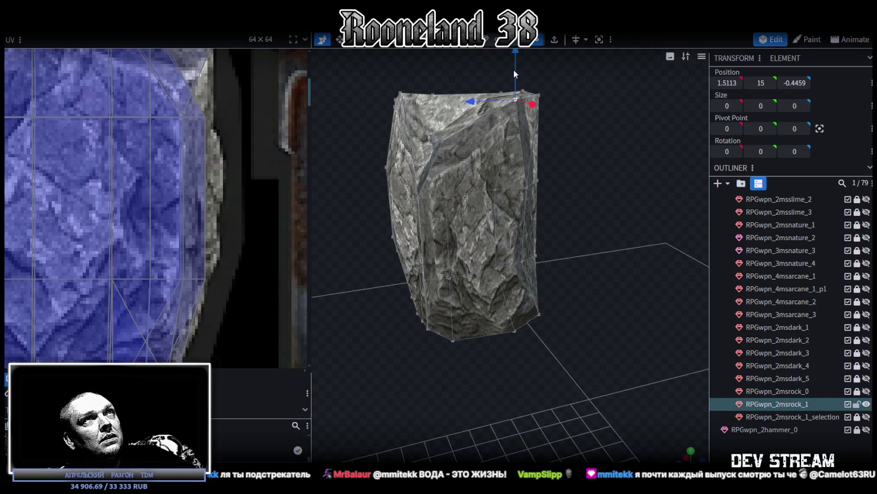
# Lower the rock's top vertex slightly along the Y axis
pyautogui.click(515, 111)
pyautogui.moveTo(614, 133)
pyautogui.mouseDown()
pyautogui.moveTo(512, 132)
pyautogui.moveTo(489, 84)
pyautogui.moveTo(530, 85)
pyautogui.mouseUp()
pyautogui.scroll(-5, 203, 199)
pyautogui.scroll(-2, 230, 165)
pyautogui.scroll(-2, 219, 168)
pyautogui.moveTo(703, 332)
pyautogui.mouseDown()
pyautogui.moveTo(455, 297)
pyautogui.moveTo(451, 259)
pyautogui.moveTo(340, 303)
pyautogui.moveTo(359, 312)
pyautogui.moveTo(420, 290)
pyautogui.moveTo(422, 327)
pyautogui.mouseUp()
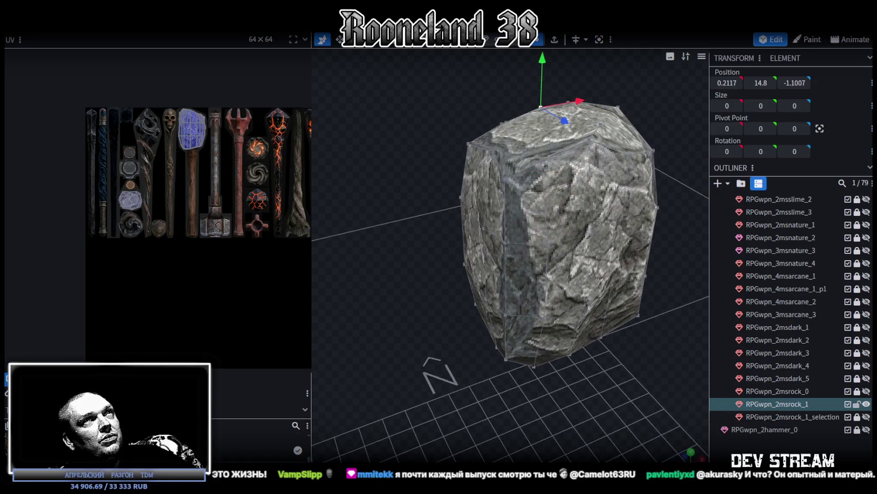
# Select three vertices on the rock's side
pyautogui.click(486, 299)
pyautogui.keyDown('shift'); pyautogui.click(484, 229); pyautogui.keyUp('shift')
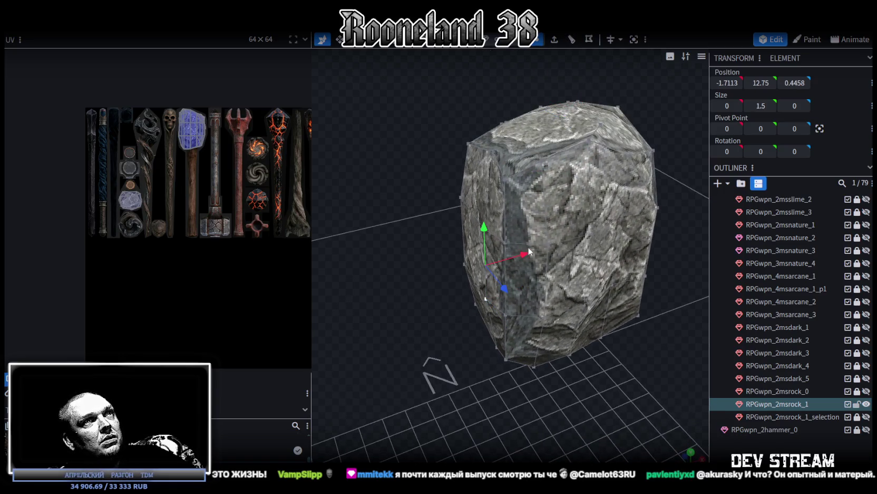
pyautogui.keyDown('shift'); pyautogui.click(511, 255); pyautogui.keyUp('shift')
pyautogui.moveTo(618, 285)
pyautogui.mouseDown()
pyautogui.moveTo(625, 254)
pyautogui.moveTo(665, 256)
pyautogui.moveTo(598, 251)
pyautogui.moveTo(597, 271)
pyautogui.moveTo(554, 257)
pyautogui.moveTo(523, 276)
pyautogui.moveTo(541, 304)
pyautogui.moveTo(592, 324)
pyautogui.moveTo(582, 165)
pyautogui.moveTo(596, 208)
pyautogui.moveTo(525, 277)
pyautogui.moveTo(490, 331)
pyautogui.moveTo(571, 290)
pyautogui.moveTo(485, 266)
pyautogui.moveTo(554, 243)
pyautogui.moveTo(697, 255)
pyautogui.moveTo(436, 340)
pyautogui.moveTo(519, 304)
pyautogui.moveTo(488, 276)
pyautogui.moveTo(435, 292)
pyautogui.moveTo(475, 285)
pyautogui.mouseUp()
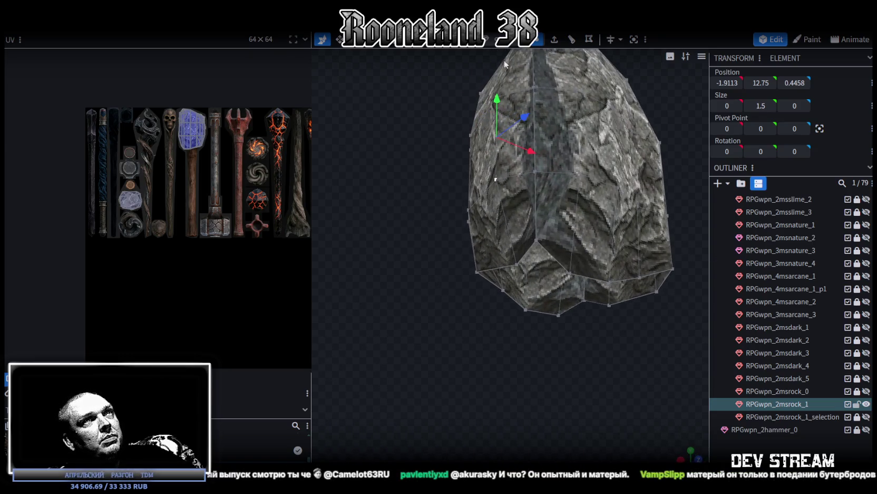
pyautogui.scroll(2, 572, 255)
# Select faces near the rock's bottom and sides to inspect their shading
pyautogui.click(572, 255)
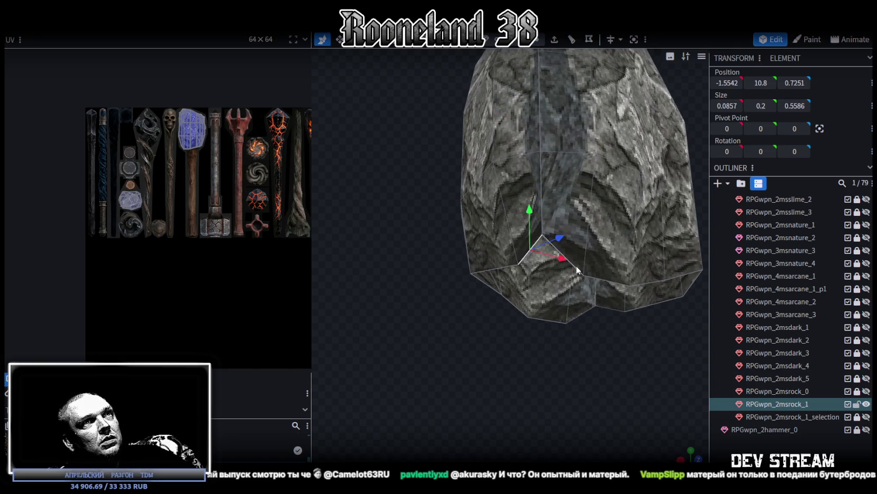
pyautogui.keyDown('shift'); pyautogui.click(548, 251); pyautogui.keyUp('shift')
pyautogui.moveTo(524, 415)
pyautogui.mouseDown()
pyautogui.moveTo(565, 369)
pyautogui.moveTo(608, 340)
pyautogui.moveTo(600, 338)
pyautogui.mouseUp()
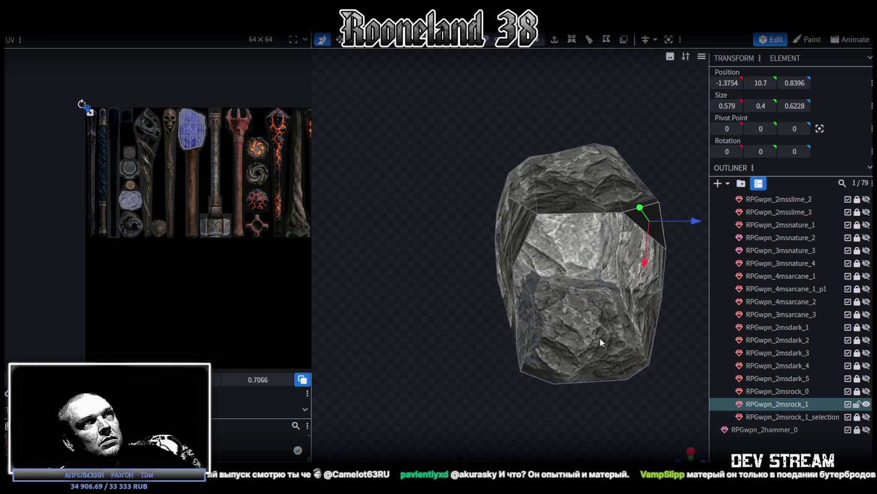
pyautogui.click(537, 222)
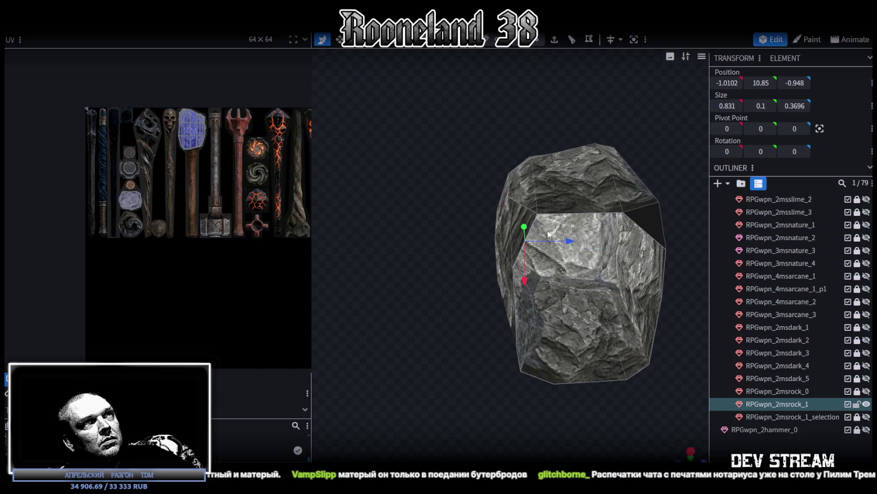
pyautogui.click(651, 232)
pyautogui.moveTo(683, 245); pyautogui.dragTo(622, 227)
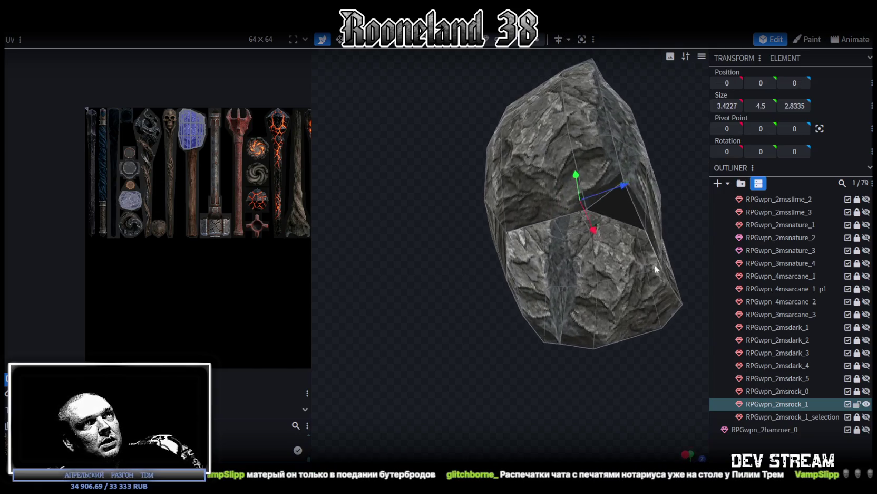
pyautogui.click(617, 216)
pyautogui.moveTo(513, 253)
pyautogui.mouseDown()
pyautogui.moveTo(483, 372)
pyautogui.moveTo(540, 310)
pyautogui.moveTo(579, 316)
pyautogui.moveTo(538, 338)
pyautogui.moveTo(444, 339)
pyautogui.moveTo(525, 310)
pyautogui.mouseUp()
pyautogui.click(522, 307)
pyautogui.click(527, 295)
# Inspect the dark underside by selecting its bottom face and small triangular faces
pyautogui.moveTo(578, 343)
pyautogui.mouseDown()
pyautogui.moveTo(538, 358)
pyautogui.moveTo(516, 315)
pyautogui.mouseUp()
pyautogui.click(516, 318)
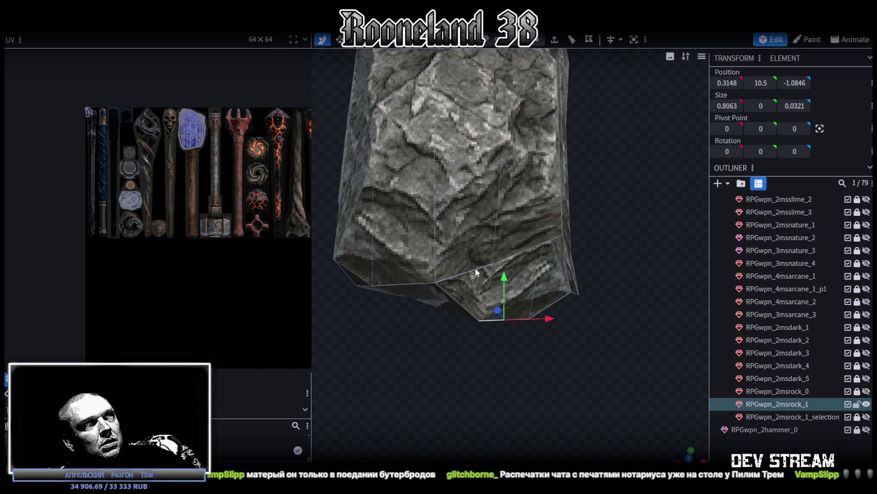
pyautogui.click(555, 299)
pyautogui.moveTo(600, 304)
pyautogui.mouseDown()
pyautogui.moveTo(565, 332)
pyautogui.moveTo(560, 310)
pyautogui.moveTo(529, 288)
pyautogui.mouseUp()
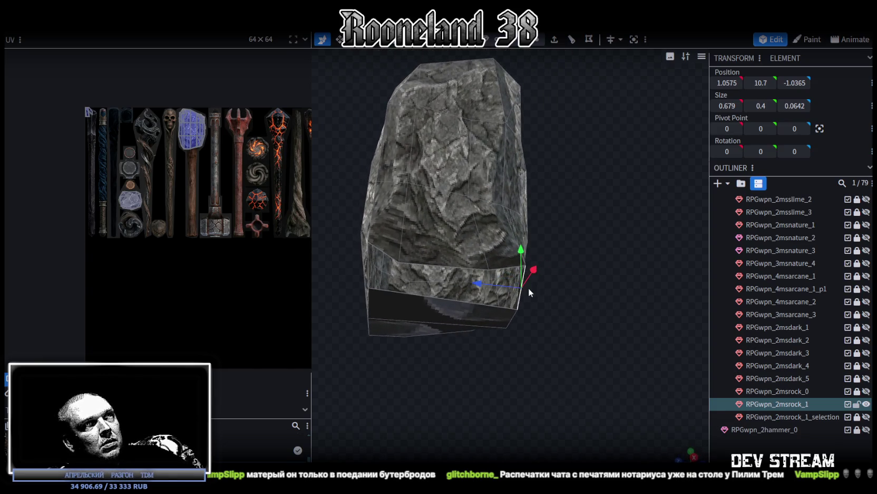
pyautogui.click(506, 270)
pyautogui.moveTo(540, 368); pyautogui.dragTo(480, 263)
pyautogui.click(426, 255)
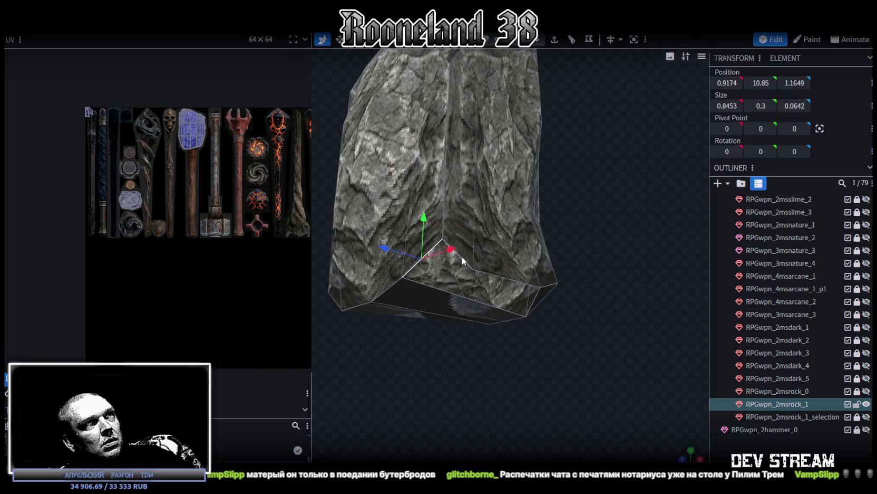
pyautogui.click(465, 259)
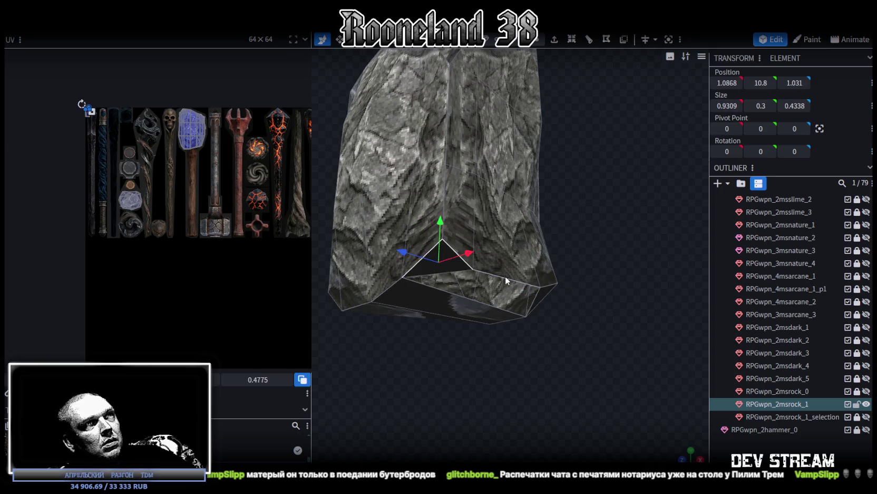
pyautogui.click(480, 300)
pyautogui.moveTo(518, 276); pyautogui.dragTo(554, 353)
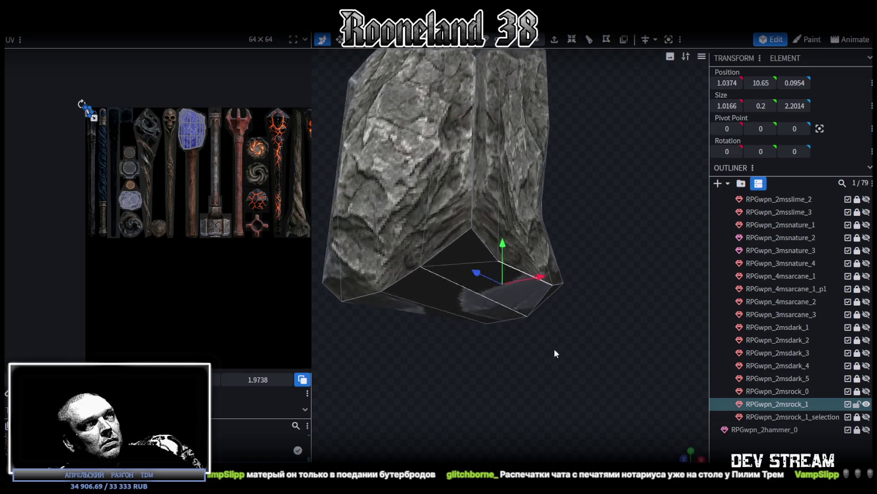
pyautogui.scroll(-3, 553, 348)
pyautogui.click(478, 216)
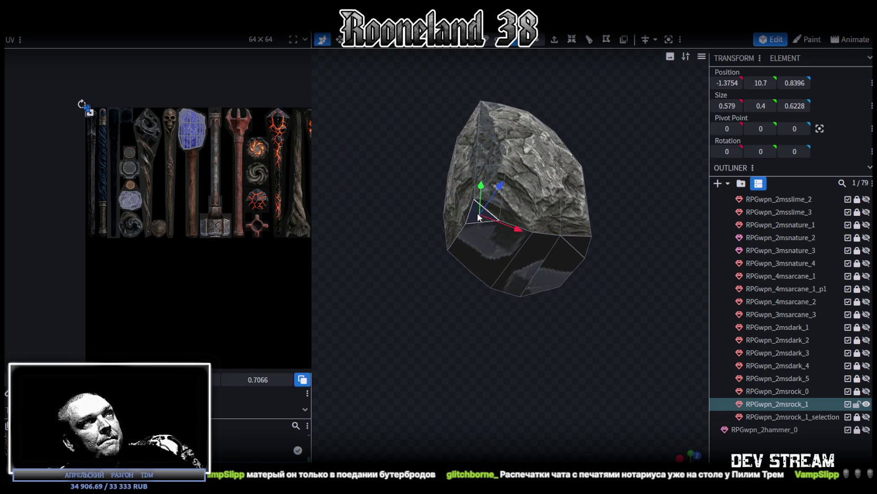
# Select the two bottom faces below the triangle and align to a top-down view
pyautogui.click(474, 248)
pyautogui.keyDown('shift'); pyautogui.click(554, 262); pyautogui.keyUp('shift')
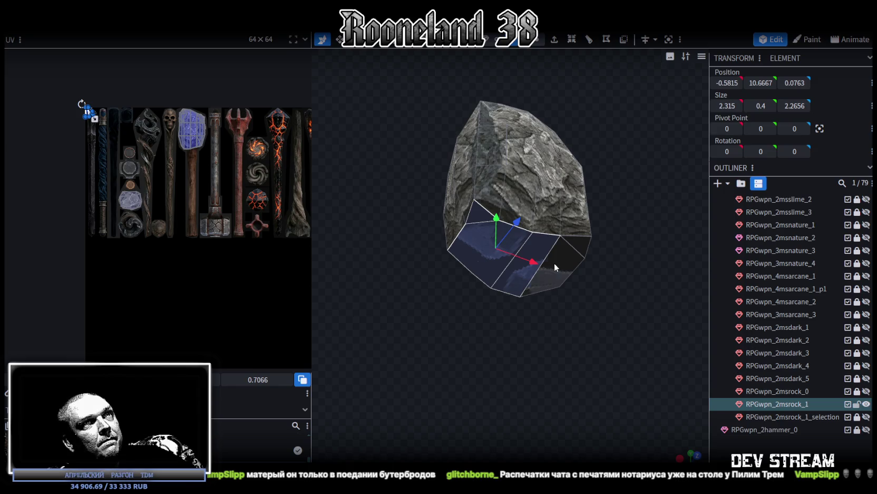
pyautogui.moveTo(574, 245); pyautogui.dragTo(488, 283)
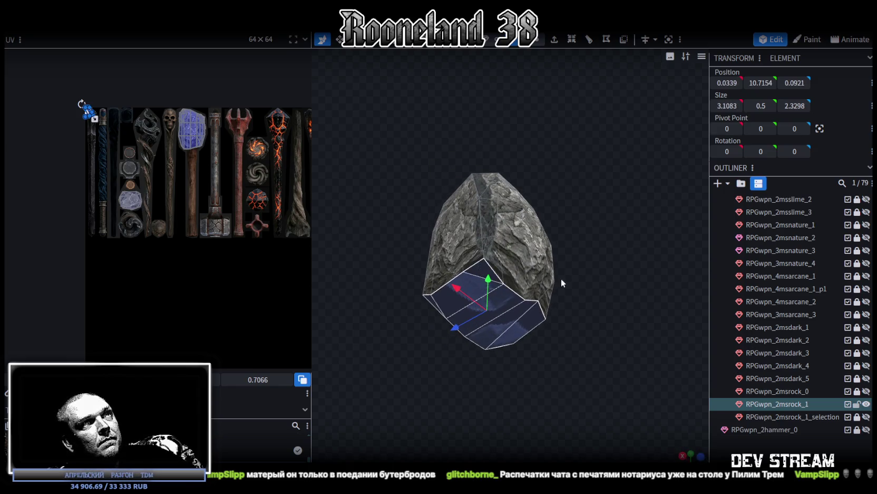
pyautogui.moveTo(538, 273); pyautogui.dragTo(636, 454)
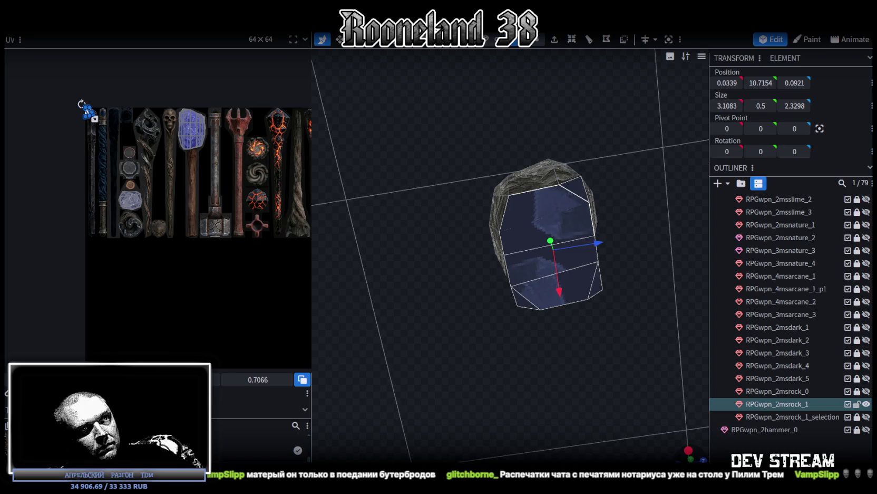
pyautogui.click(690, 457)
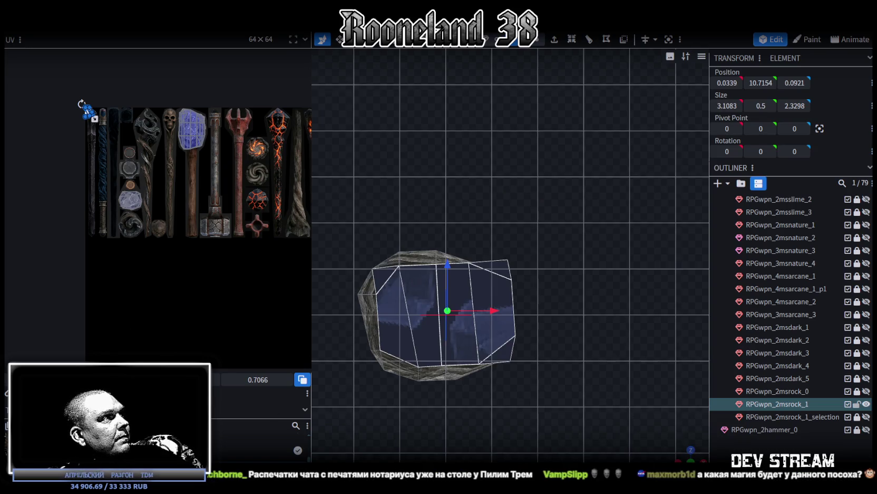
pyautogui.scroll(3, 103, 154)
# Move and reshape the selected faces' UV island onto the stone texture
pyautogui.moveTo(98, 138); pyautogui.dragTo(178, 286)
pyautogui.scroll(3, 172, 288)
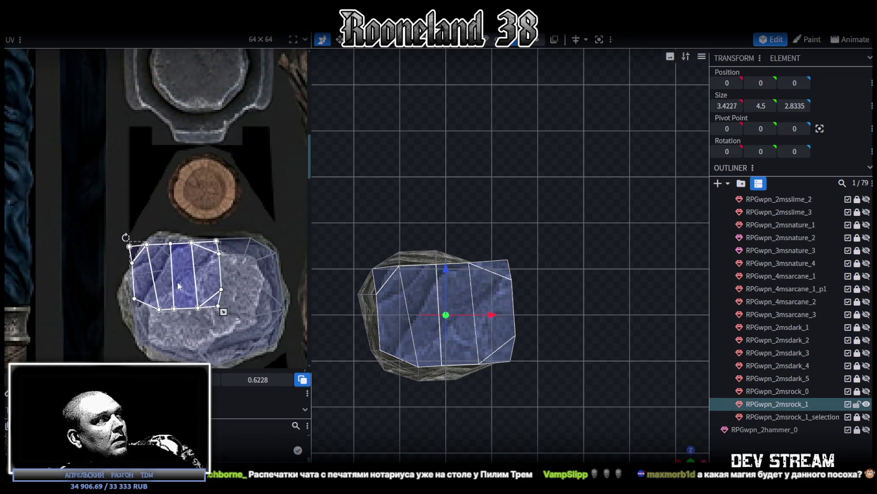
pyautogui.moveTo(175, 264); pyautogui.dragTo(282, 357)
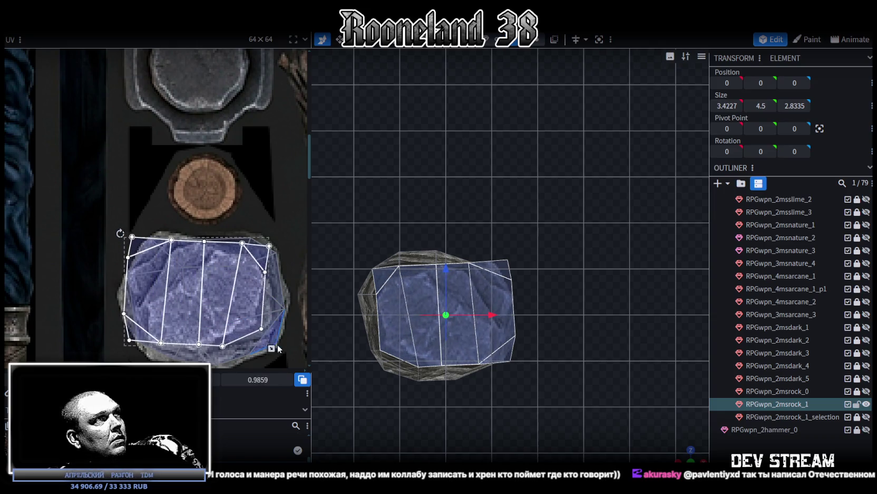
pyautogui.moveTo(196, 299); pyautogui.dragTo(199, 302)
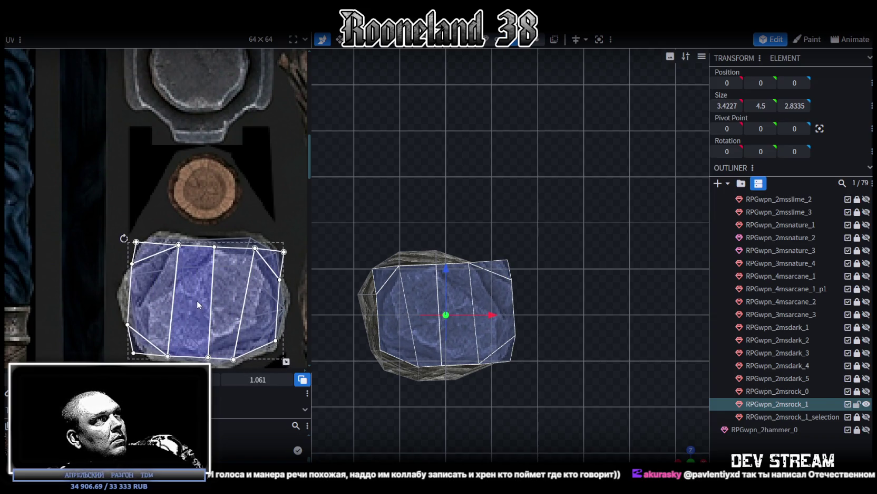
pyautogui.scroll(2, 215, 239)
pyautogui.scroll(-2, 232, 253)
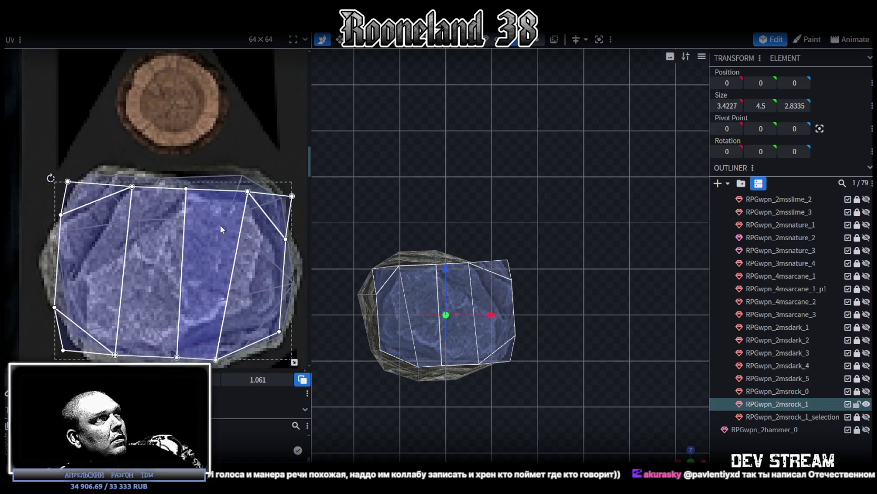
# Adjust a small triangle face's UV corner within the stone patch
pyautogui.click(67, 180)
pyautogui.moveTo(67, 176); pyautogui.dragTo(92, 169)
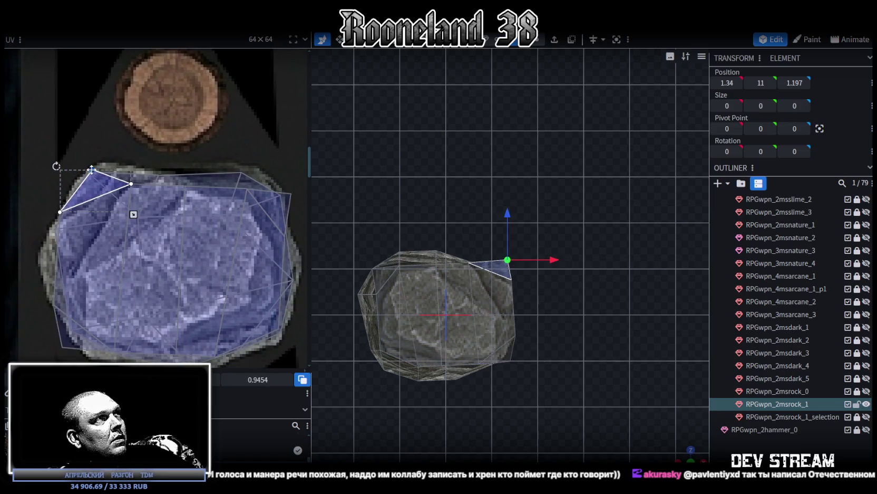
pyautogui.scroll(2, 48, 319)
pyautogui.click(69, 294)
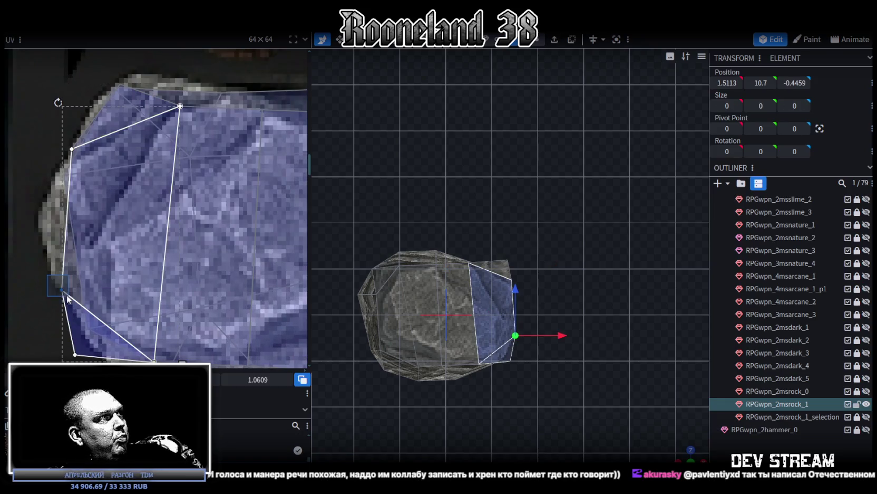
pyautogui.scroll(-2, 92, 304)
pyautogui.click(67, 302)
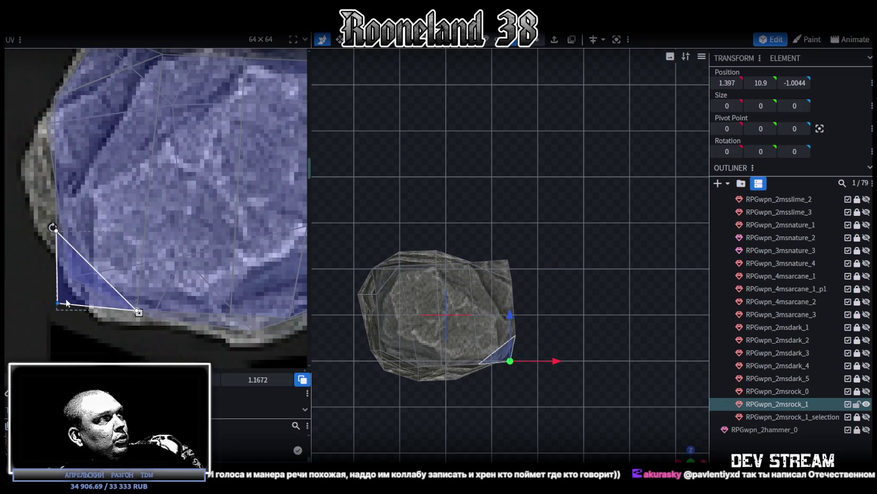
pyautogui.scroll(-2, 167, 328)
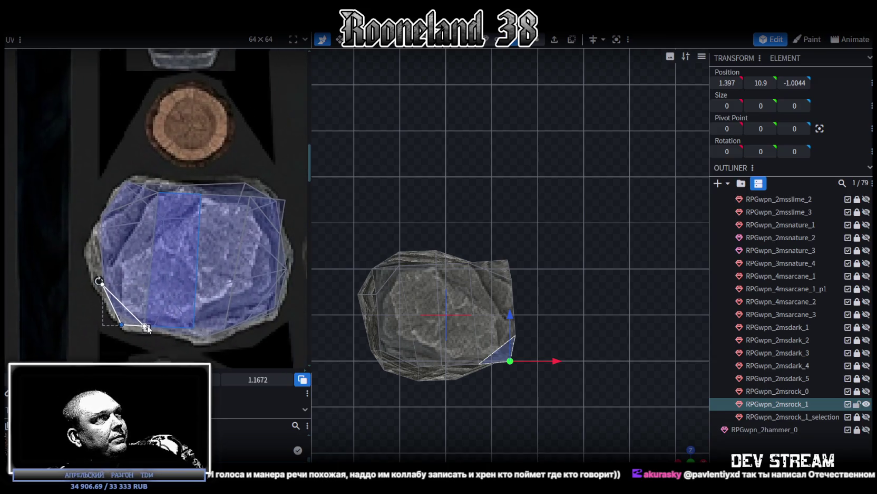
pyautogui.scroll(2, 238, 220)
# Refit another face's UV near the island's top-right, then clear the selection
pyautogui.click(224, 232)
pyautogui.moveTo(224, 224); pyautogui.dragTo(206, 206)
pyautogui.scroll(-2, 244, 297)
pyautogui.moveTo(245, 297); pyautogui.dragTo(246, 217, button='middle')
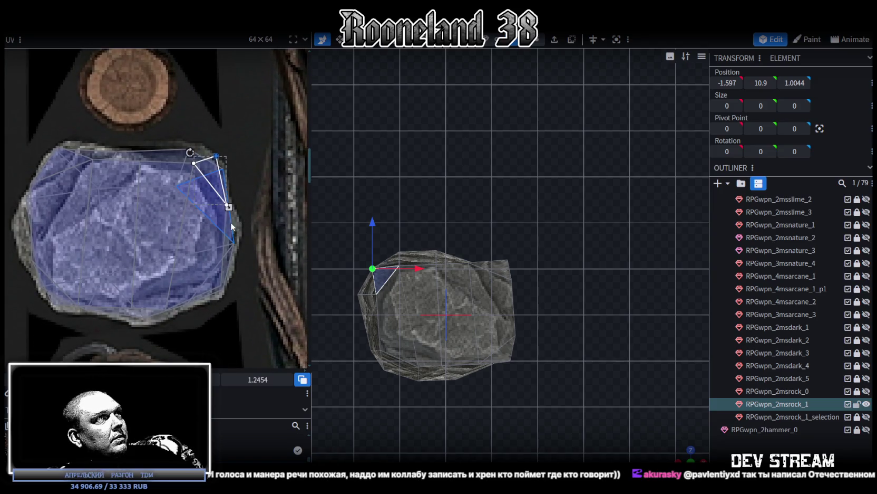
pyautogui.click(716, 442)
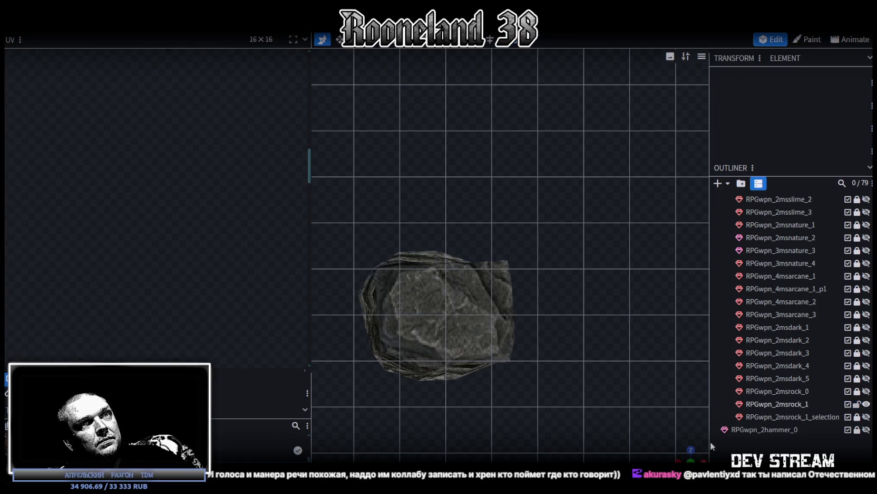
pyautogui.moveTo(565, 324)
pyautogui.mouseDown()
pyautogui.moveTo(479, 300)
pyautogui.moveTo(478, 290)
pyautogui.mouseUp()
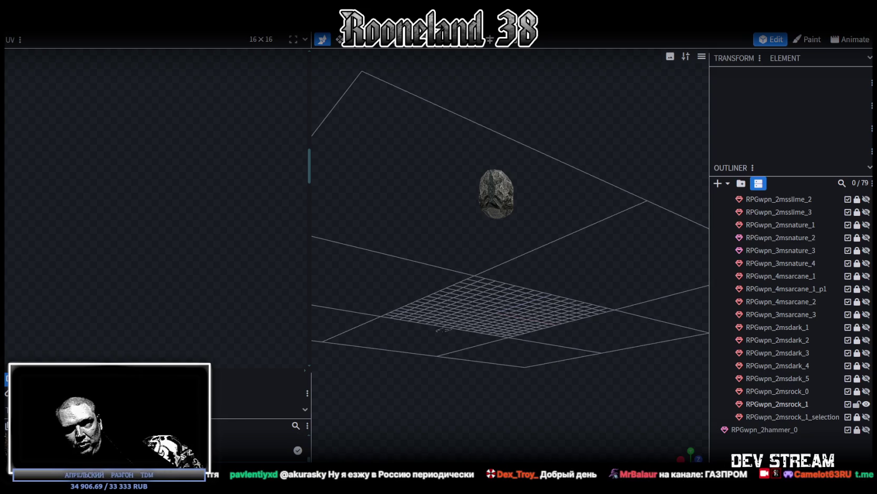
# Select the rock mesh and shift one of its vertices 0.3 along X
pyautogui.scroll(3, 592, 375)
pyautogui.moveTo(600, 300); pyautogui.dragTo(576, 355)
pyautogui.scroll(3, 516, 320)
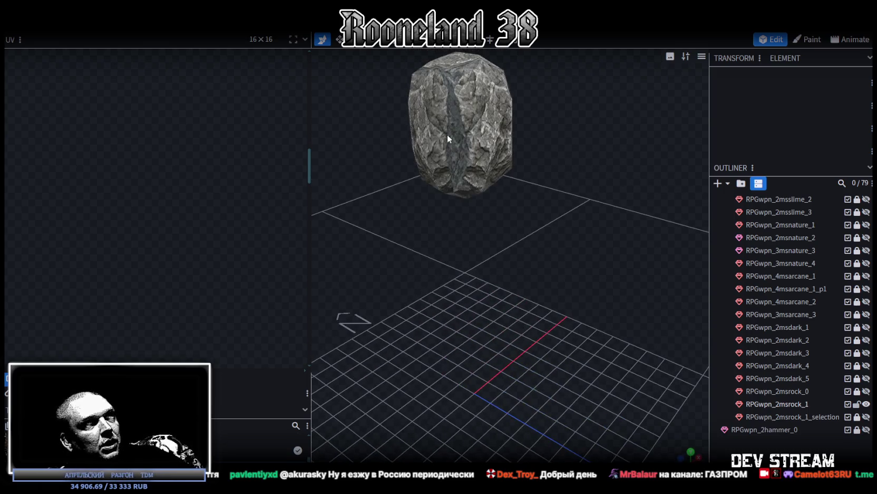
pyautogui.click(447, 134)
pyautogui.moveTo(554, 274); pyautogui.dragTo(540, 332, button='right')
pyautogui.moveTo(540, 332)
pyautogui.mouseDown()
pyautogui.moveTo(478, 277)
pyautogui.moveTo(470, 305)
pyautogui.moveTo(433, 305)
pyautogui.moveTo(545, 339)
pyautogui.mouseUp()
pyautogui.scroll(3, 544, 339)
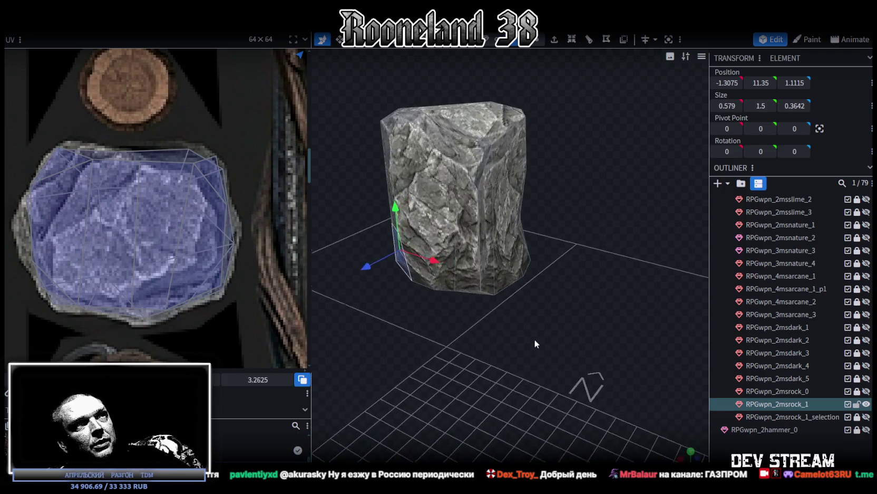
pyautogui.moveTo(550, 237)
pyautogui.mouseDown()
pyautogui.moveTo(575, 222)
pyautogui.moveTo(491, 199)
pyautogui.moveTo(415, 195)
pyautogui.moveTo(545, 71)
pyautogui.moveTo(510, 164)
pyautogui.mouseUp()
# Select several corner vertices of the rock, then reselect the whole rock from above
pyautogui.moveTo(479, 234); pyautogui.dragTo(583, 346)
pyautogui.click(553, 318)
pyautogui.keyDown('shift'); pyautogui.click(528, 289); pyautogui.keyUp('shift')
pyautogui.click(440, 200)
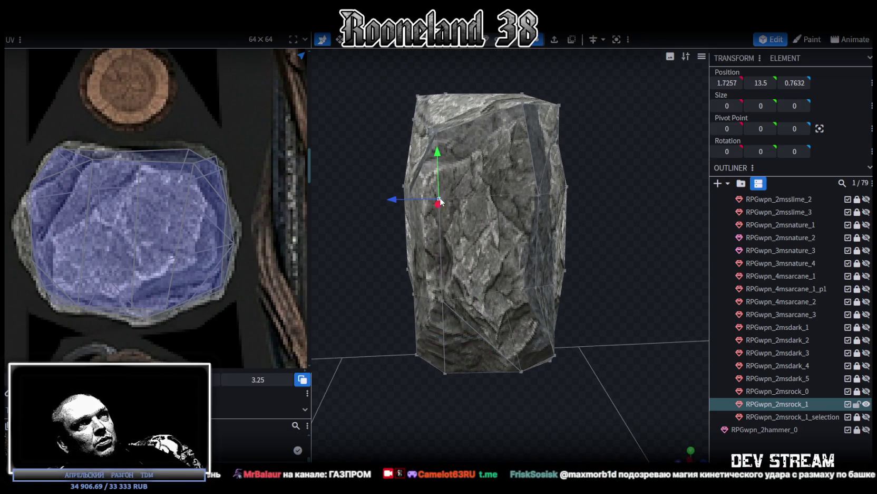
pyautogui.click(498, 193)
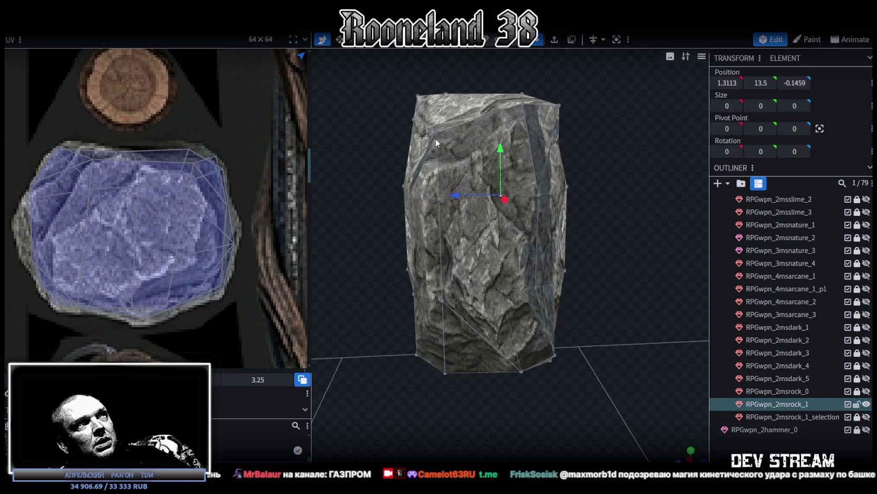
pyautogui.keyDown('shift'); pyautogui.click(439, 199); pyautogui.keyUp('shift')
pyautogui.moveTo(439, 200)
pyautogui.mouseDown()
pyautogui.moveTo(411, 230)
pyautogui.moveTo(447, 211)
pyautogui.moveTo(587, 224)
pyautogui.moveTo(540, 220)
pyautogui.moveTo(636, 192)
pyautogui.moveTo(635, 154)
pyautogui.moveTo(636, 195)
pyautogui.mouseUp()
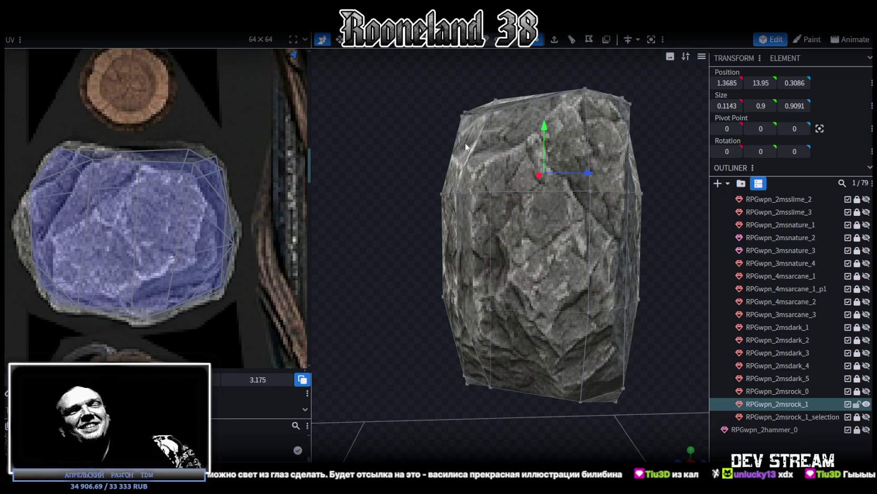
pyautogui.scroll(-3, 491, 200)
pyautogui.moveTo(390, 216)
pyautogui.mouseDown()
pyautogui.moveTo(497, 250)
pyautogui.moveTo(523, 216)
pyautogui.moveTo(483, 264)
pyautogui.mouseUp()
pyautogui.click(532, 242)
pyautogui.scroll(3, 548, 257)
pyautogui.moveTo(548, 261)
pyautogui.mouseDown()
pyautogui.moveTo(482, 312)
pyautogui.moveTo(524, 263)
pyautogui.mouseUp()
pyautogui.scroll(-2, 616, 259)
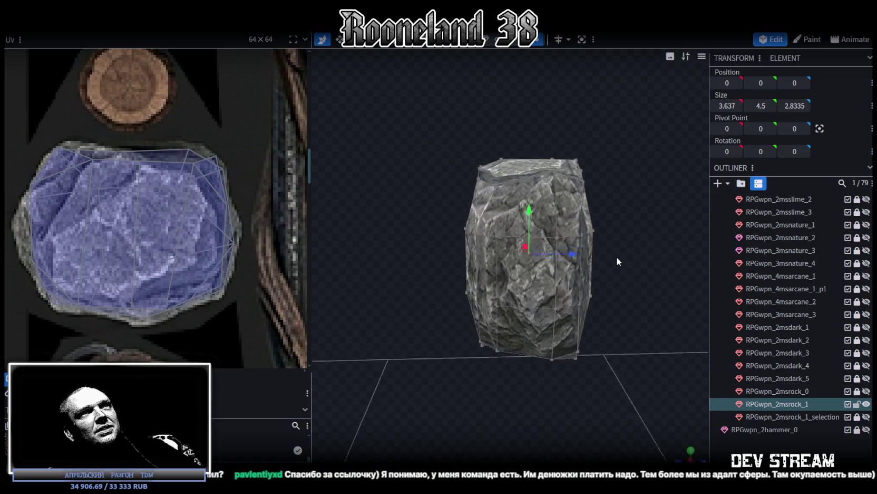
# Unhide the RPGwpn_2msrock_1_selection handle and check the rock head sits on it
pyautogui.click(867, 417)
pyautogui.scroll(-2, 626, 368)
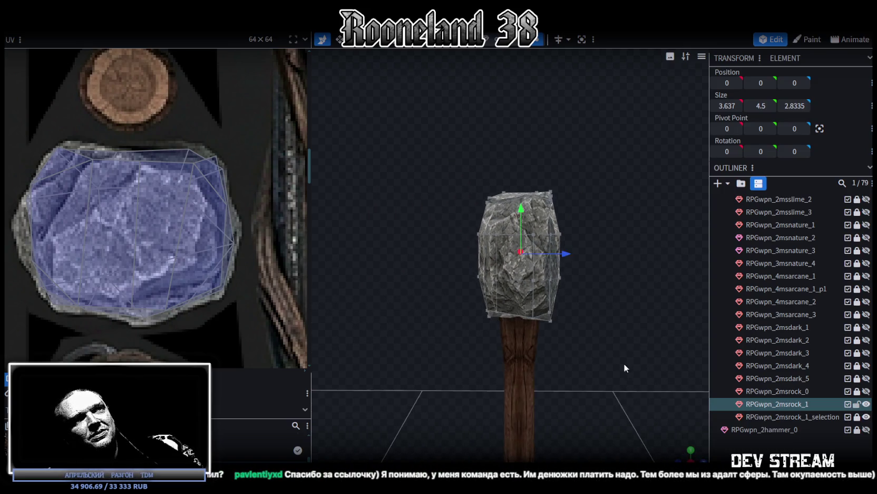
pyautogui.moveTo(626, 368); pyautogui.dragTo(563, 250, button='right')
pyautogui.moveTo(564, 250)
pyautogui.mouseDown()
pyautogui.moveTo(480, 221)
pyautogui.moveTo(479, 237)
pyautogui.moveTo(477, 180)
pyautogui.moveTo(568, 206)
pyautogui.moveTo(615, 238)
pyautogui.moveTo(510, 213)
pyautogui.mouseUp()
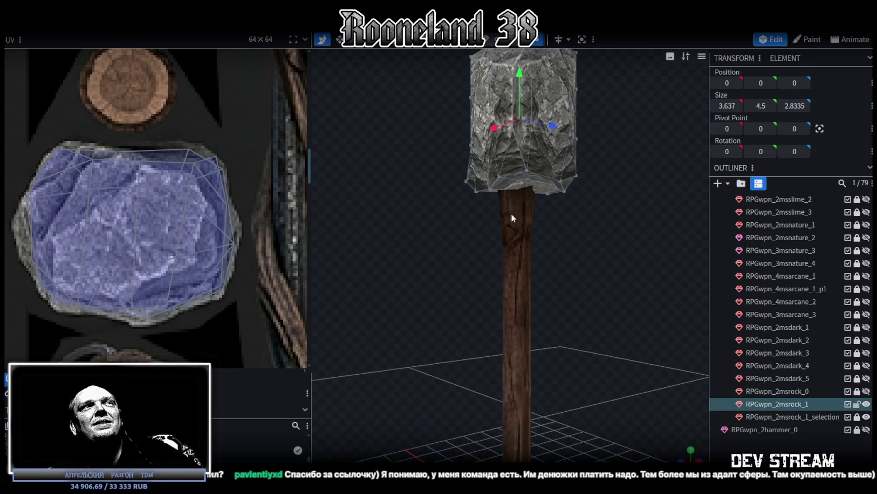
pyautogui.moveTo(388, 253); pyautogui.dragTo(481, 257)
pyautogui.moveTo(559, 261)
pyautogui.mouseDown()
pyautogui.moveTo(546, 273)
pyautogui.moveTo(579, 269)
pyautogui.moveTo(553, 242)
pyautogui.mouseUp()
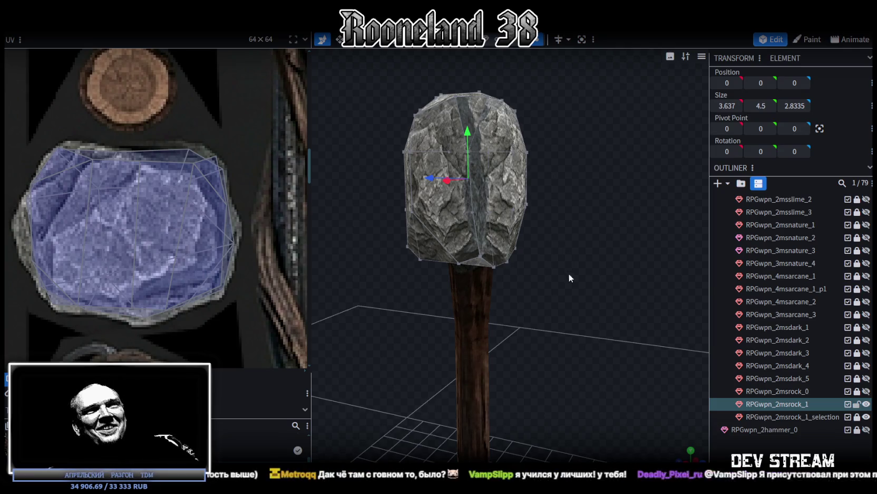
pyautogui.moveTo(566, 269); pyautogui.dragTo(580, 272)
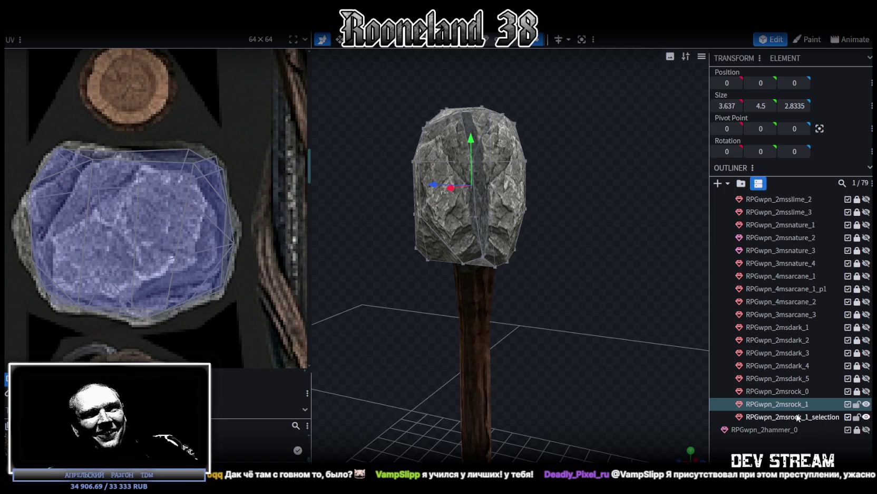
# Merge RPGwpn_2msrock_1_selection and RPGwpn_2msrock_1 with Merge Meshes
pyautogui.keyDown('ctrl'); pyautogui.click(798, 416); pyautogui.keyUp('ctrl')
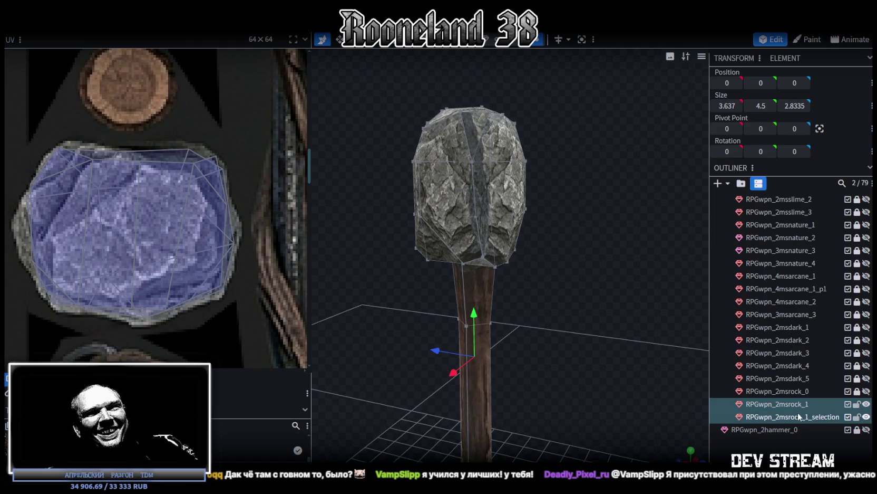
pyautogui.rightClick(798, 412)
pyautogui.click(717, 243)
pyautogui.moveTo(551, 315); pyautogui.dragTo(590, 301)
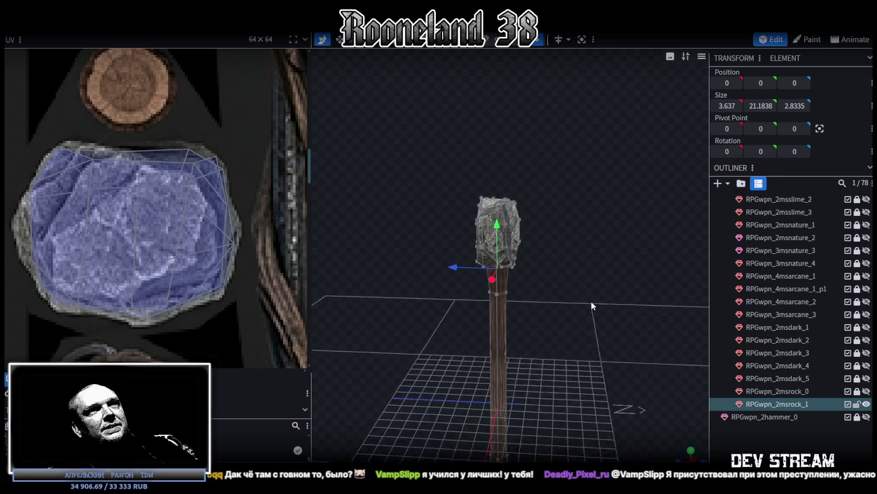
pyautogui.scroll(-3, 564, 278)
# Inspect the merged hammer mesh and pick a vertex on top of the rock
pyautogui.hotkey('ctrl', 'a')
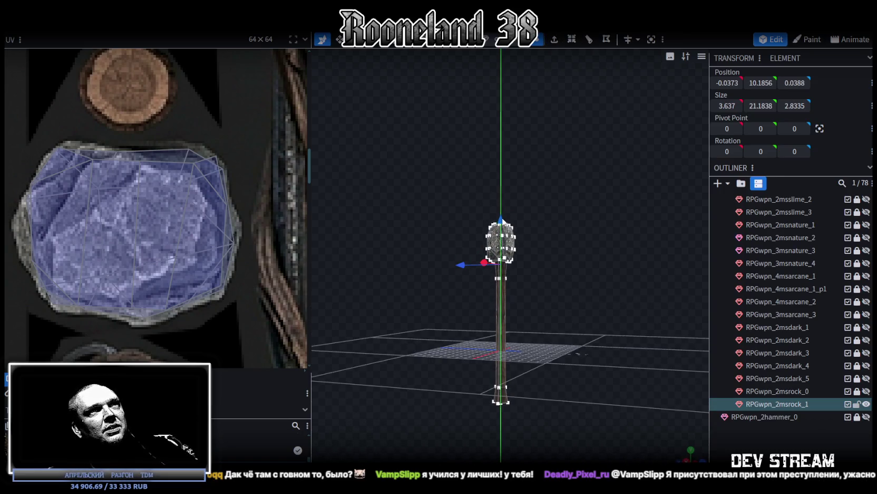
pyautogui.scroll(3, 541, 255)
pyautogui.scroll(3, 541, 256)
pyautogui.click(589, 285)
pyautogui.moveTo(587, 281); pyautogui.dragTo(584, 310)
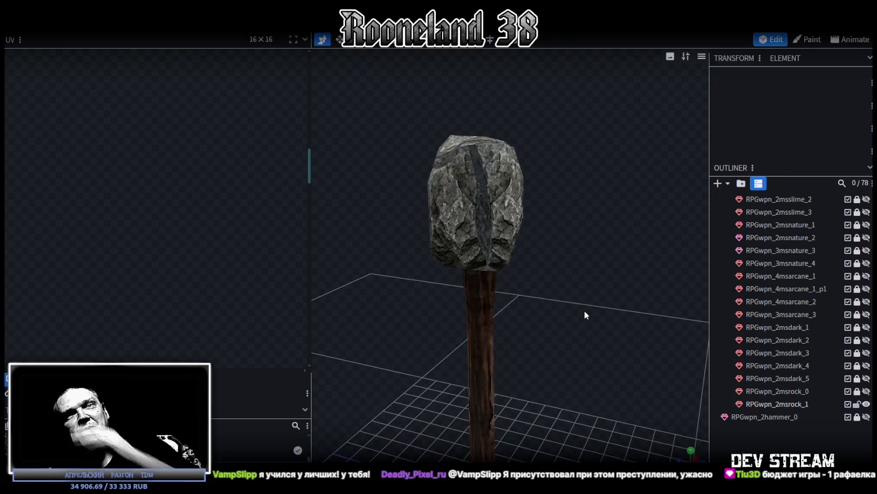
pyautogui.scroll(2, 585, 311)
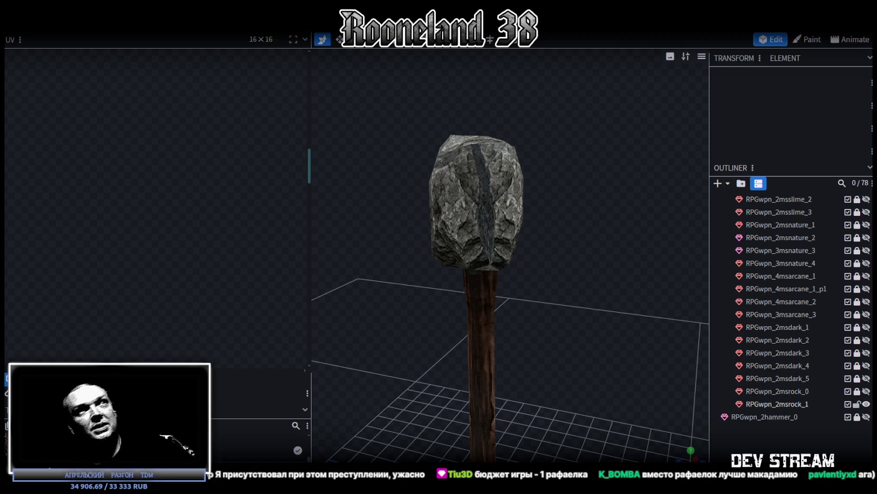
pyautogui.scroll(5, 574, 319)
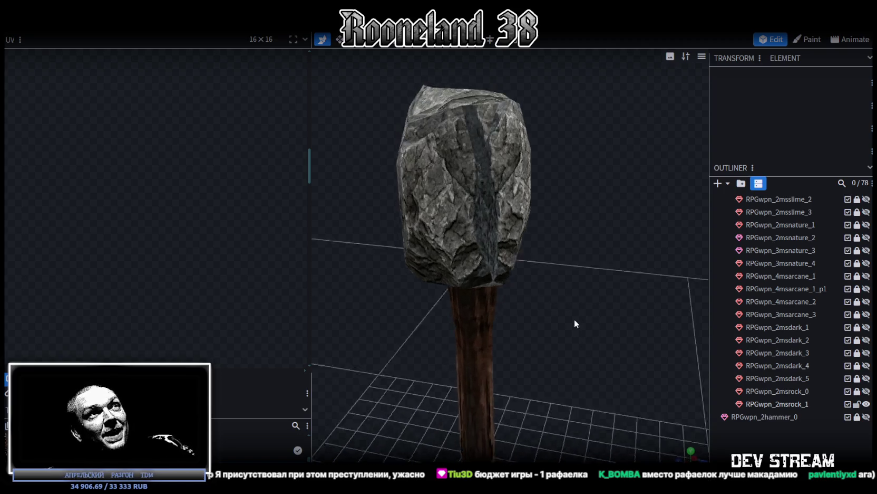
pyautogui.click(510, 243)
pyautogui.moveTo(510, 243)
pyautogui.mouseDown()
pyautogui.moveTo(549, 244)
pyautogui.moveTo(558, 255)
pyautogui.moveTo(550, 244)
pyautogui.moveTo(523, 257)
pyautogui.moveTo(545, 264)
pyautogui.moveTo(452, 236)
pyautogui.mouseUp()
pyautogui.click(485, 248)
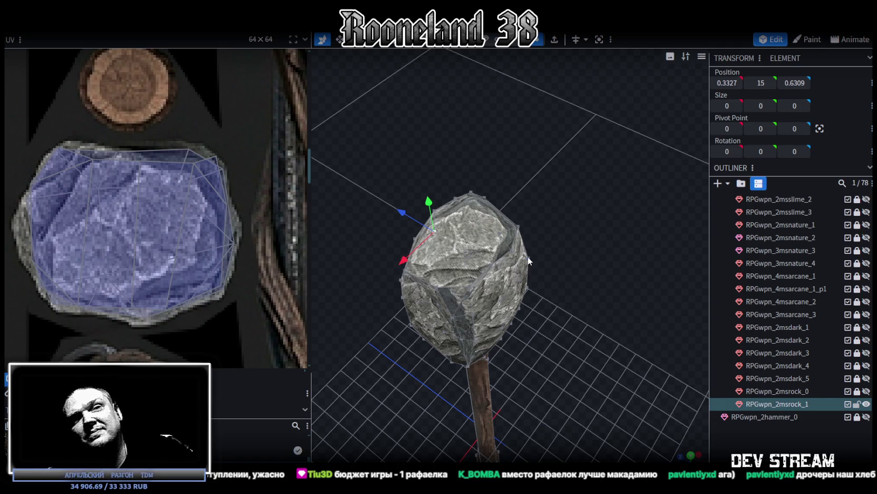
# Select rock-head vertices and nudge one slightly along the Z axis
pyautogui.moveTo(534, 219)
pyautogui.mouseDown()
pyautogui.moveTo(559, 337)
pyautogui.moveTo(605, 278)
pyautogui.mouseUp()
pyautogui.click(564, 348)
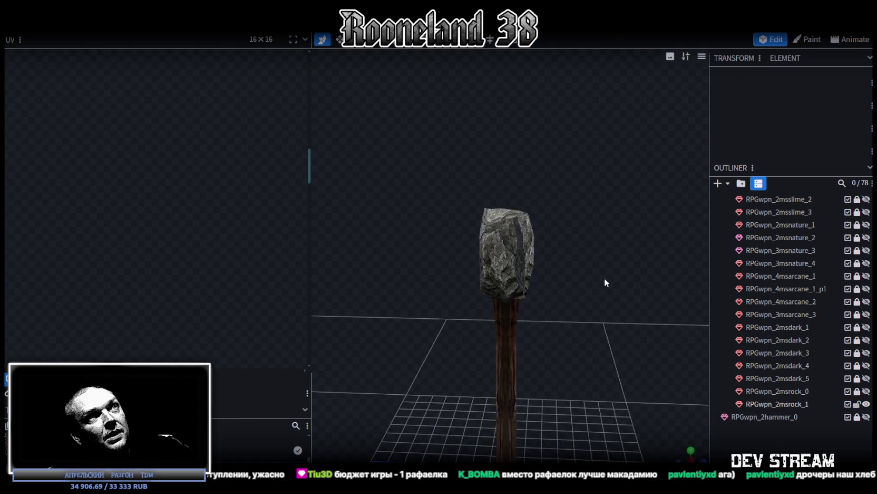
pyautogui.click(487, 238)
pyautogui.scroll(2, 480, 240)
pyautogui.scroll(2, 466, 245)
pyautogui.scroll(2, 448, 258)
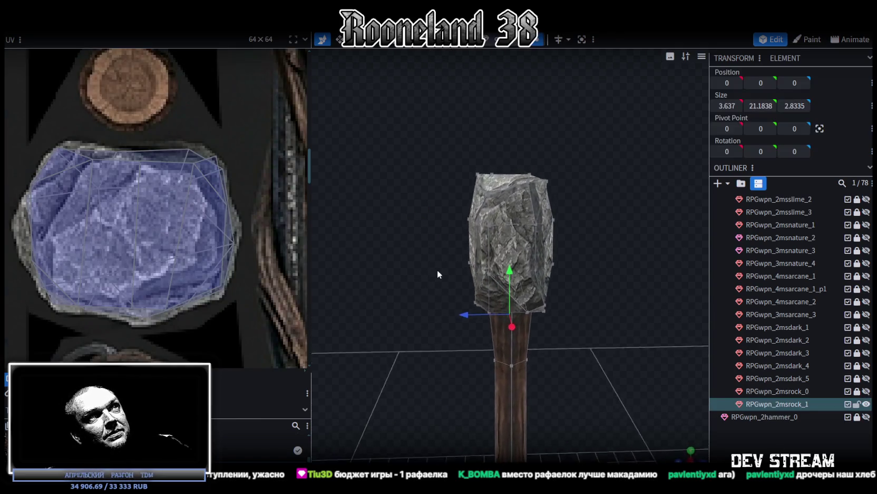
pyautogui.moveTo(437, 273); pyautogui.dragTo(471, 315)
pyautogui.click(488, 267)
pyautogui.moveTo(432, 356)
pyautogui.mouseDown()
pyautogui.moveTo(415, 324)
pyautogui.moveTo(463, 288)
pyautogui.moveTo(508, 326)
pyautogui.moveTo(608, 333)
pyautogui.moveTo(588, 337)
pyautogui.moveTo(518, 302)
pyautogui.moveTo(374, 356)
pyautogui.moveTo(452, 277)
pyautogui.mouseUp()
pyautogui.scroll(2, 535, 343)
pyautogui.scroll(2, 617, 314)
pyautogui.scroll(2, 521, 283)
pyautogui.keyDown('shift'); pyautogui.click(521, 283); pyautogui.keyUp('shift')
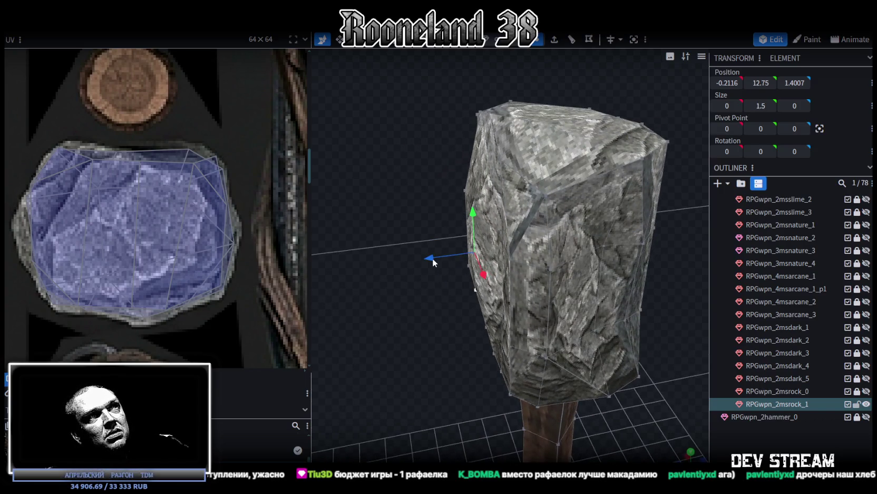
pyautogui.click(474, 290)
pyautogui.moveTo(444, 283)
pyautogui.mouseDown()
pyautogui.moveTo(431, 295)
pyautogui.moveTo(605, 303)
pyautogui.moveTo(569, 279)
pyautogui.moveTo(536, 314)
pyautogui.moveTo(539, 358)
pyautogui.moveTo(460, 360)
pyautogui.moveTo(432, 314)
pyautogui.moveTo(358, 308)
pyautogui.moveTo(308, 317)
pyautogui.moveTo(382, 332)
pyautogui.moveTo(552, 333)
pyautogui.moveTo(501, 316)
pyautogui.mouseUp()
# Review the rock head from above and front, clear the selection, and switch to Unity
pyautogui.moveTo(421, 190)
pyautogui.mouseDown()
pyautogui.moveTo(653, 175)
pyautogui.moveTo(589, 213)
pyautogui.moveTo(567, 129)
pyautogui.moveTo(619, 200)
pyautogui.moveTo(579, 203)
pyautogui.mouseUp()
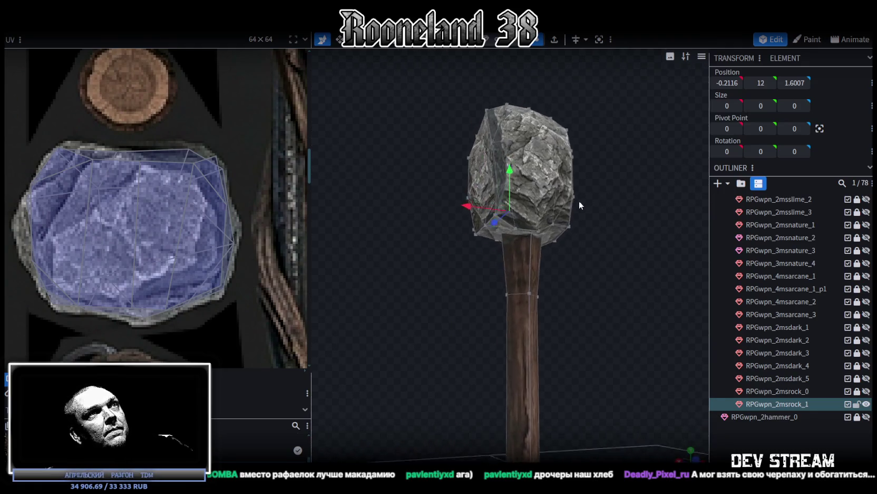
pyautogui.scroll(3, 606, 197)
pyautogui.moveTo(633, 194); pyautogui.dragTo(515, 182)
pyautogui.click(510, 183)
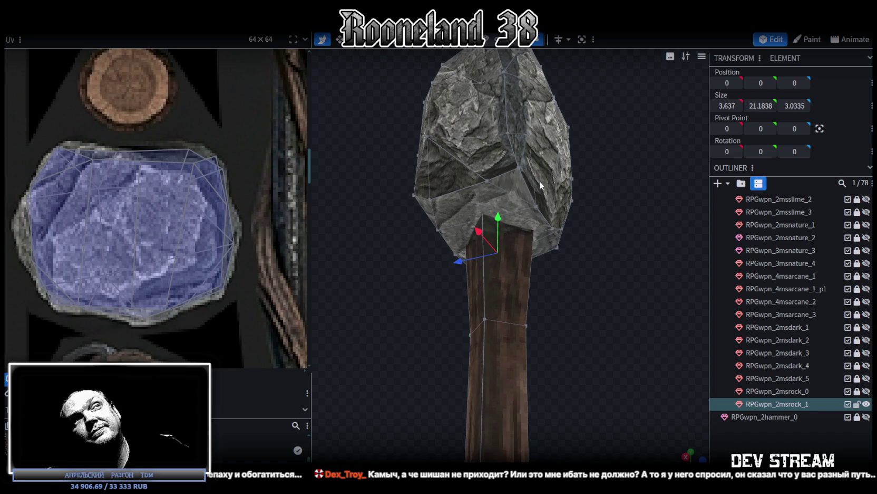
pyautogui.moveTo(539, 180); pyautogui.dragTo(469, 194)
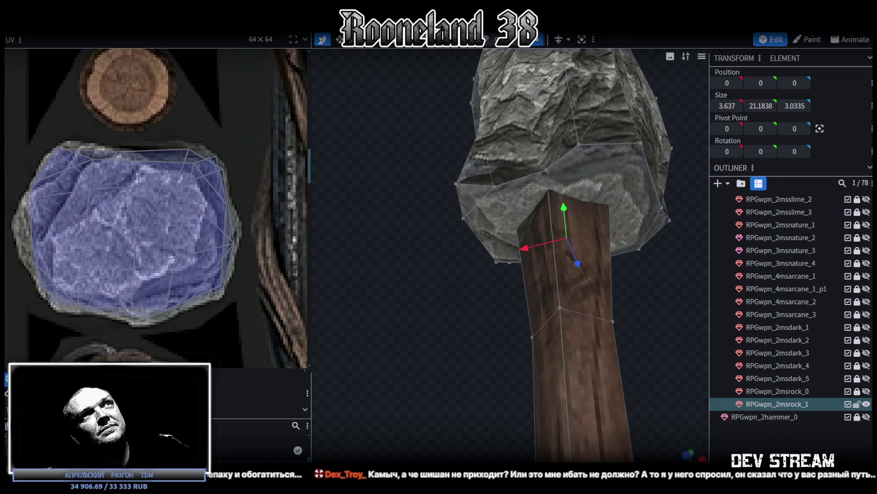
pyautogui.click(467, 203)
pyautogui.moveTo(559, 249)
pyautogui.mouseDown()
pyautogui.moveTo(516, 274)
pyautogui.moveTo(488, 276)
pyautogui.moveTo(552, 272)
pyautogui.moveTo(547, 288)
pyautogui.moveTo(596, 274)
pyautogui.mouseUp()
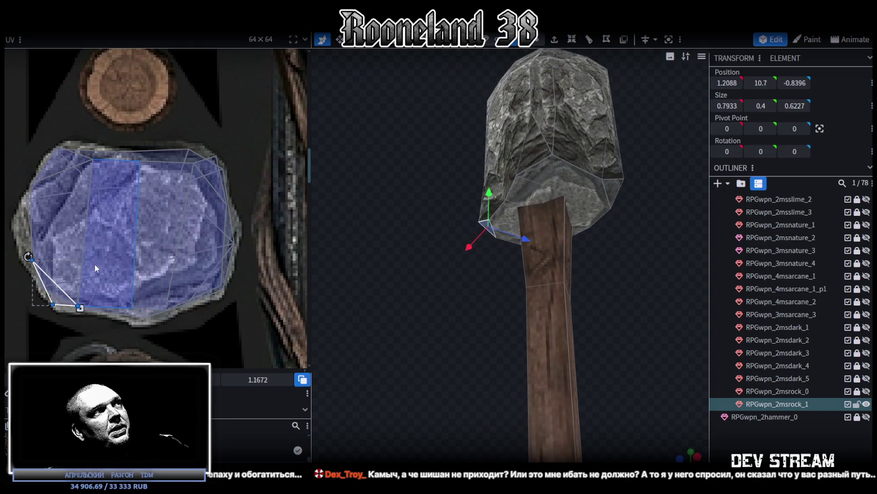
pyautogui.scroll(1, 95, 268)
pyautogui.moveTo(397, 285)
pyautogui.mouseDown()
pyautogui.moveTo(466, 300)
pyautogui.moveTo(423, 298)
pyautogui.moveTo(467, 352)
pyautogui.moveTo(546, 291)
pyautogui.moveTo(565, 293)
pyautogui.moveTo(470, 308)
pyautogui.moveTo(625, 291)
pyautogui.moveTo(596, 303)
pyautogui.moveTo(405, 316)
pyautogui.moveTo(391, 272)
pyautogui.moveTo(622, 286)
pyautogui.moveTo(580, 225)
pyautogui.moveTo(427, 258)
pyautogui.moveTo(428, 299)
pyautogui.moveTo(567, 320)
pyautogui.moveTo(553, 346)
pyautogui.moveTo(490, 251)
pyautogui.moveTo(433, 236)
pyautogui.moveTo(480, 345)
pyautogui.moveTo(490, 218)
pyautogui.moveTo(398, 219)
pyautogui.moveTo(501, 385)
pyautogui.mouseUp()
pyautogui.click(547, 291)
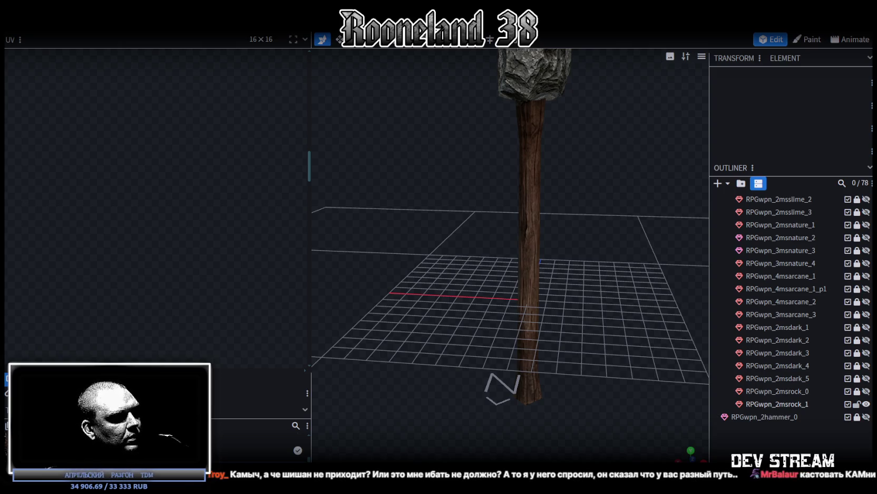
pyautogui.hotkey('alt', 'Tab')
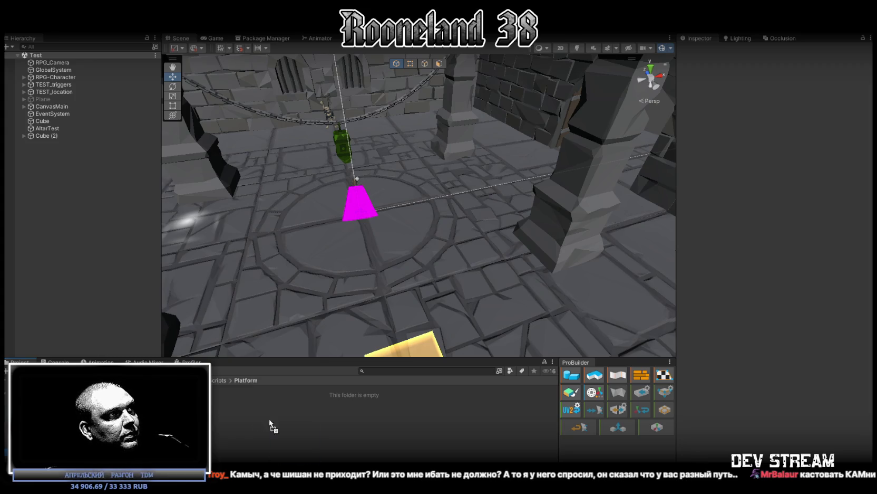
# Create an empty GameObject and move it onto the floor ledge
pyautogui.moveTo(307, 314)
pyautogui.mouseDown(button='right')
pyautogui.moveTo(292, 251)
pyautogui.moveTo(324, 233)
pyautogui.mouseUp(button='right')
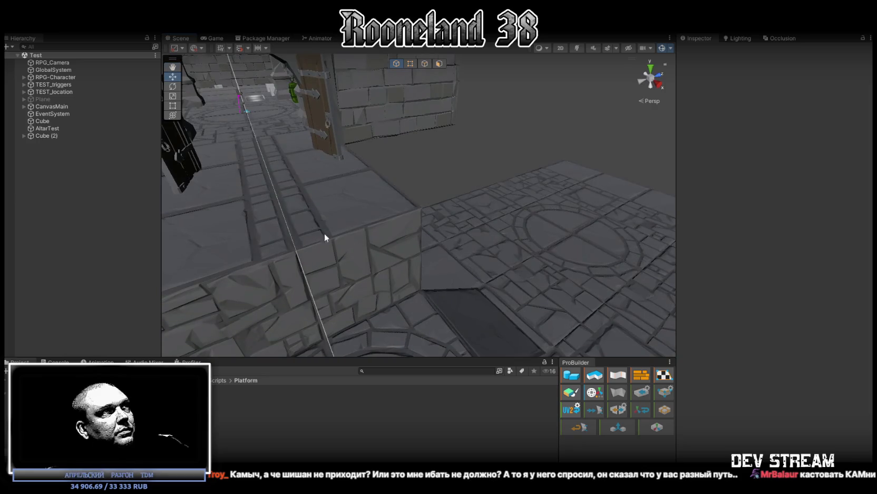
pyautogui.rightClick(43, 152)
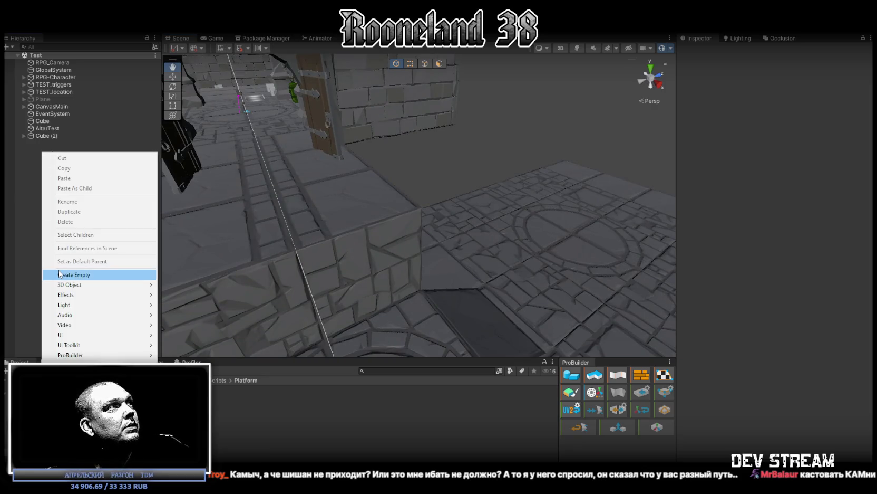
pyautogui.moveTo(96, 284)
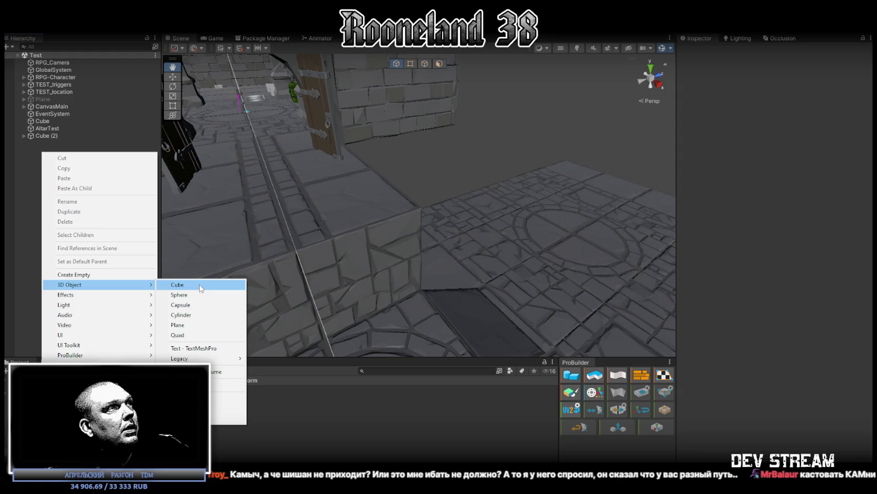
pyautogui.rightClick(20, 145)
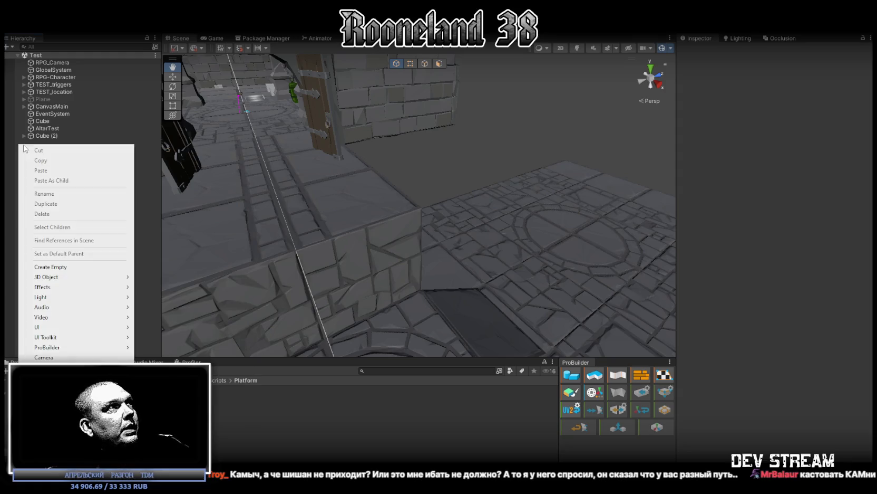
pyautogui.click(85, 266)
pyautogui.keyDown('alt'); pyautogui.moveTo(295, 190); pyautogui.dragTo(326, 168); pyautogui.keyUp('alt')
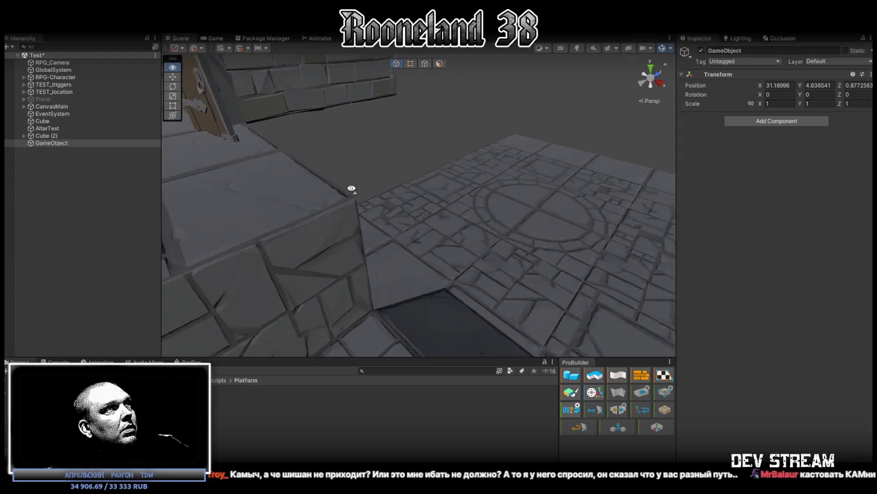
pyautogui.moveTo(338, 178); pyautogui.dragTo(399, 212, button='right')
pyautogui.moveTo(464, 212); pyautogui.dragTo(402, 198)
pyautogui.press('f')
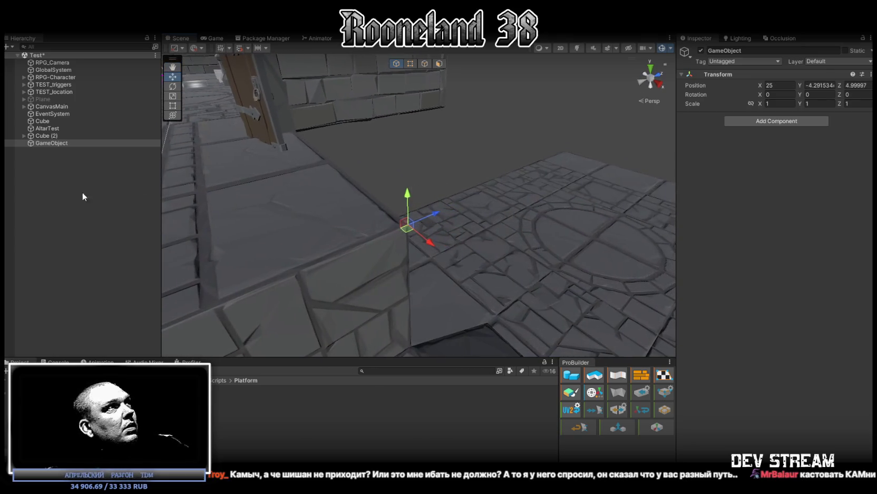
# Add a child Cube to GameObject and snap its corner onto the parent pivot
pyautogui.rightClick(42, 143)
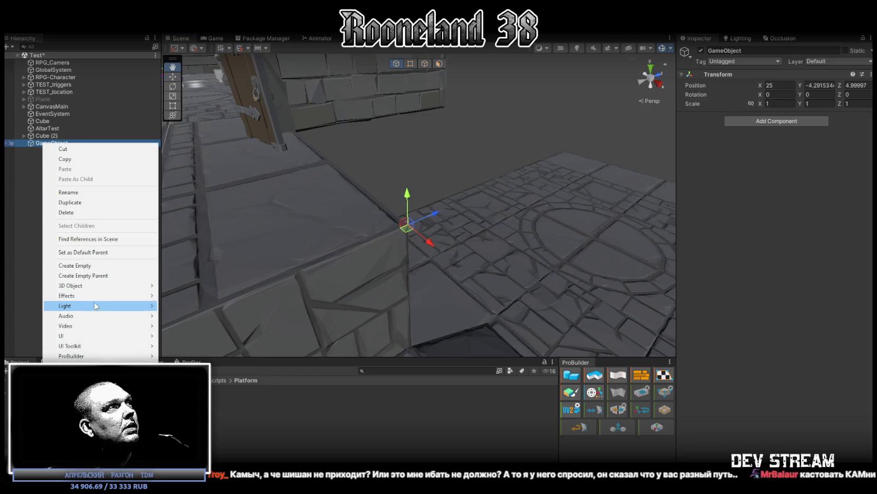
pyautogui.moveTo(75, 285)
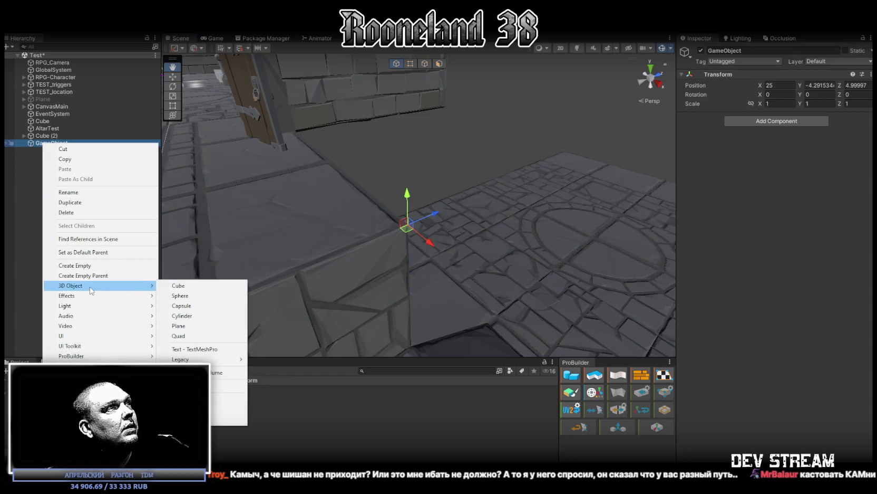
pyautogui.click(178, 285)
pyautogui.press('f')
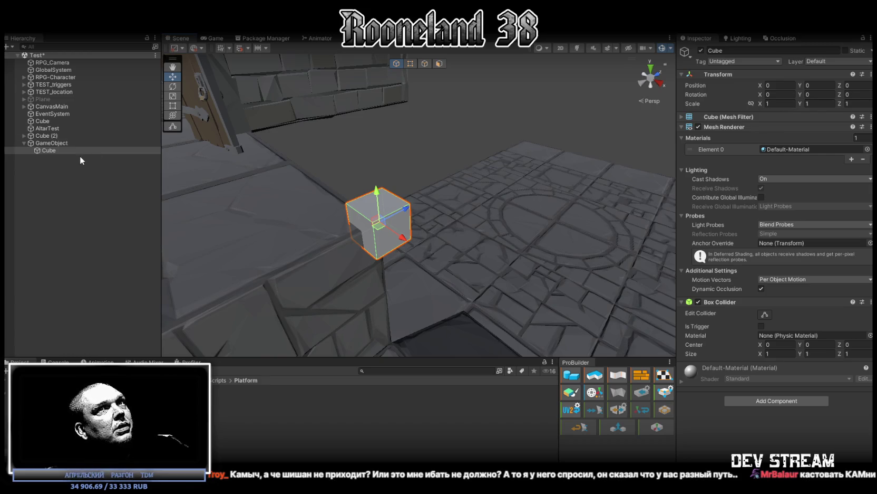
pyautogui.moveTo(305, 199); pyautogui.dragTo(393, 227, button='right')
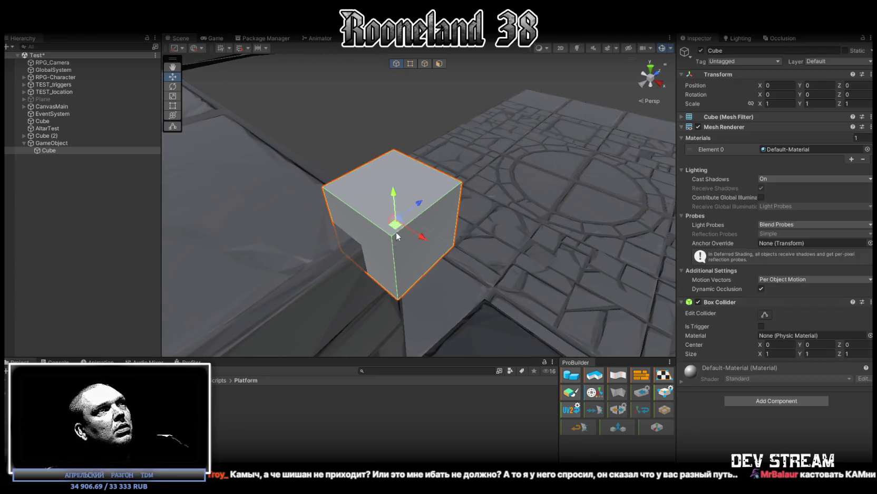
pyautogui.moveTo(393, 238); pyautogui.dragTo(395, 226)
pyautogui.moveTo(394, 226); pyautogui.dragTo(378, 188, button='right')
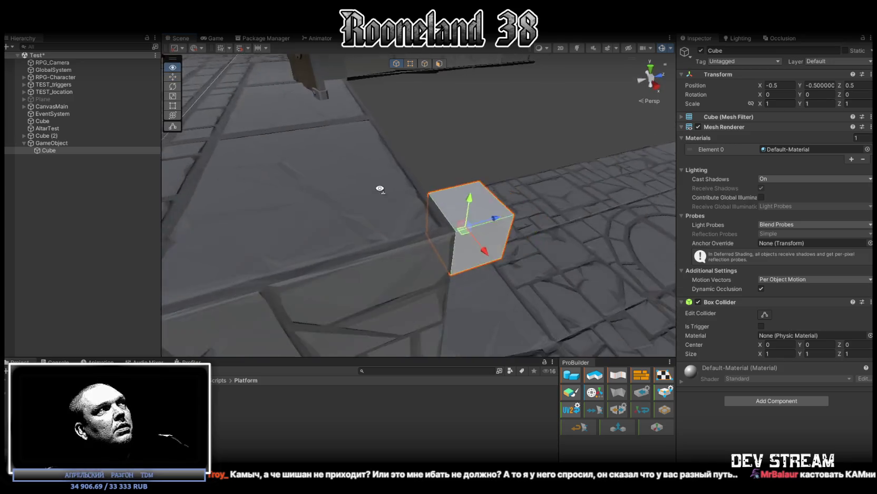
pyautogui.click(53, 143)
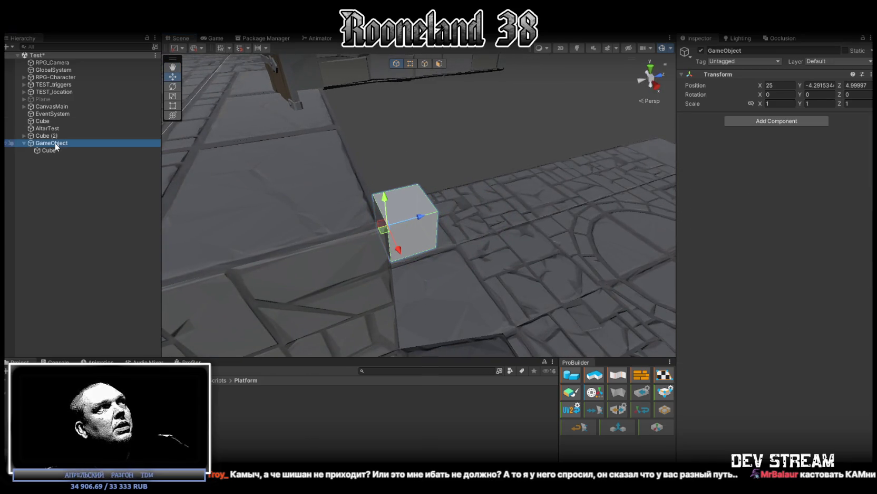
pyautogui.click(49, 150)
pyautogui.keyDown('alt'); pyautogui.moveTo(250, 160); pyautogui.dragTo(533, 186); pyautogui.keyUp('alt')
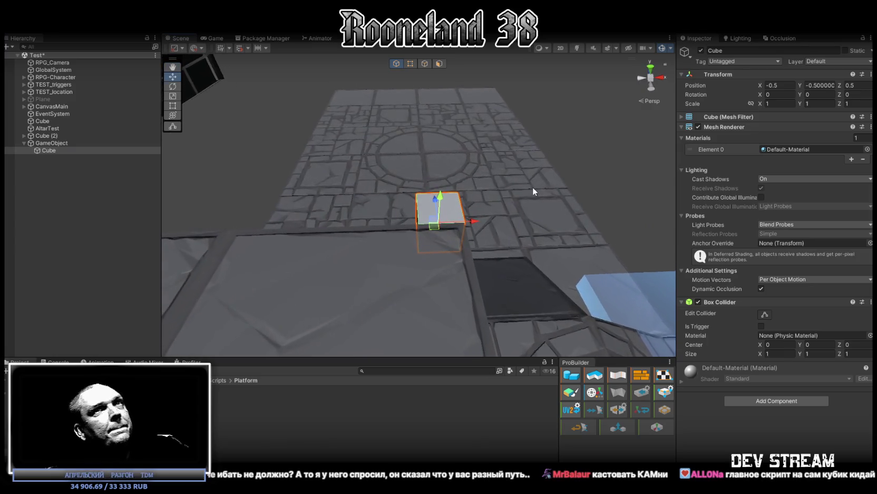
# Scale the Cube to 5, 1, 5 and re-snap the slab's corner to the pivot
pyautogui.click(820, 103)
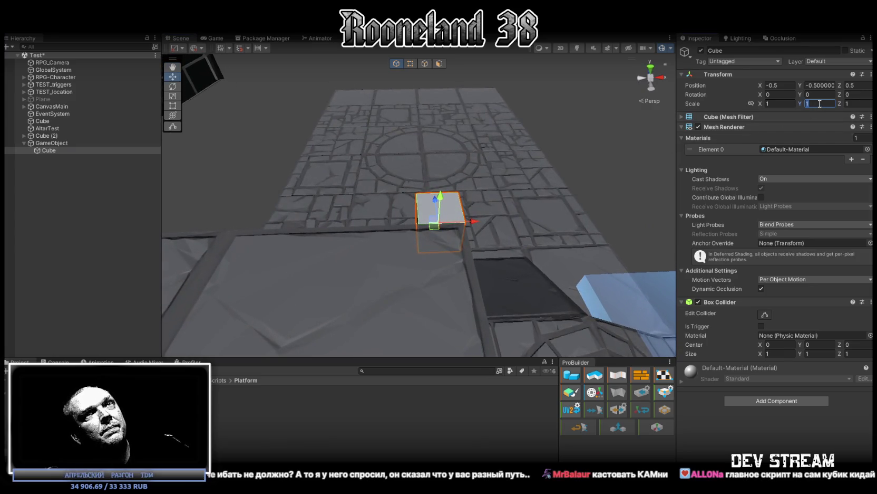
pyautogui.write('3')
pyautogui.press('Escape')
pyautogui.click(770, 103)
pyautogui.write('5')
pyautogui.click(857, 103)
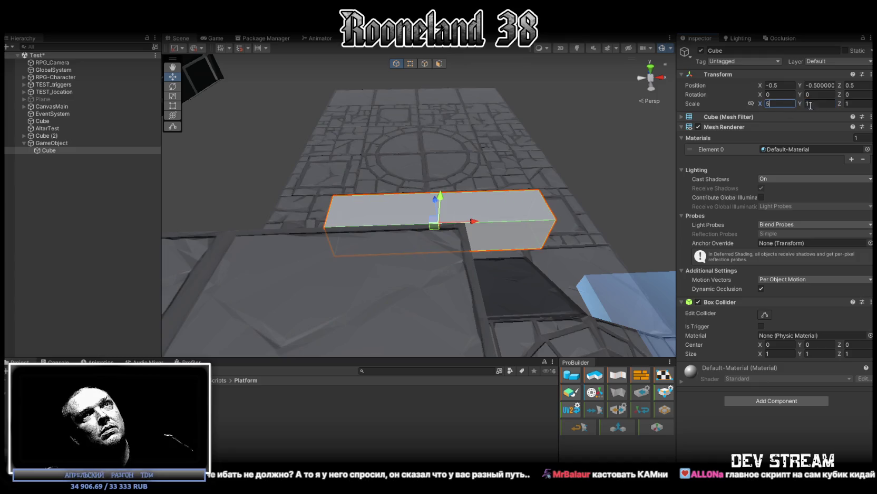
pyautogui.write('5')
pyautogui.press('Return')
pyautogui.press('f')
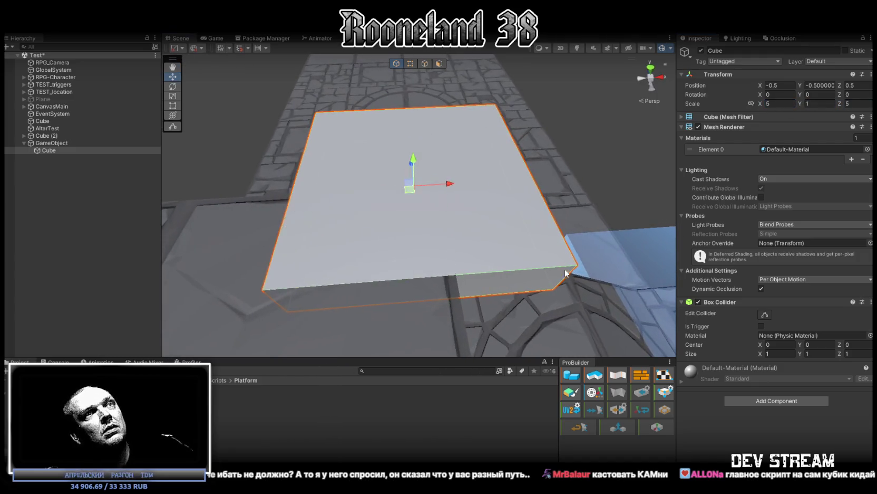
pyautogui.keyDown('alt'); pyautogui.moveTo(566, 270); pyautogui.dragTo(523, 179); pyautogui.keyUp('alt')
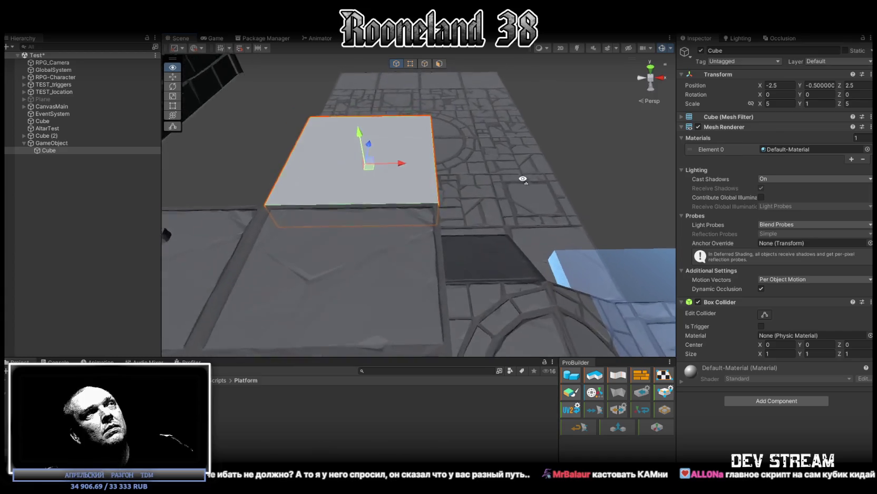
pyautogui.click(65, 142)
pyautogui.click(53, 150)
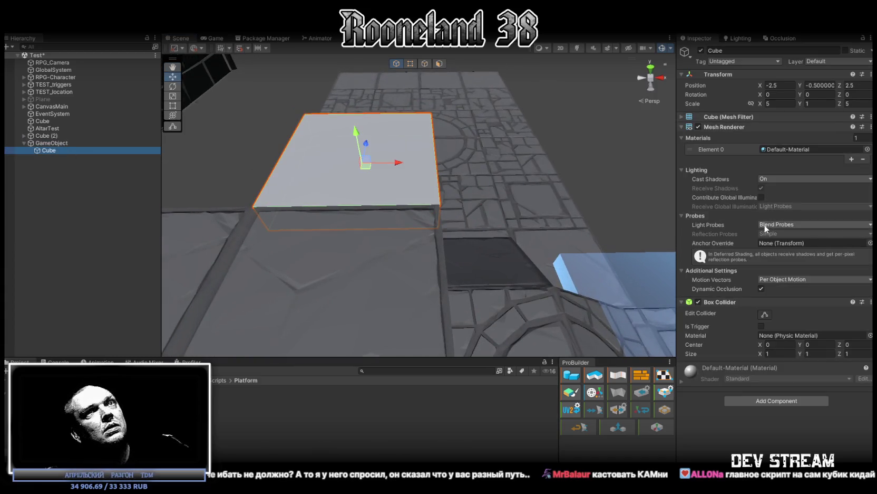
pyautogui.click(871, 302)
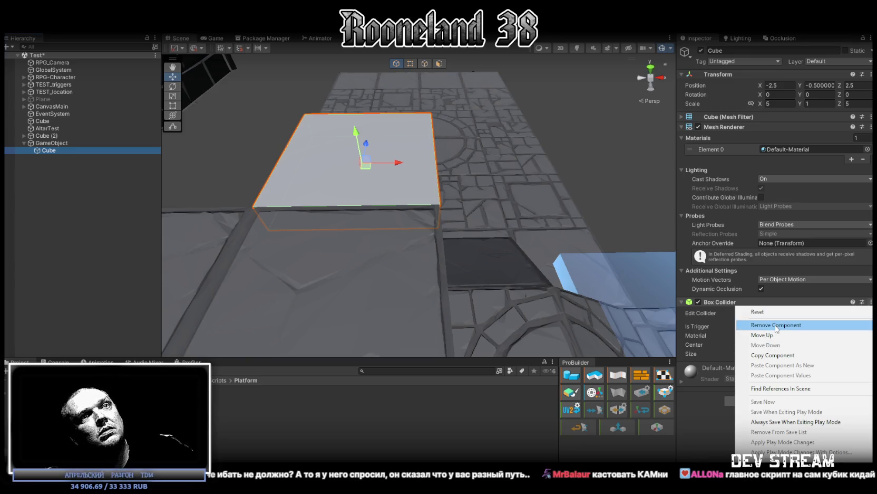
# Remove the Cube's Box Collider and add a Rigidbody to the parent GameObject
pyautogui.click(776, 325)
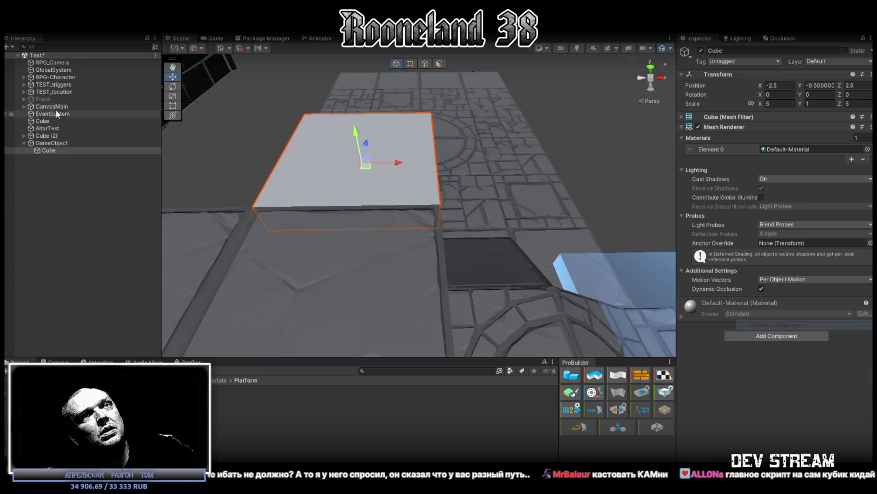
pyautogui.click(52, 143)
pyautogui.click(788, 122)
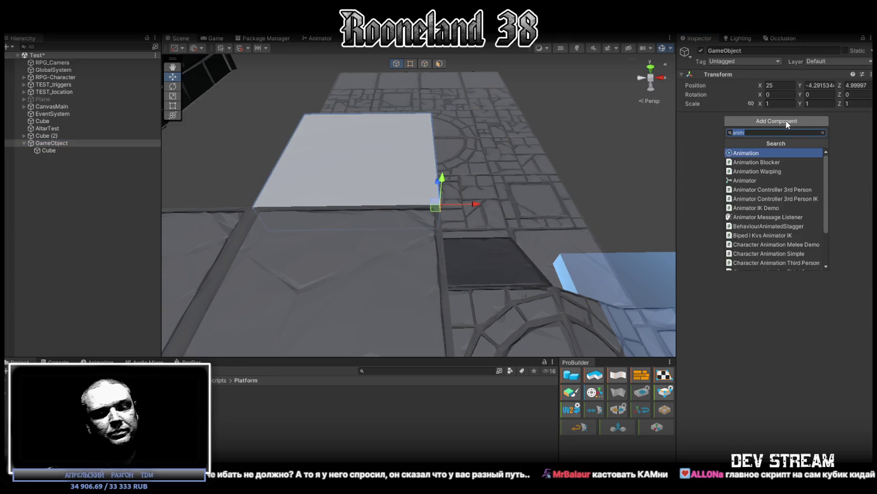
pyautogui.write('rog')
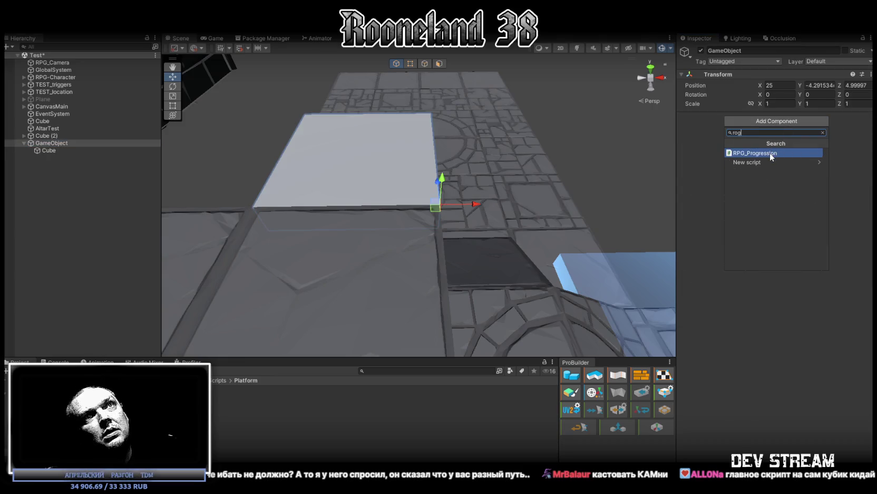
pyautogui.press('BackSpace')
pyautogui.press('BackSpace')
pyautogui.write('ig')
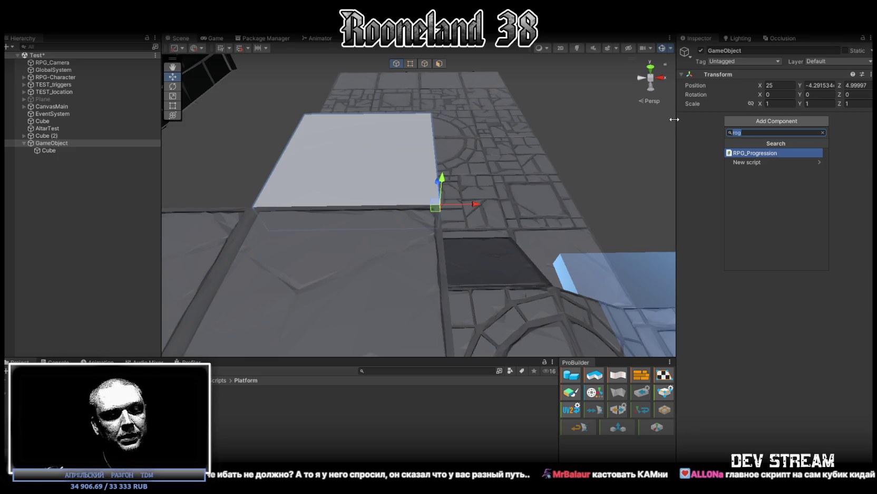
pyautogui.click(759, 152)
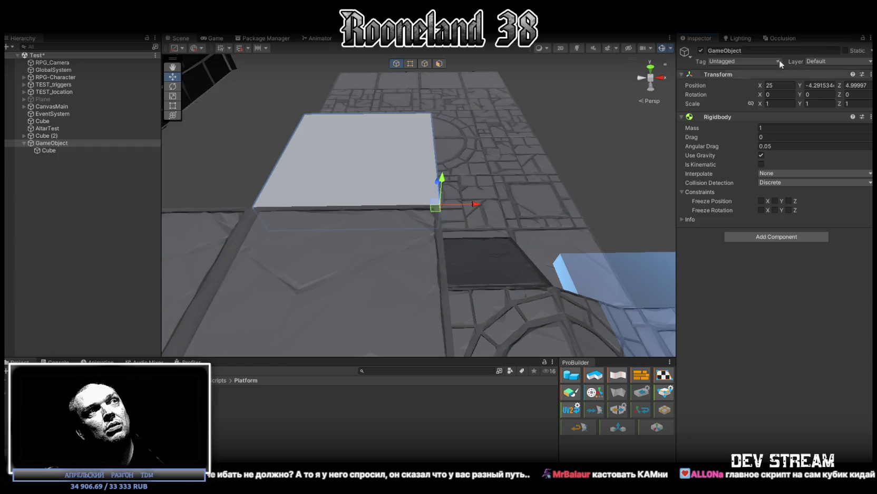
pyautogui.keyDown('alt'); pyautogui.moveTo(475, 174); pyautogui.dragTo(389, 137); pyautogui.keyUp('alt')
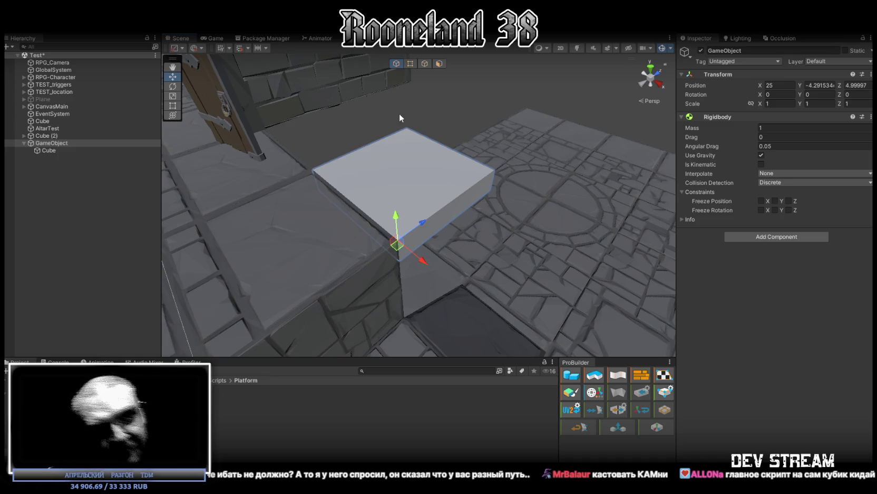
pyautogui.moveTo(399, 113)
pyautogui.keyDown('alt'); pyautogui.mouseDown()
pyautogui.moveTo(405, 182)
pyautogui.moveTo(393, 168)
pyautogui.mouseUp(); pyautogui.keyUp('alt')
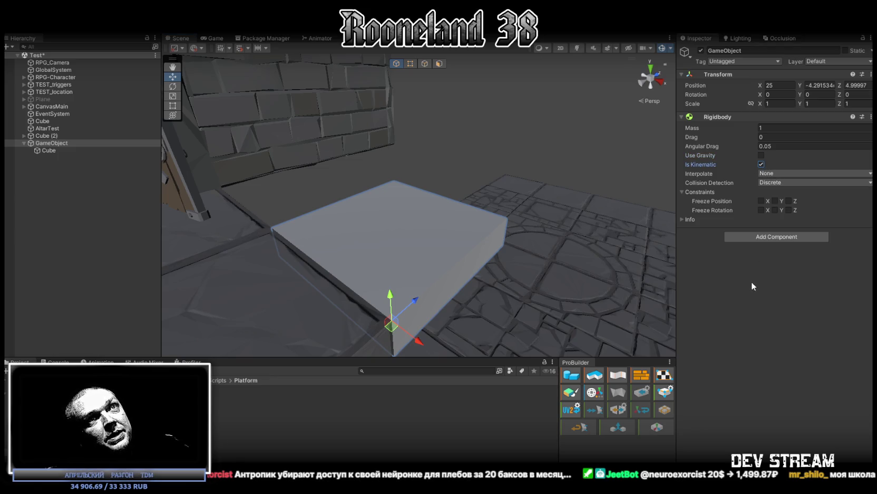
# Set Rigidbody to Continuous Dynamic and Interpolate, then drag MovePlatform.cs onto GameObject
pyautogui.click(765, 185)
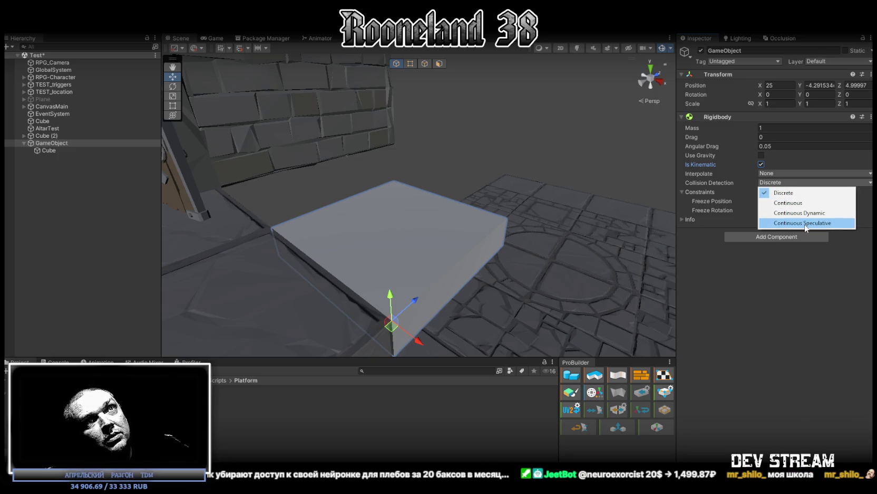
pyautogui.click(804, 213)
pyautogui.click(781, 174)
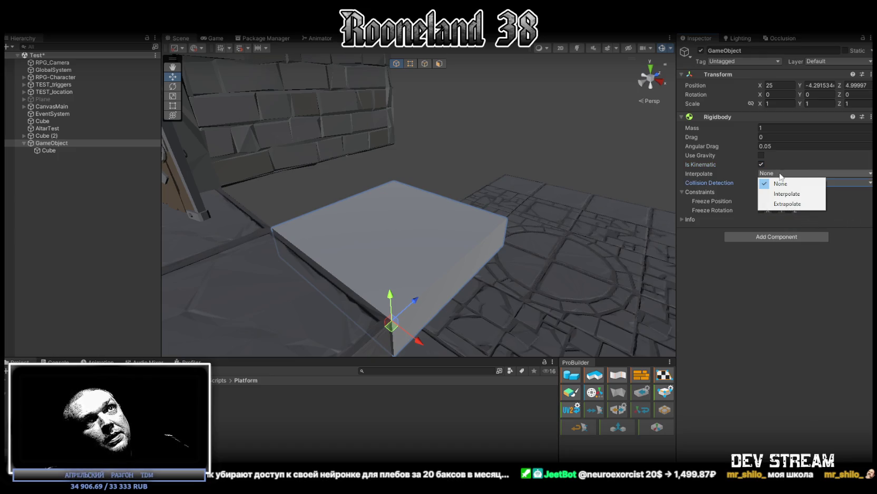
pyautogui.click(787, 194)
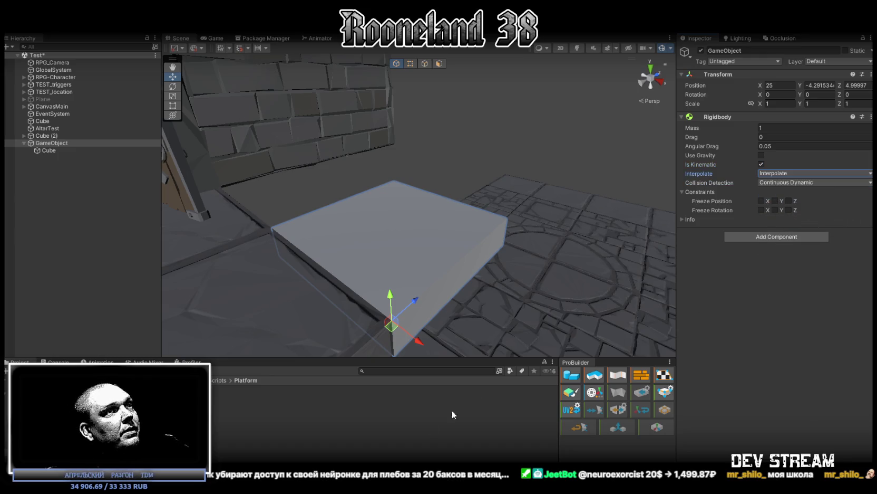
pyautogui.moveTo(232, 389); pyautogui.dragTo(748, 316)
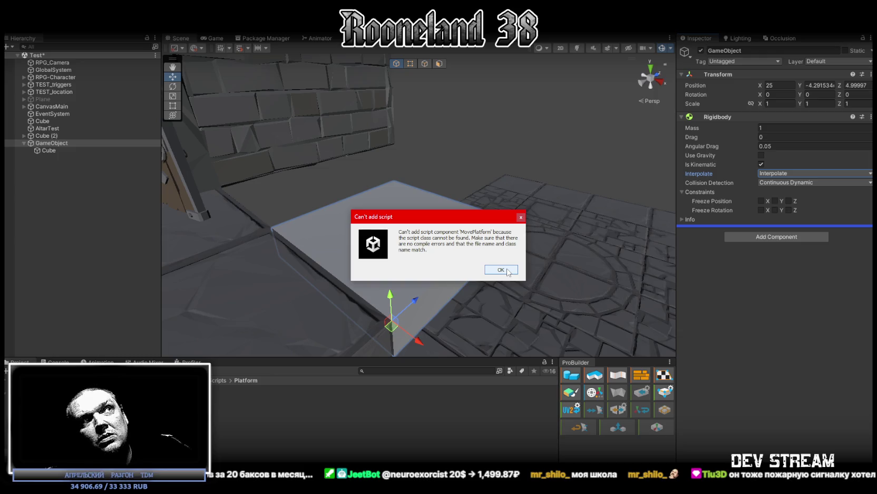
# Dismiss the Can't add script error and open MovePlatform.cs in Visual Studio
pyautogui.click(501, 269)
pyautogui.doubleClick(393, 389)
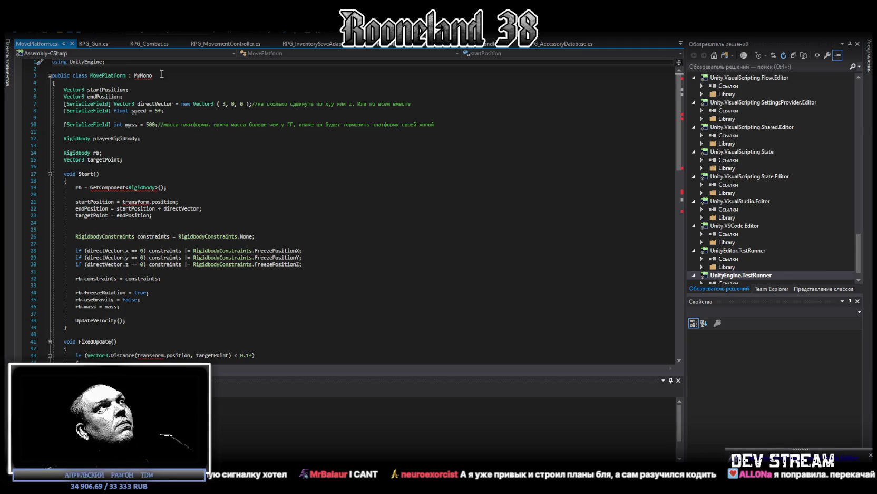
# Replace MyMono with MonoBehaviour copied from RPG_Gun.cs, save MovePlatform.cs, and return to Unity
pyautogui.click(136, 75)
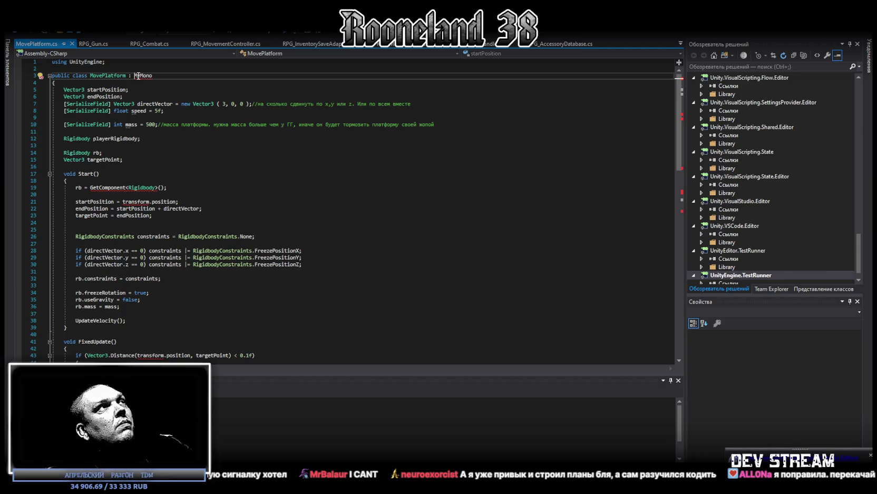
pyautogui.click(94, 44)
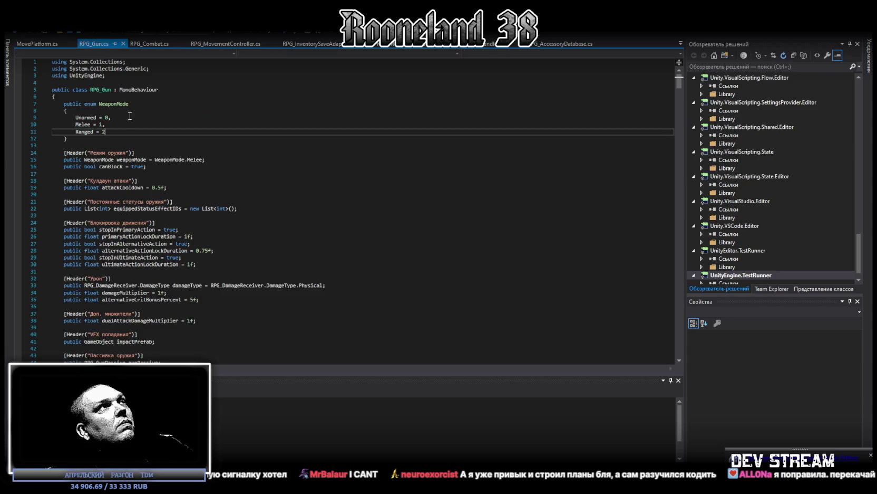
pyautogui.doubleClick(144, 89)
pyautogui.hotkey('ctrl', 'c')
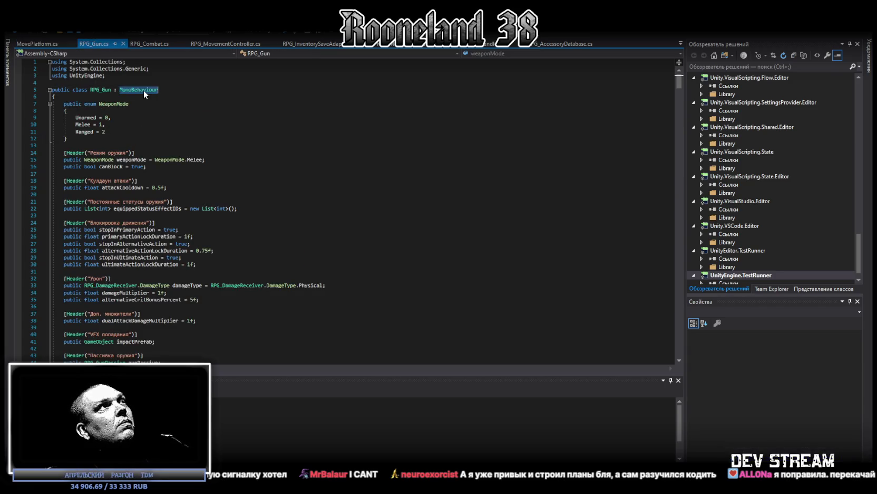
pyautogui.hotkey('ctrl', 'Tab')
pyautogui.doubleClick(144, 75)
pyautogui.hotkey('ctrl', 'v')
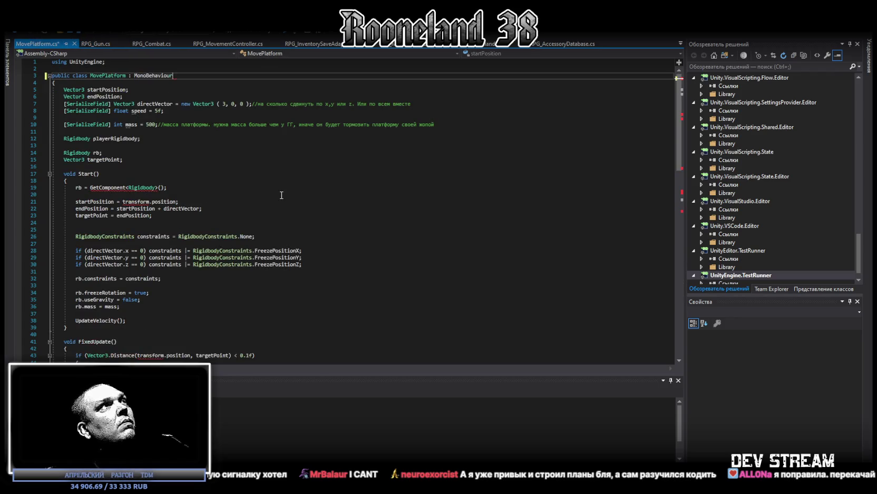
pyautogui.hotkey('ctrl', 's')
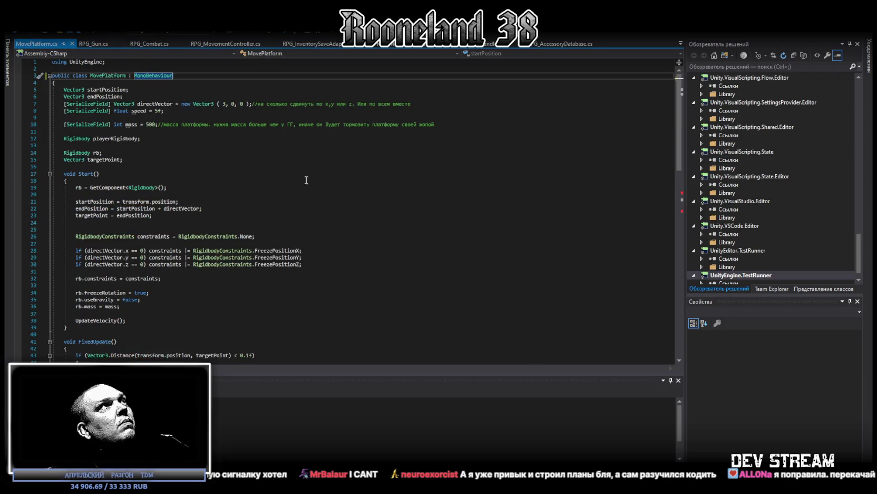
pyautogui.hotkey('alt', 'Tab')
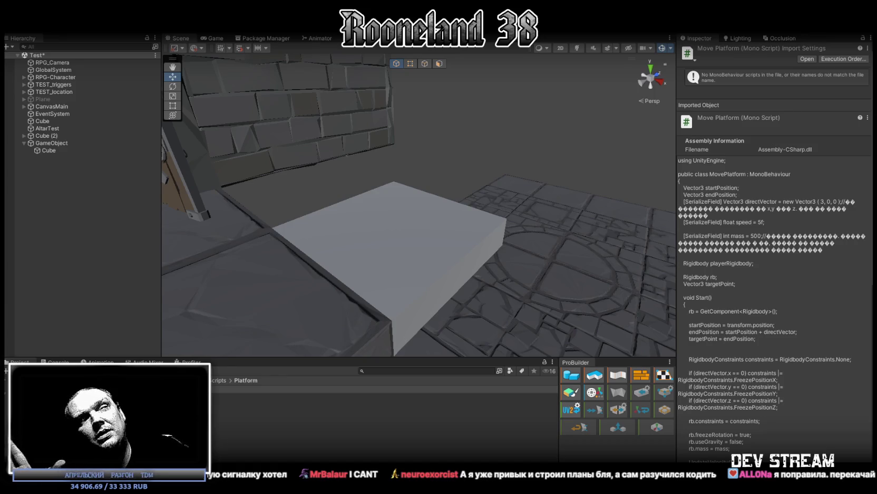
# Inspect the Console's CS1061 linearVelocity errors, then return to the script code
pyautogui.click(60, 360)
pyautogui.click(20, 361)
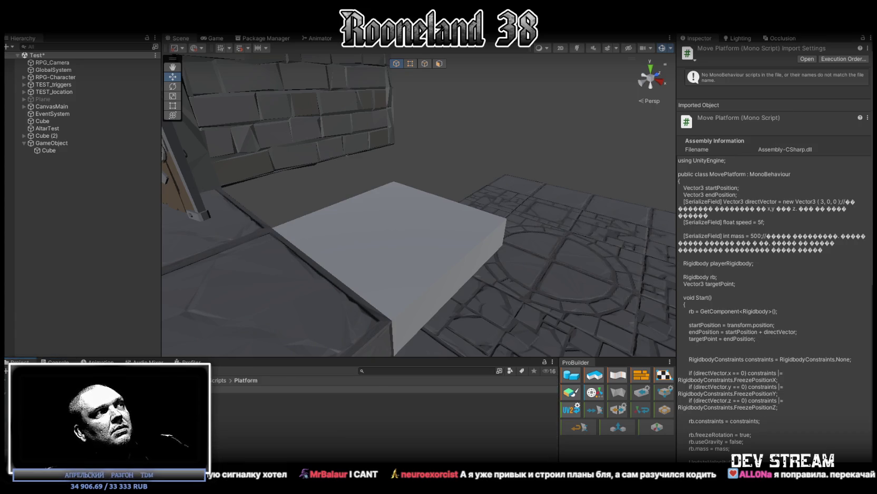
pyautogui.click(58, 361)
pyautogui.click(285, 408)
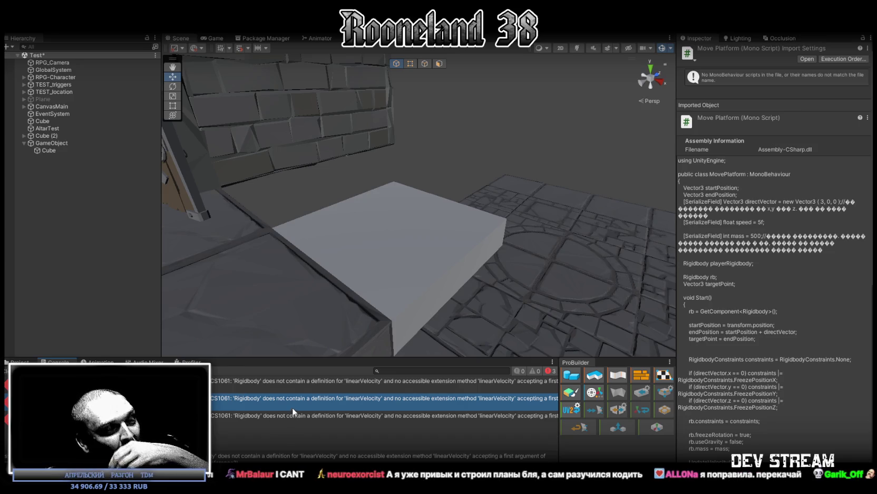
pyautogui.hotkey('alt', 'Tab')
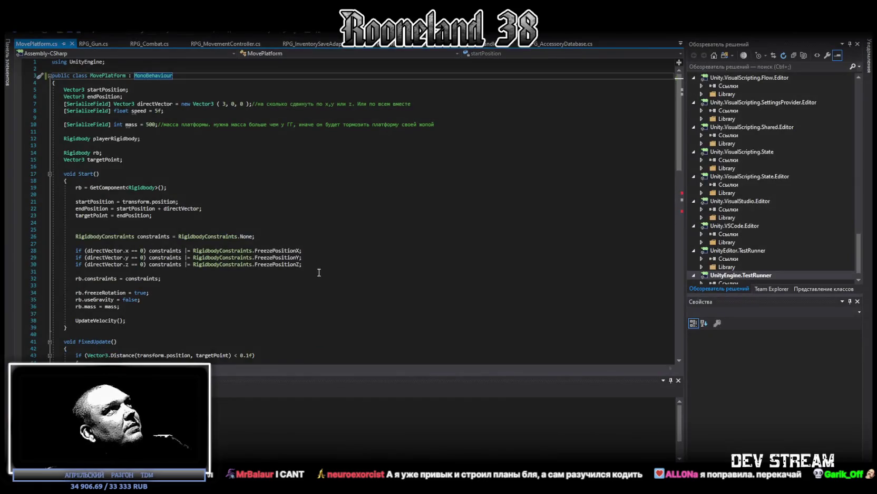
pyautogui.scroll(-8, 317, 270)
pyautogui.scroll(-10, 303, 263)
pyautogui.scroll(4, 302, 262)
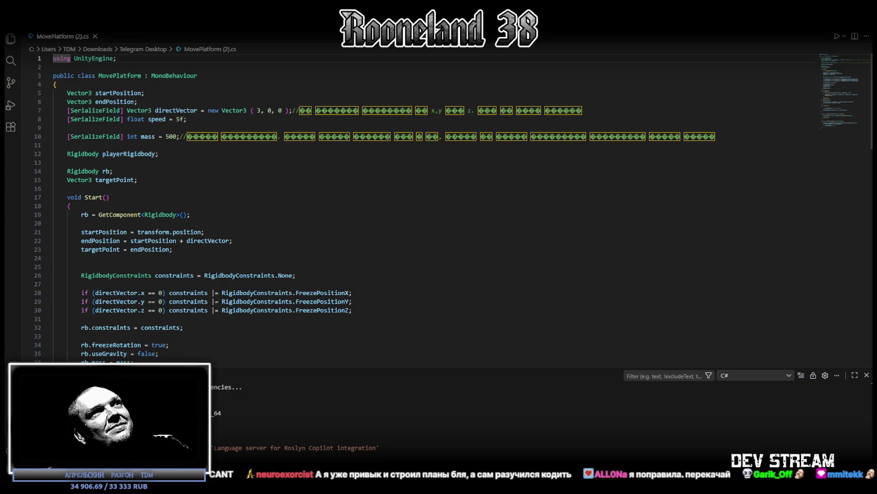
# Switch from VS Code back to MovePlatform.cs in Visual Studio
pyautogui.hotkey('alt', 'Tab')
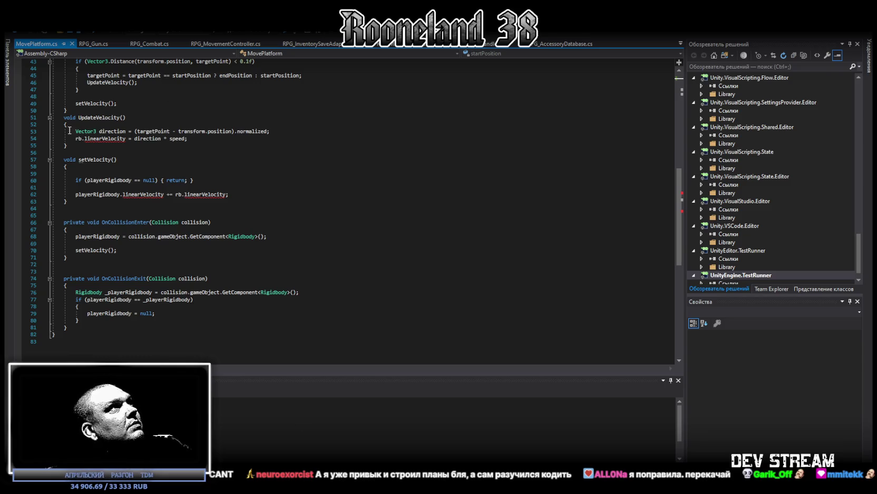
# Reformat the UpdateVelocity and setVelocity methods by cutting and re-pasting them, then save
pyautogui.moveTo(64, 117); pyautogui.dragTo(68, 204)
pyautogui.hotkey('ctrl', 'x')
pyautogui.hotkey('ctrl', 'v')
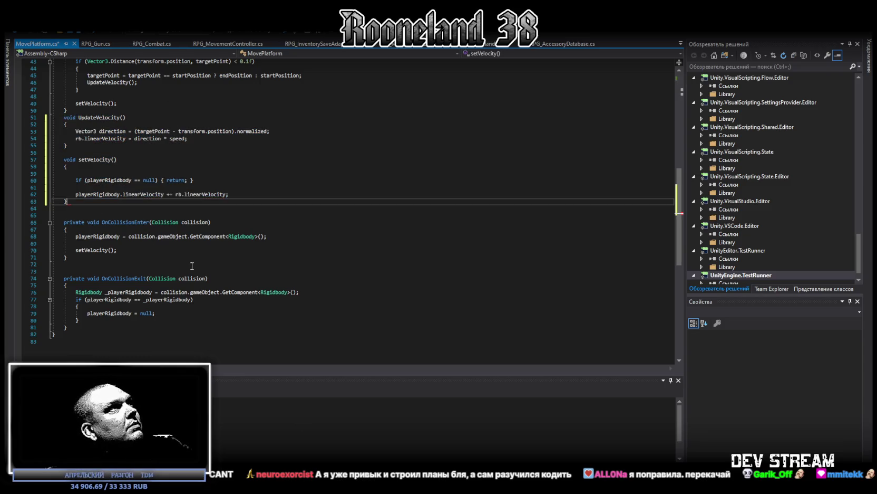
pyautogui.hotkey('ctrl', 's')
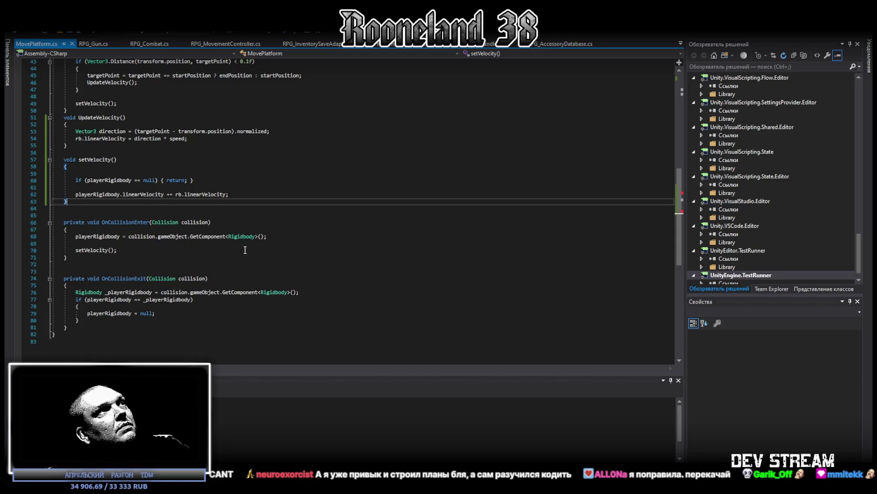
pyautogui.scroll(4, 226, 256)
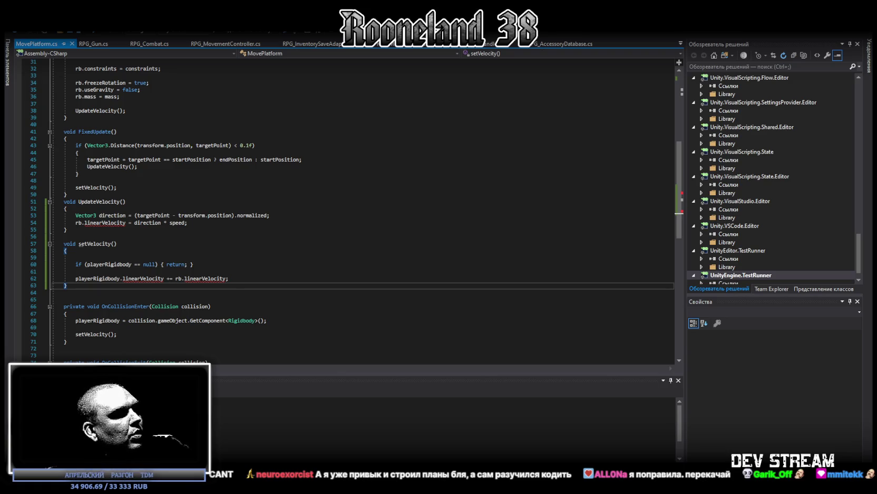
# Replace the whole file with the copied script and strip the garbled comment after mass 500;
pyautogui.hotkey('ctrl', 'a')
pyautogui.hotkey('ctrl', 'v')
pyautogui.scroll(7, 299, 295)
pyautogui.scroll(6, 299, 266)
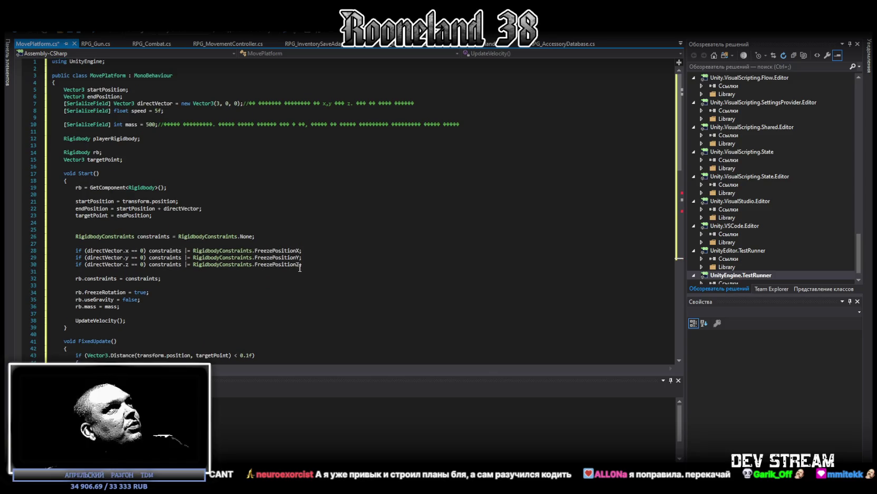
pyautogui.click(159, 121)
pyautogui.hotkey('shift', 'End')
pyautogui.press('Delete')
# Strip the garbled comment after (3, 0, 0); on the directVector line, then return to Unity
pyautogui.click(244, 103)
pyautogui.hotkey('shift', 'End')
pyautogui.press('Delete')
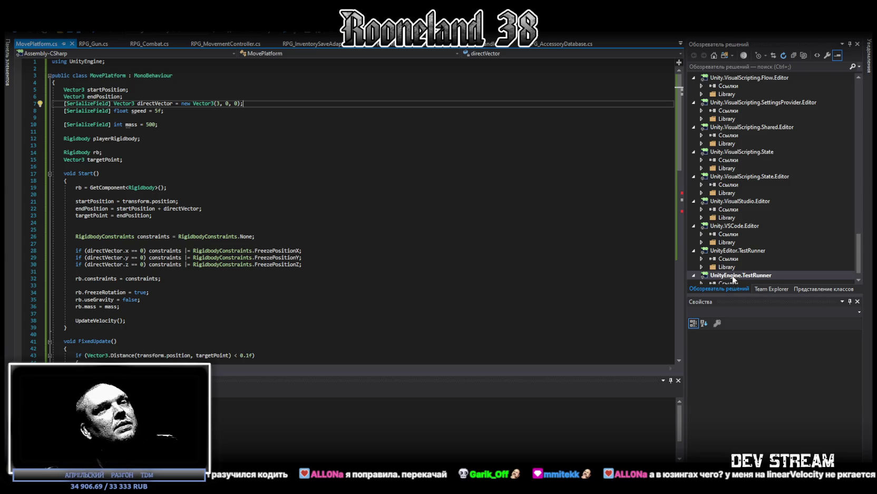
pyautogui.hotkey('alt', 'Tab')
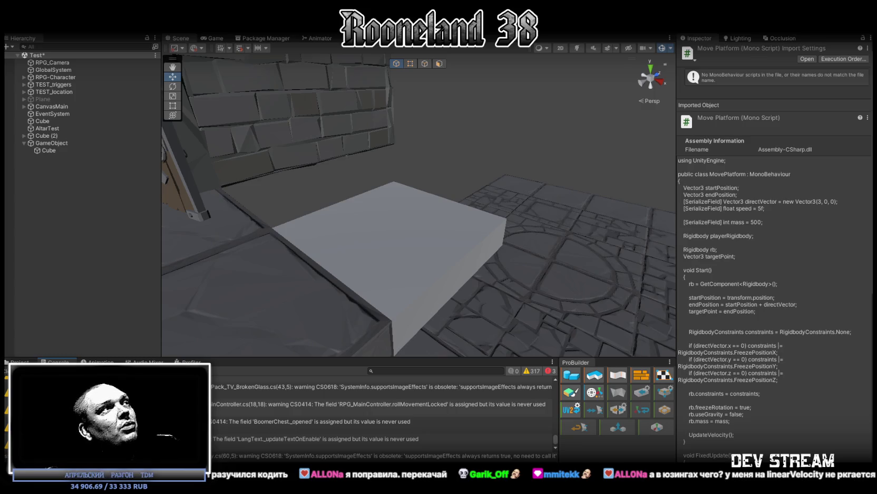
# Open MovePlatform.cs at line 62 from the CS1061 linearVelocity error in Unity's Console
pyautogui.click(380, 380)
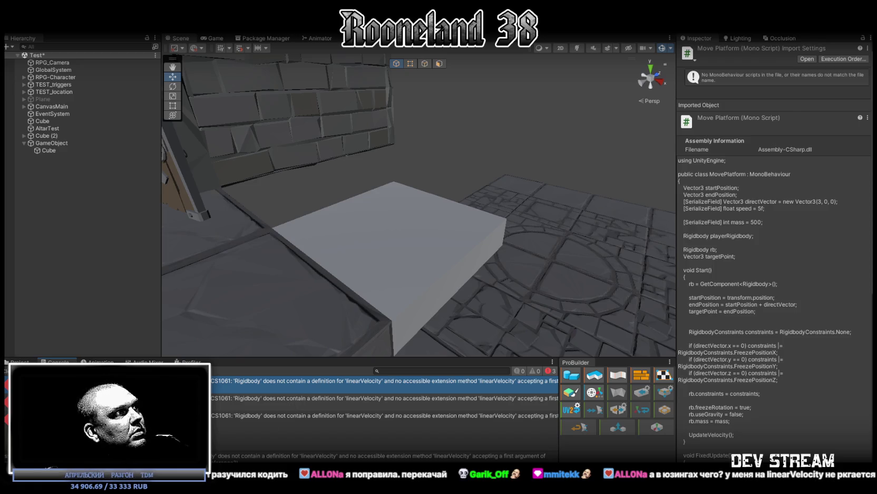
pyautogui.doubleClick(380, 415)
pyautogui.scroll(11, 257, 237)
pyautogui.scroll(3, 258, 235)
pyautogui.scroll(-6, 260, 234)
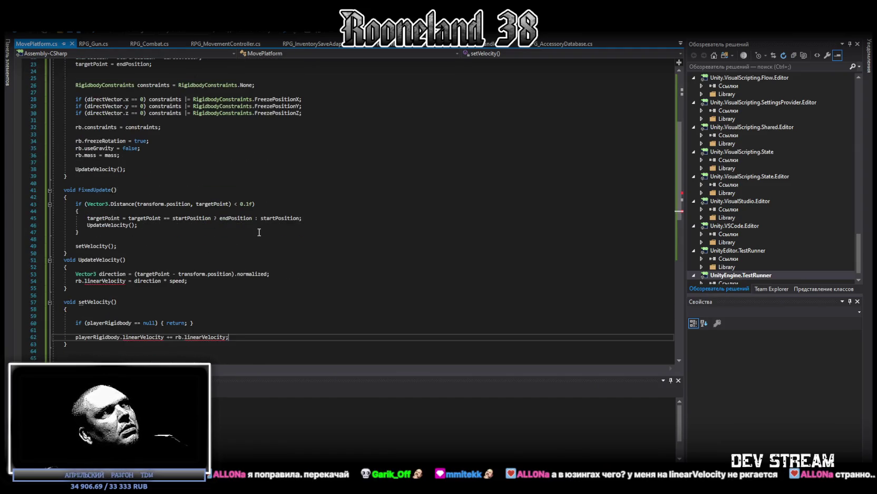
# Scroll through MovePlatform.cs in Visual Studio to review the code
pyautogui.scroll(-1, 259, 232)
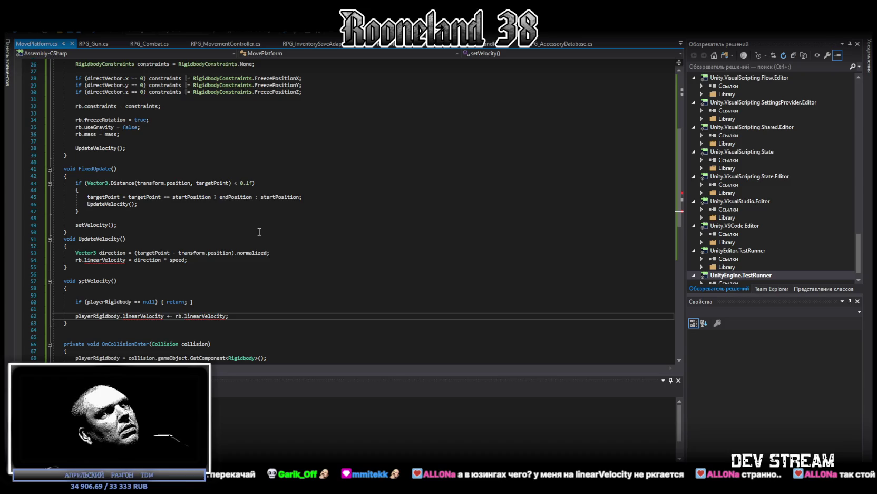
pyautogui.scroll(4, 259, 232)
pyautogui.scroll(4, 260, 228)
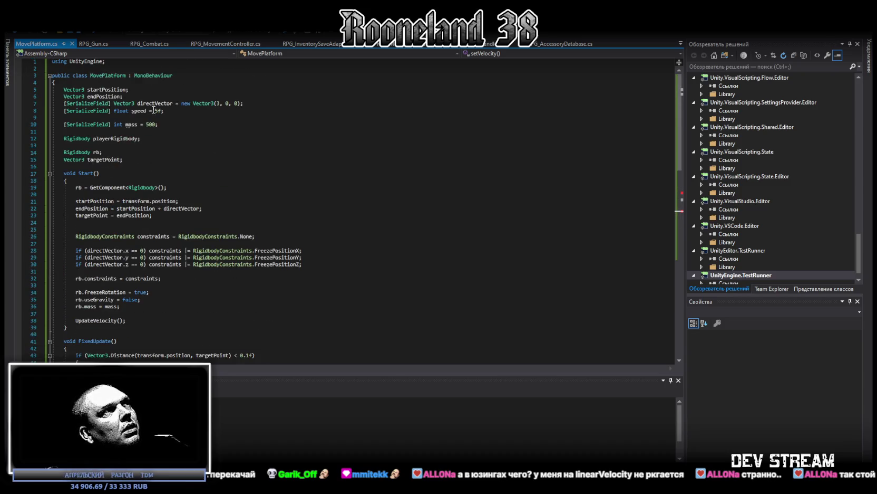
pyautogui.scroll(-2, 154, 110)
pyautogui.scroll(-5, 154, 114)
pyautogui.scroll(-1, 154, 118)
pyautogui.scroll(-2, 154, 118)
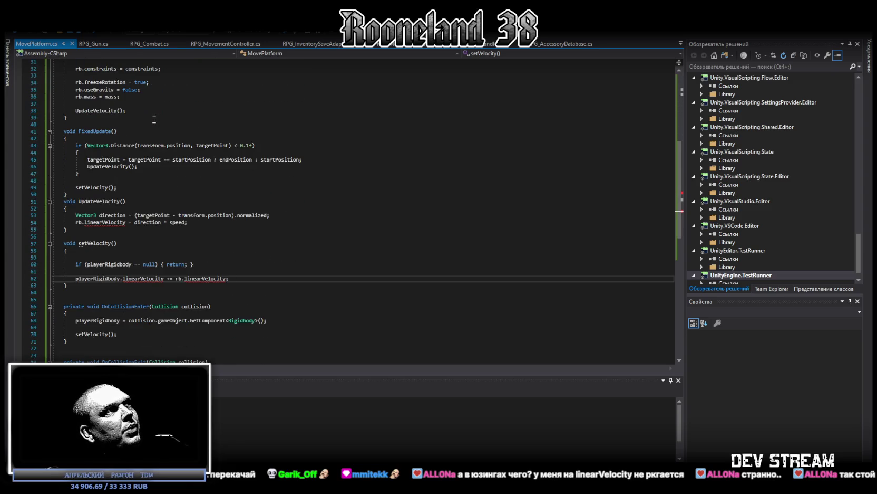
pyautogui.scroll(-2, 154, 119)
pyautogui.scroll(-1, 154, 119)
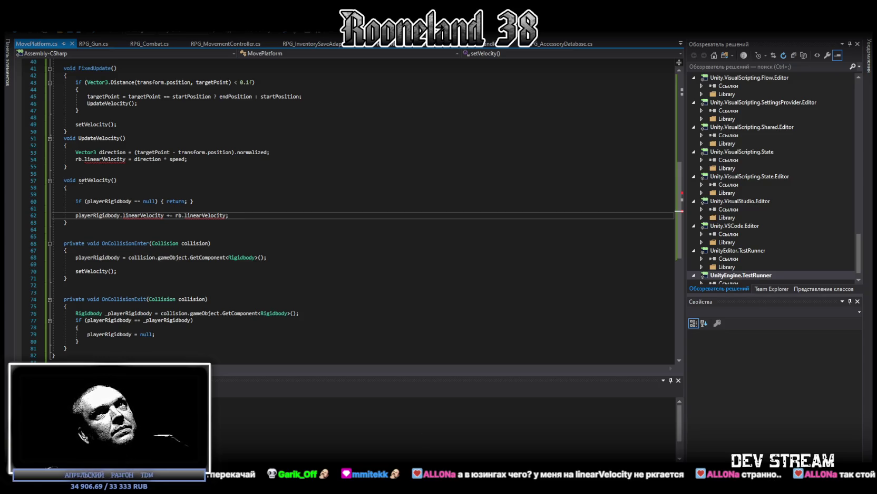
# Back in Unity, select the first CS1061 linearVelocity error to read its full details
pyautogui.hotkey('alt', 'Tab')
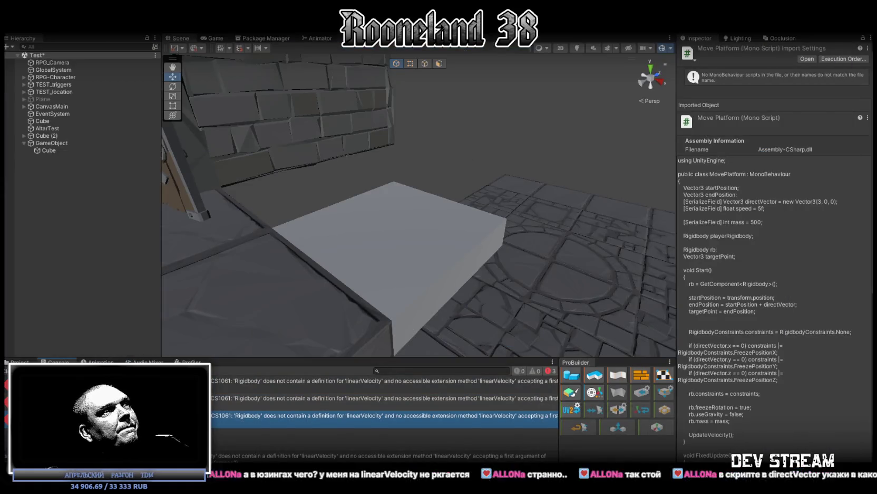
pyautogui.click(237, 380)
pyautogui.click(380, 456)
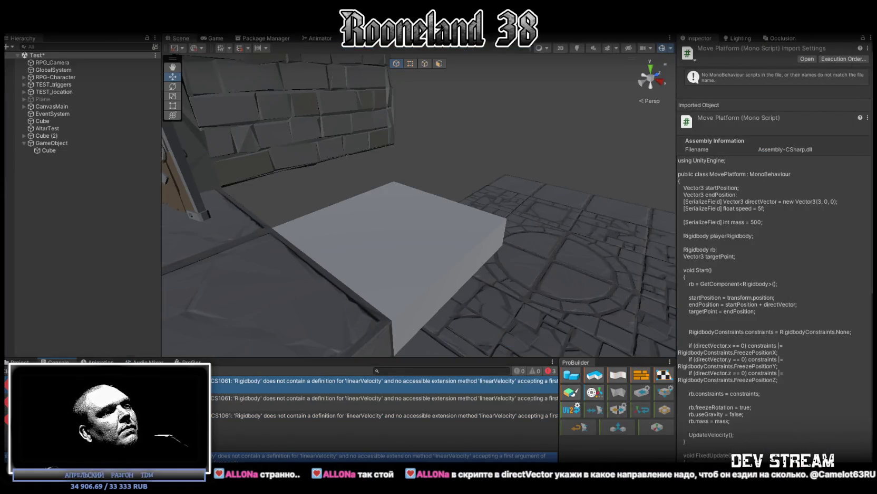
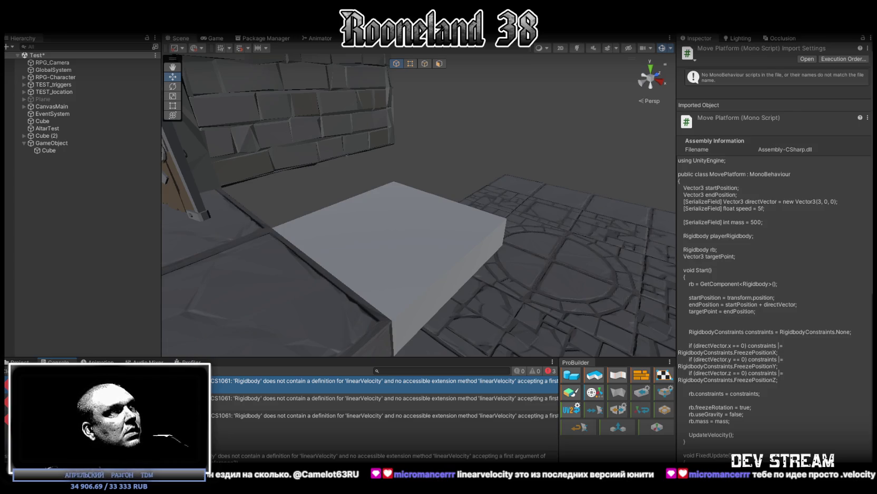
# Replace each linearVelocity with velocity on lines 54 and 62 of MovePlatform.cs
pyautogui.hotkey('alt', 'Tab')
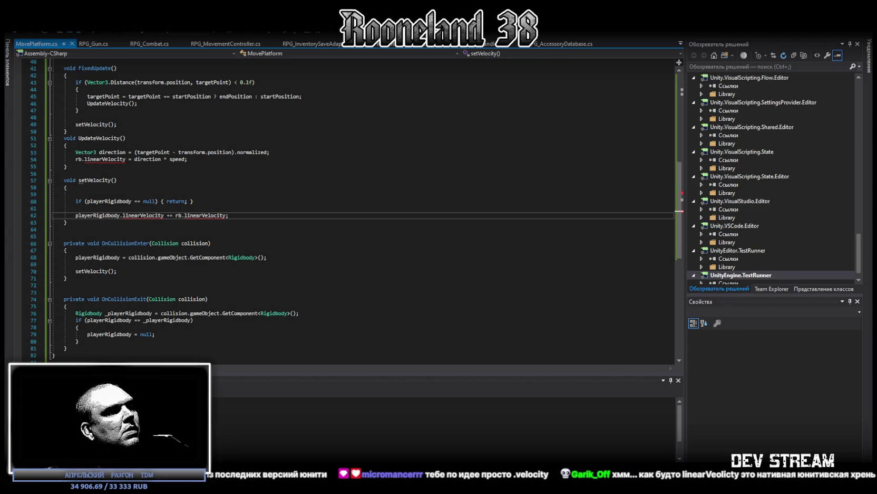
pyautogui.moveTo(99, 152); pyautogui.dragTo(125, 159)
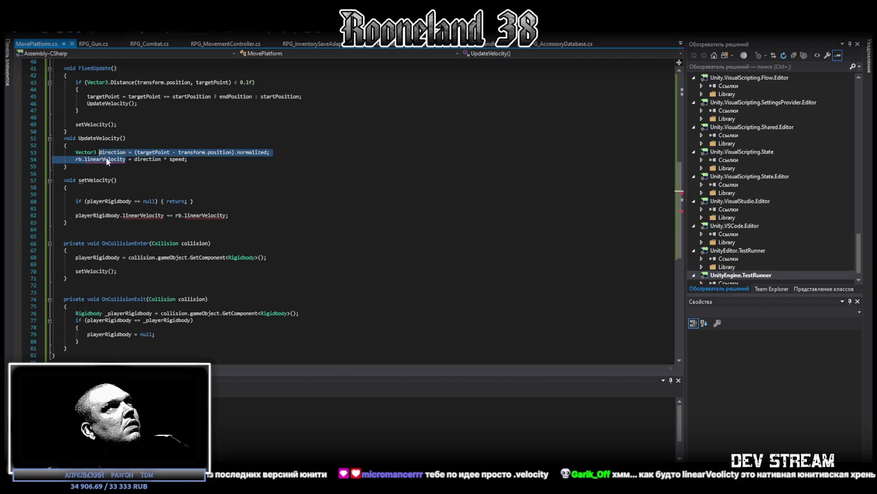
pyautogui.write('velocity  = direction * speed;')
pyautogui.hotkey('ctrl', 'z')
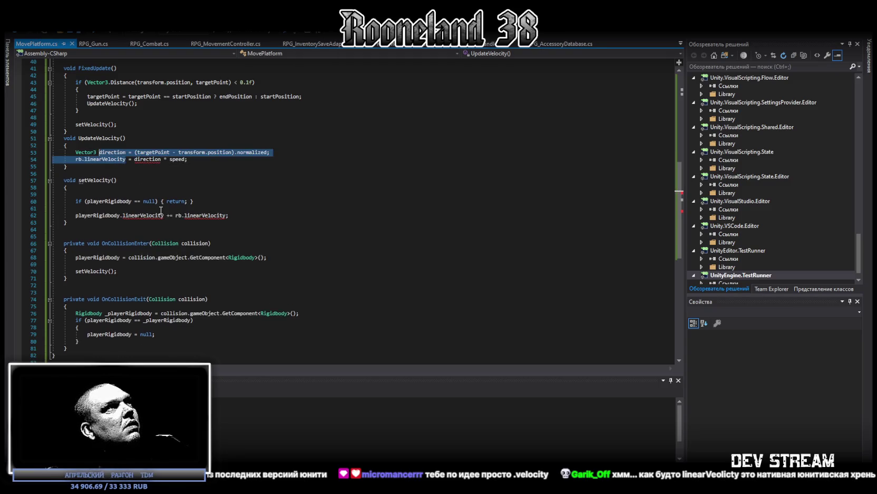
pyautogui.doubleClick(110, 159)
pyautogui.write('velocity')
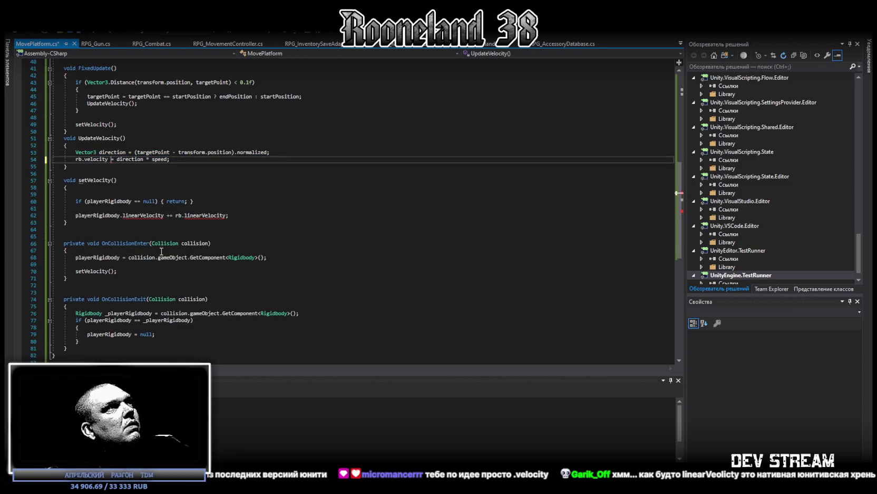
pyautogui.doubleClick(143, 216)
pyautogui.write('velocity')
pyautogui.doubleClick(187, 216)
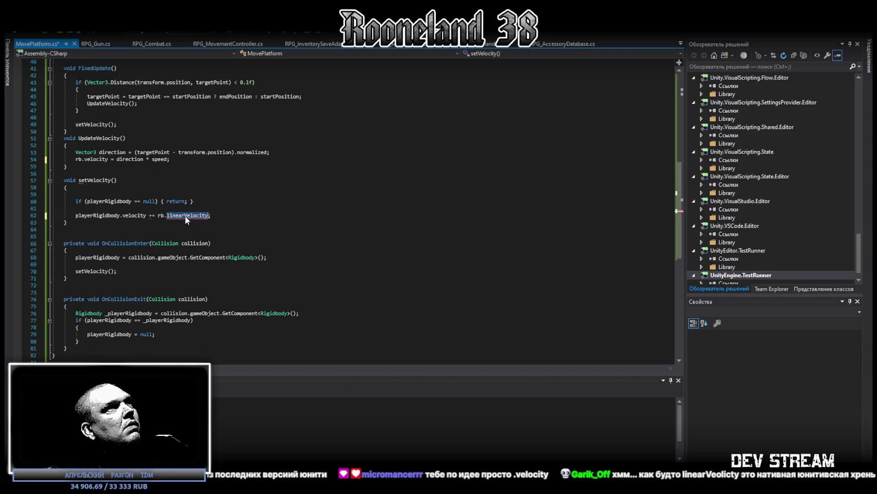
pyautogui.write('velocity')
# Save MovePlatform.cs and return to Unity so it recompiles
pyautogui.hotkey('ctrl', 's')
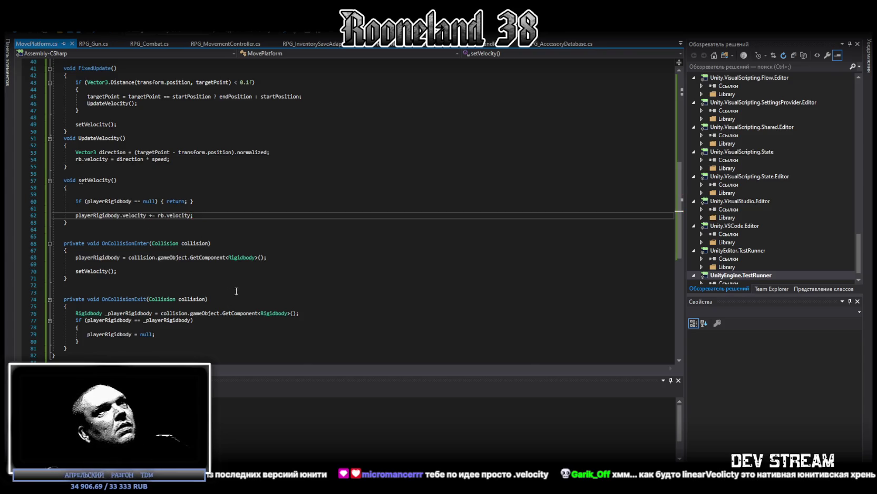
pyautogui.scroll(5, 289, 211)
pyautogui.scroll(2, 352, 166)
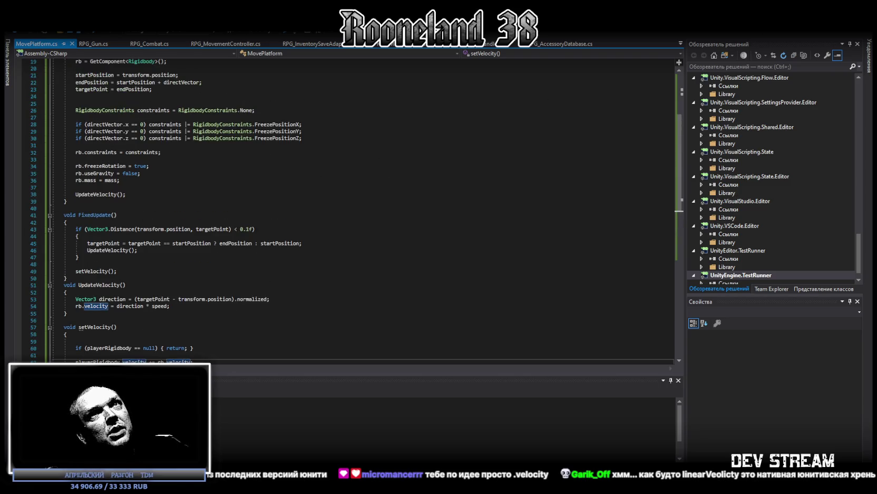
pyautogui.hotkey('alt', 'Tab')
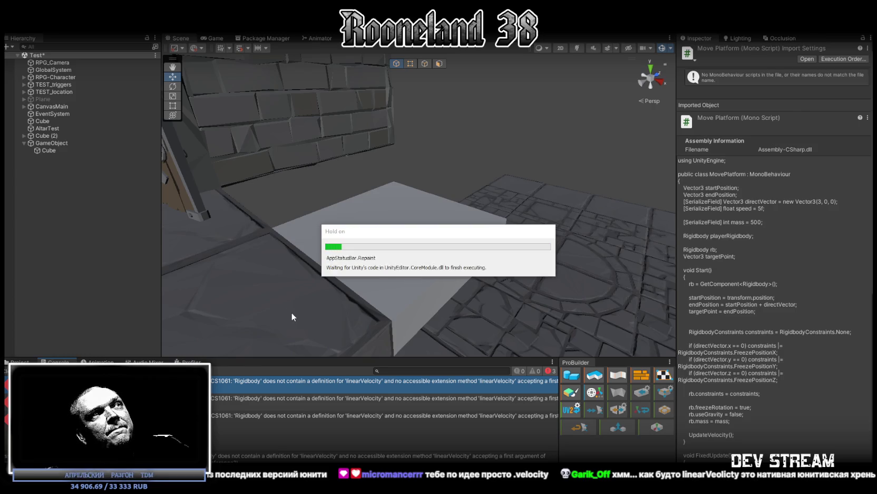
# Attach MovePlatform.cs to the platform cube's parent GameObject from the Project window
pyautogui.click(19, 362)
pyautogui.moveTo(422, 211); pyautogui.dragTo(430, 211, button='right')
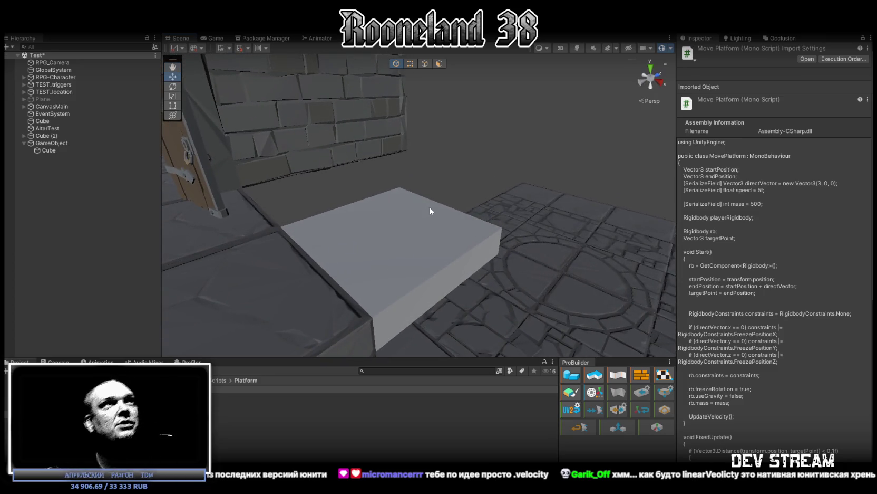
pyautogui.click(430, 211)
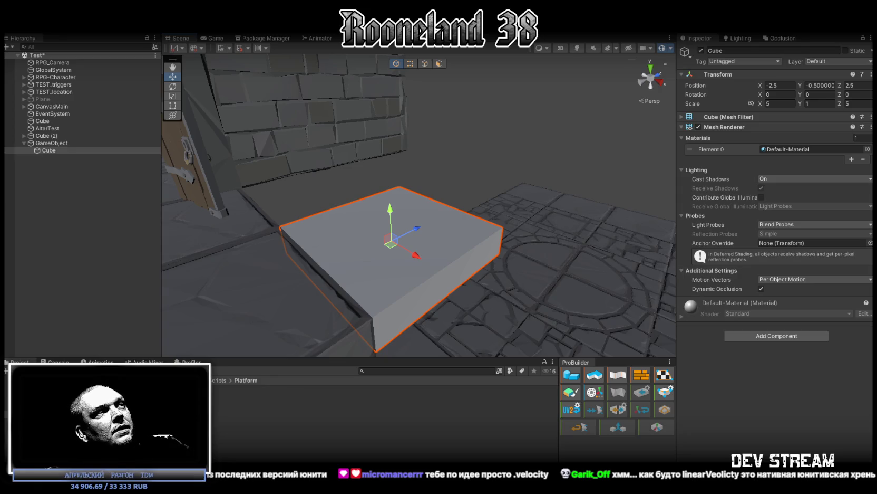
pyautogui.click(57, 143)
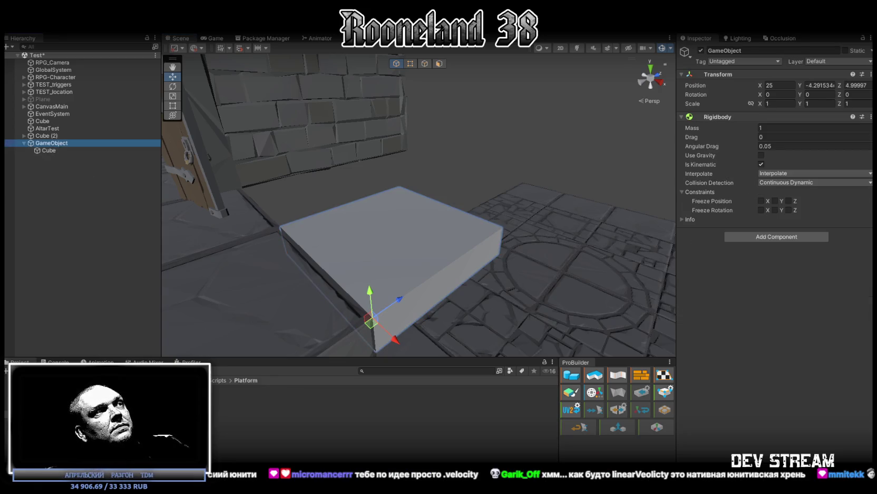
pyautogui.moveTo(174, 389); pyautogui.dragTo(754, 356)
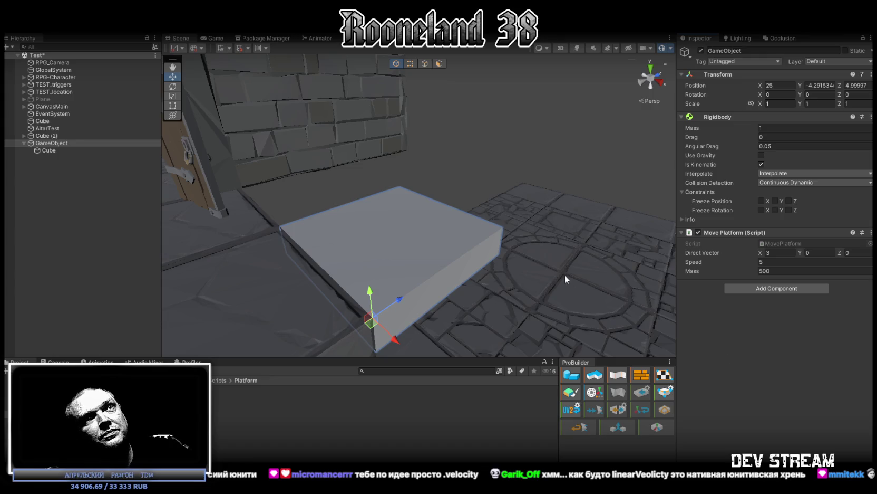
pyautogui.moveTo(565, 276); pyautogui.dragTo(480, 215, button='right')
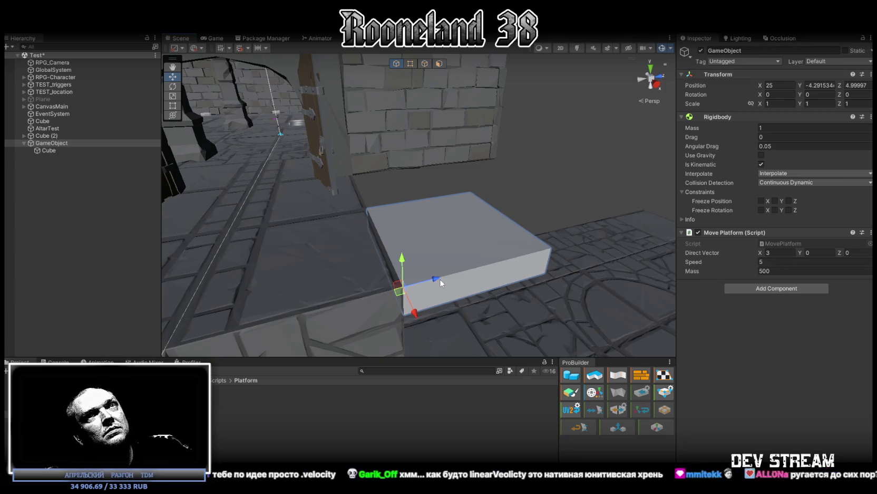
# Set the Move Platform Direct Vector to 0, 0, 1
pyautogui.moveTo(437, 278); pyautogui.dragTo(613, 250)
pyautogui.hotkey('ctrl', 'z')
pyautogui.click(781, 252)
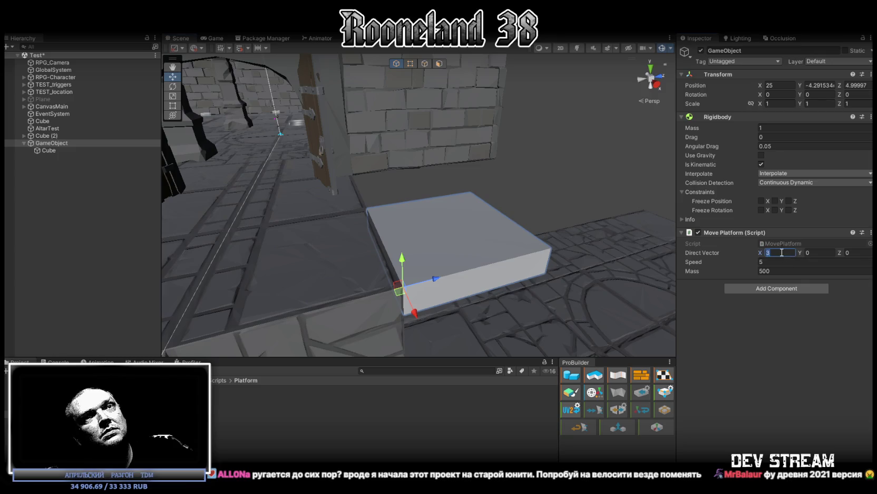
pyautogui.write('0')
pyautogui.press('Tab')
pyautogui.press('Tab')
pyautogui.write('1')
pyautogui.press('Return')
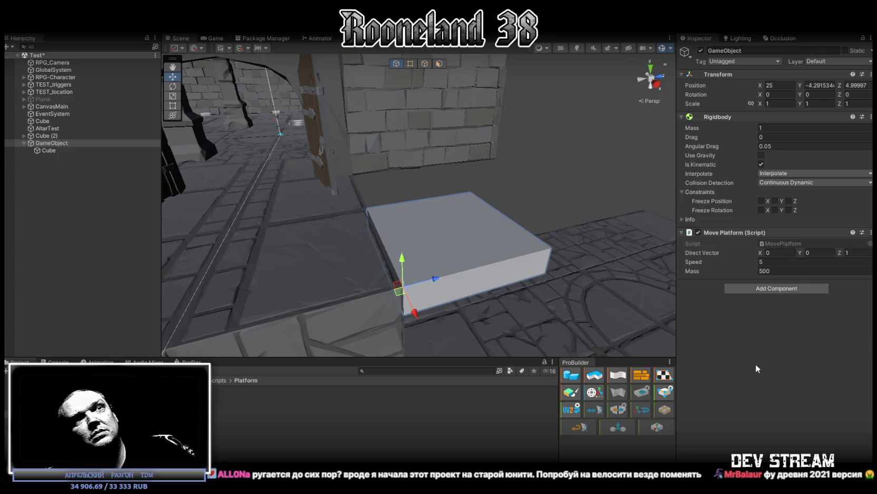
pyautogui.moveTo(590, 231); pyautogui.dragTo(513, 219, button='right')
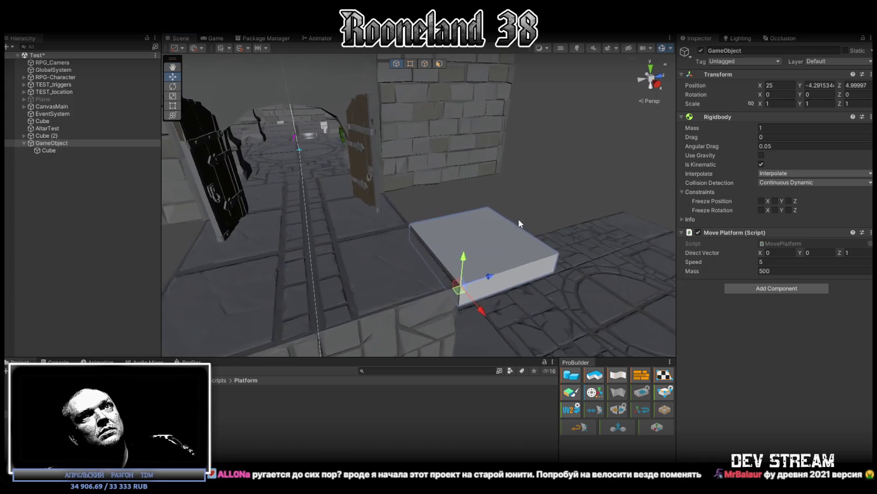
pyautogui.moveTo(633, 137)
pyautogui.mouseDown(button='right')
pyautogui.moveTo(508, 162)
pyautogui.moveTo(507, 182)
pyautogui.mouseUp(button='right')
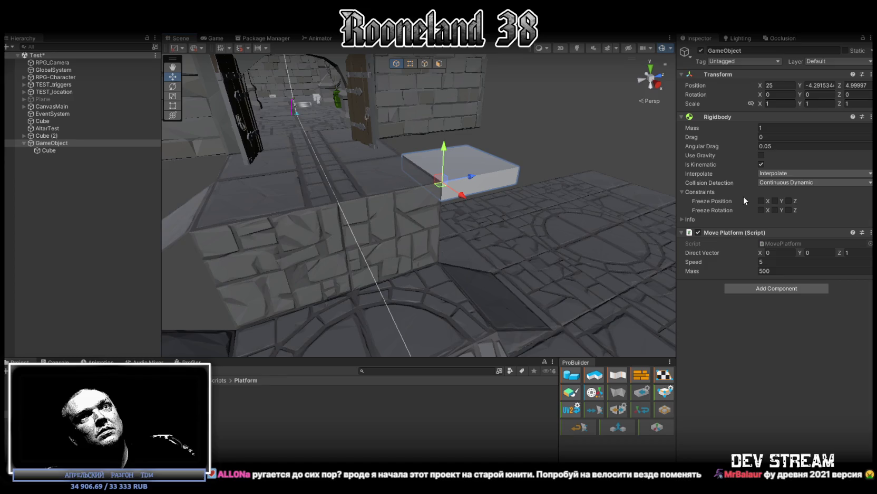
# Freeze Rigidbody rotation on X and Z and set the Move Platform Mass to 100
pyautogui.click(765, 211)
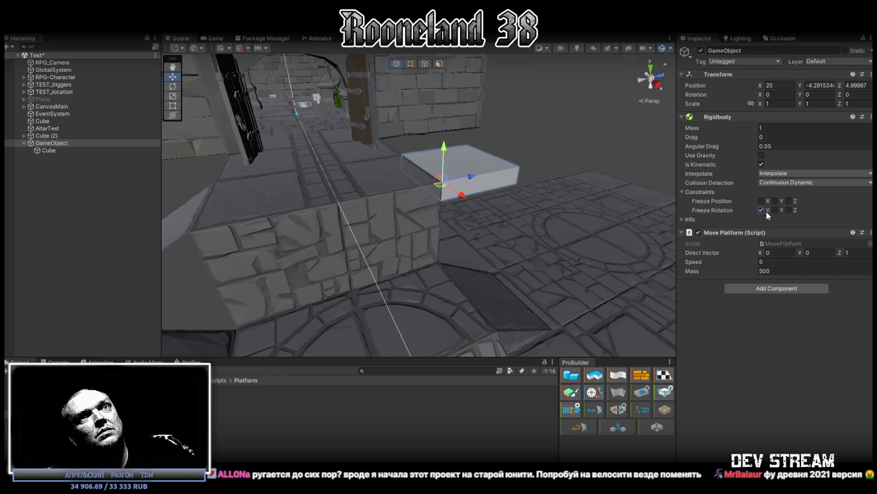
pyautogui.click(789, 209)
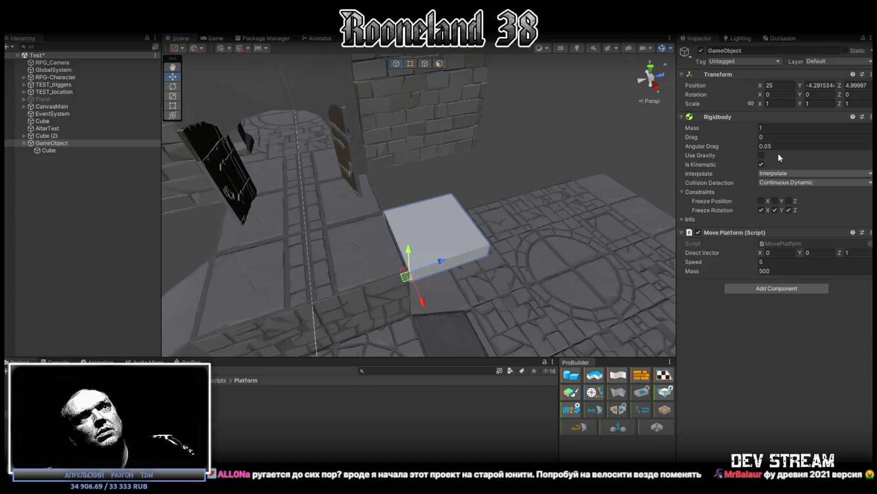
pyautogui.doubleClick(764, 271)
pyautogui.write('5')
pyautogui.press('Return')
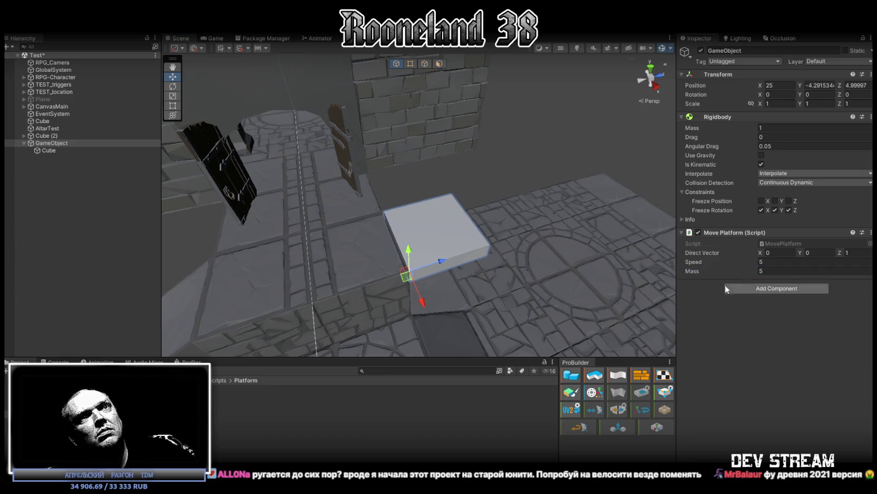
pyautogui.doubleClick(762, 270)
pyautogui.write('100')
pyautogui.press('Return')
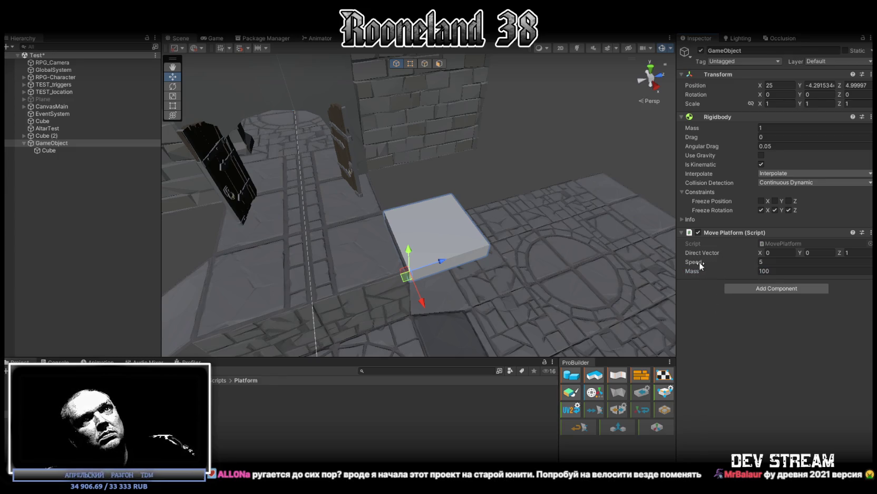
pyautogui.moveTo(528, 238); pyautogui.dragTo(560, 234, button='right')
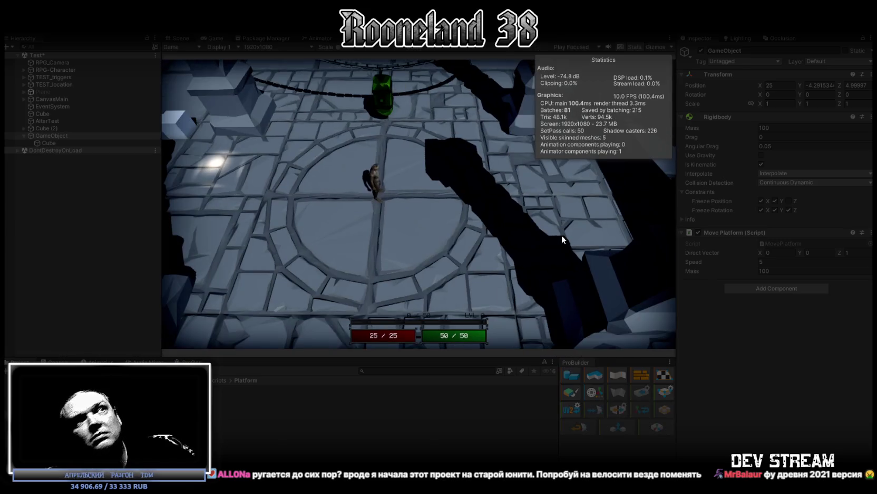
pyautogui.press('e')
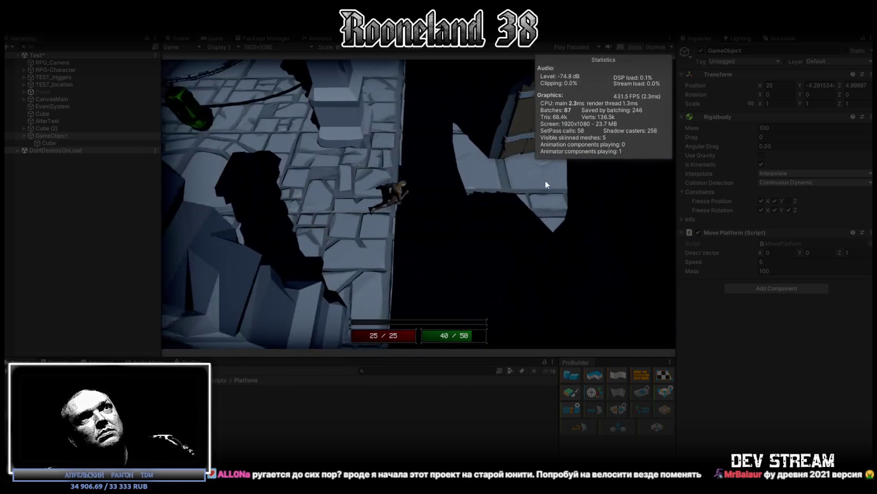
pyautogui.press('w')
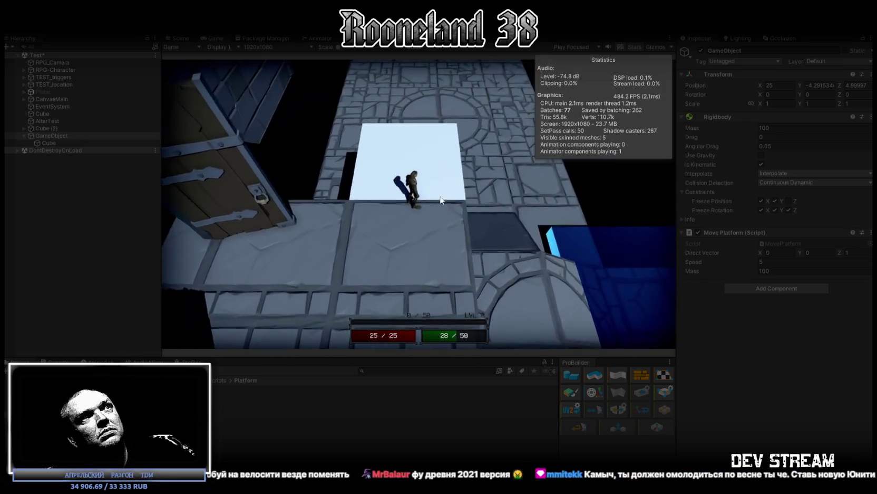
pyautogui.press('w')
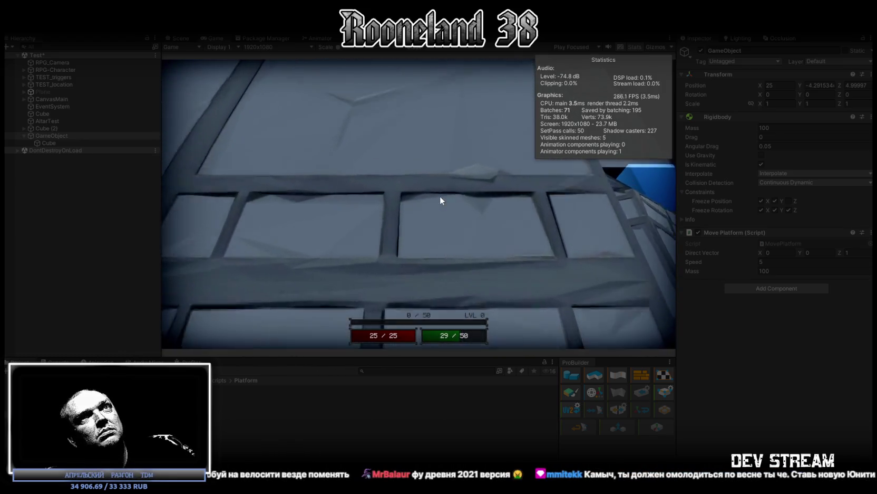
pyautogui.hotkey('ctrl', 'p')
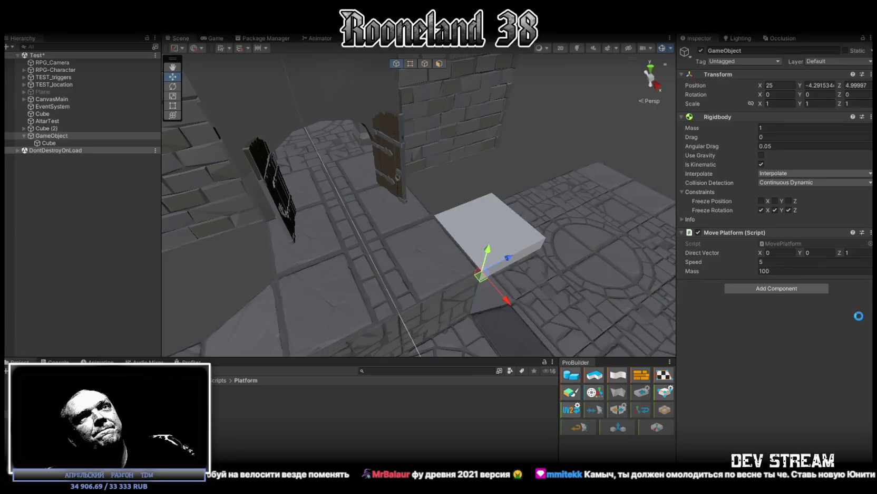
# Add a Box Collider to the platform and stretch its shape along Z
pyautogui.click(792, 288)
pyautogui.write('coll')
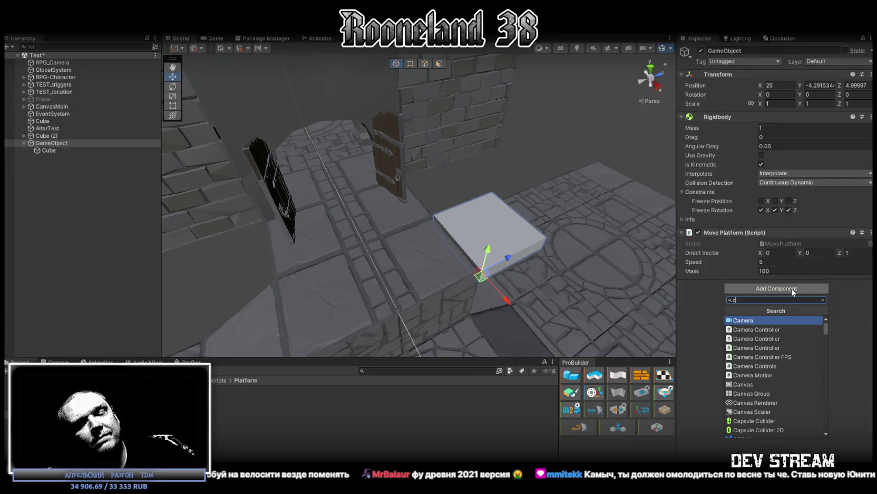
pyautogui.click(749, 338)
pyautogui.keyDown('alt'); pyautogui.moveTo(580, 237); pyautogui.dragTo(448, 213); pyautogui.keyUp('alt')
pyautogui.click(765, 296)
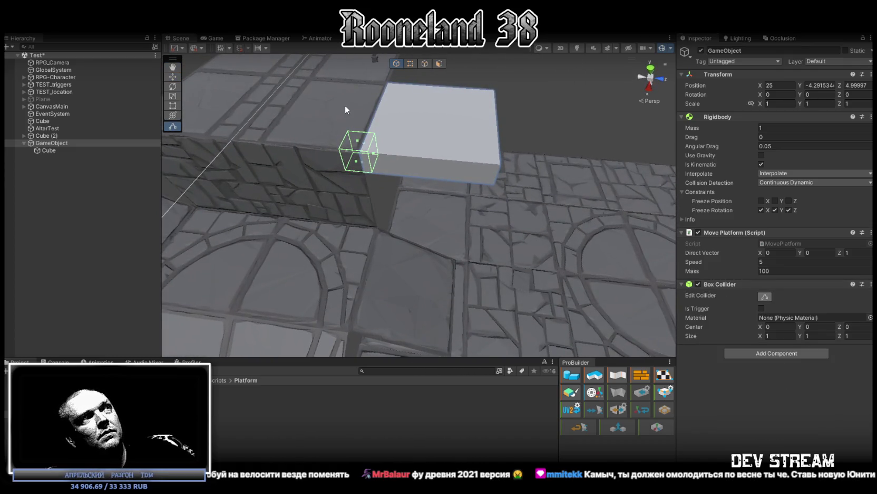
pyautogui.moveTo(376, 154)
pyautogui.mouseDown()
pyautogui.moveTo(499, 158)
pyautogui.moveTo(342, 221)
pyautogui.moveTo(449, 228)
pyautogui.mouseUp()
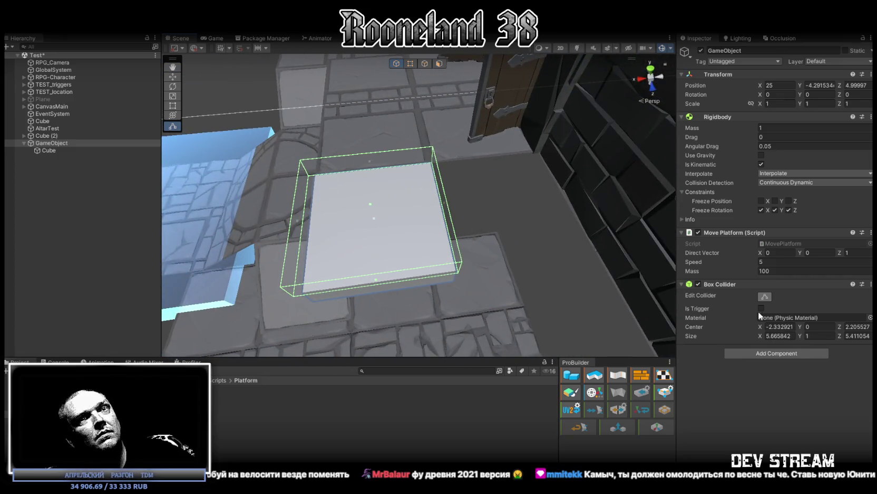
# Give the Box Collider Size X and Z of 5, Center X -2.5 and Center Z 2.5
pyautogui.doubleClick(860, 336)
pyautogui.write('5')
pyautogui.doubleClick(855, 326)
pyautogui.write('2.5')
pyautogui.doubleClick(779, 326)
pyautogui.write('-2.5')
pyautogui.doubleClick(779, 336)
pyautogui.write('5')
pyautogui.press('Return')
pyautogui.keyDown('alt'); pyautogui.moveTo(426, 240); pyautogui.dragTo(820, 332); pyautogui.keyUp('alt')
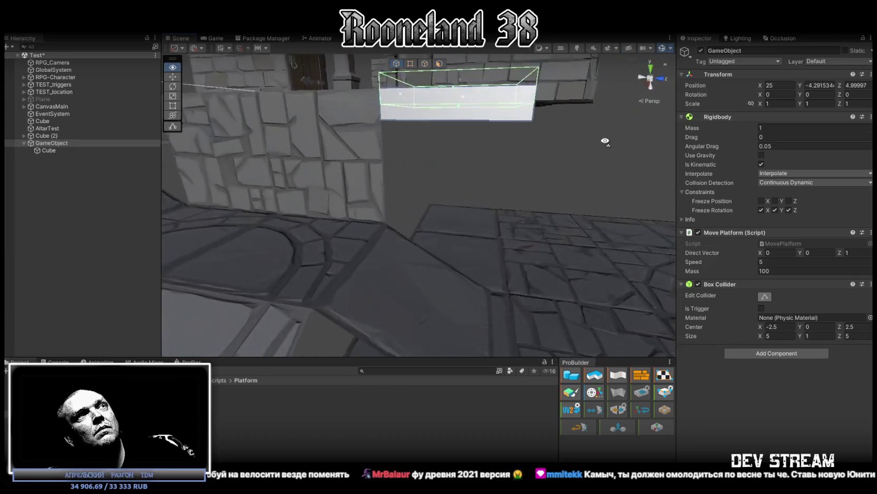
# Lower the collider's Center Y to -0.5 and run the game
pyautogui.doubleClick(821, 326)
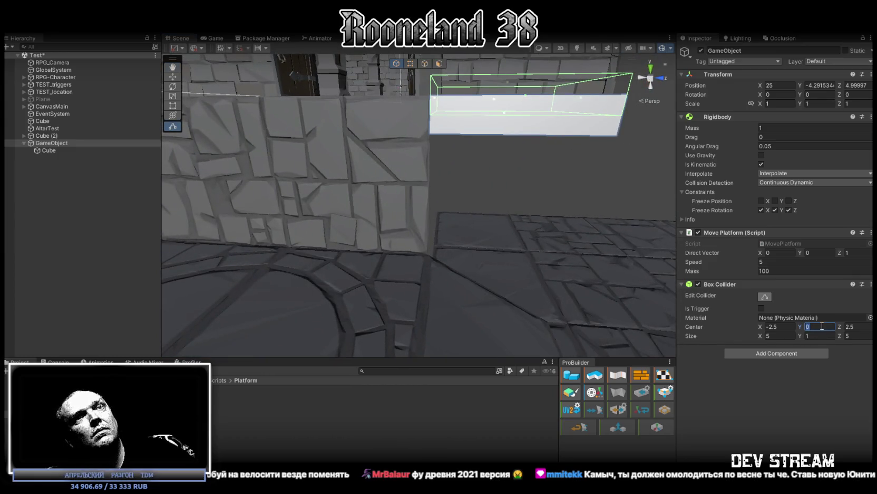
pyautogui.write('-0.5')
pyautogui.hotkey('ctrl', 'p')
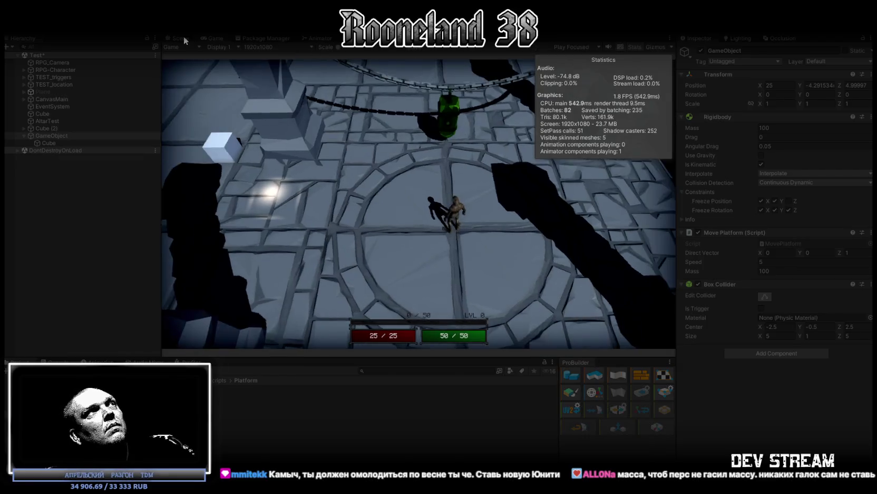
# Push the platform GameObject along Z, untick Rigidbody Is Kinematic, then stop the game
pyautogui.hotkey('ctrl', 'p')
pyautogui.moveTo(369, 174)
pyautogui.keyDown('alt'); pyautogui.mouseDown()
pyautogui.moveTo(392, 180)
pyautogui.moveTo(320, 156)
pyautogui.mouseUp(); pyautogui.keyUp('alt')
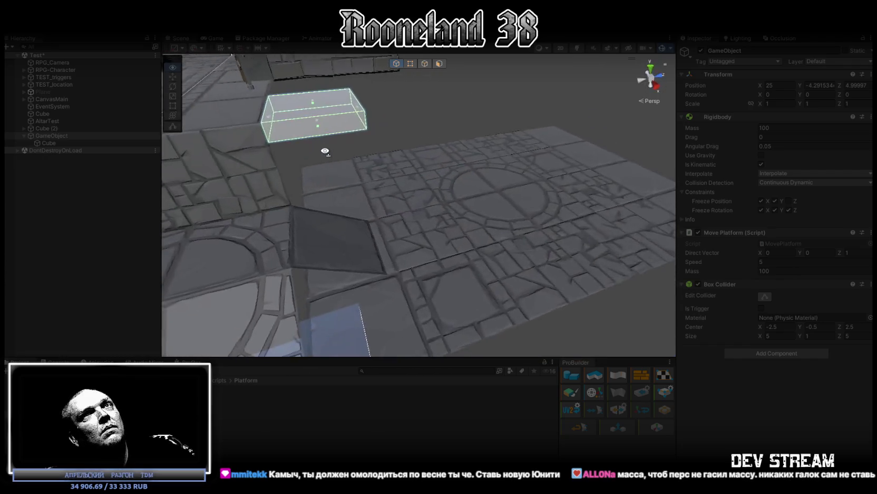
pyautogui.click(53, 140)
pyautogui.click(52, 135)
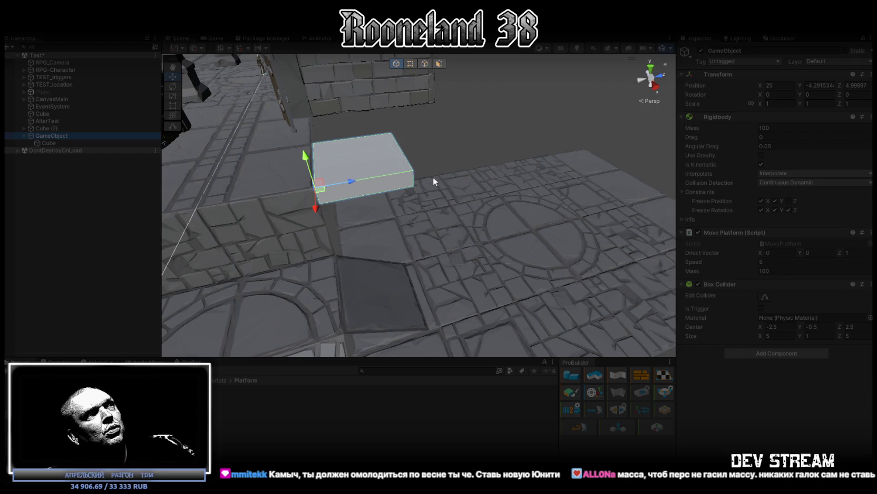
pyautogui.moveTo(350, 183)
pyautogui.mouseDown()
pyautogui.moveTo(350, 204)
pyautogui.moveTo(478, 242)
pyautogui.mouseUp()
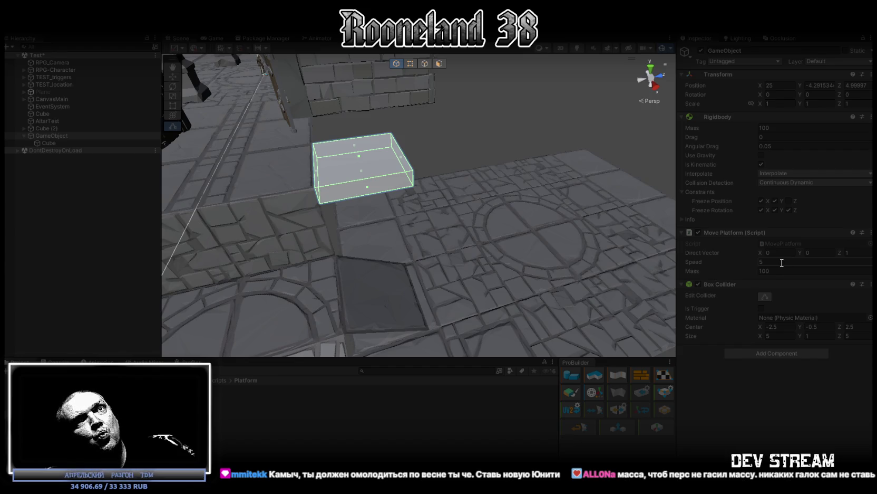
pyautogui.moveTo(475, 184); pyautogui.dragTo(496, 174, button='right')
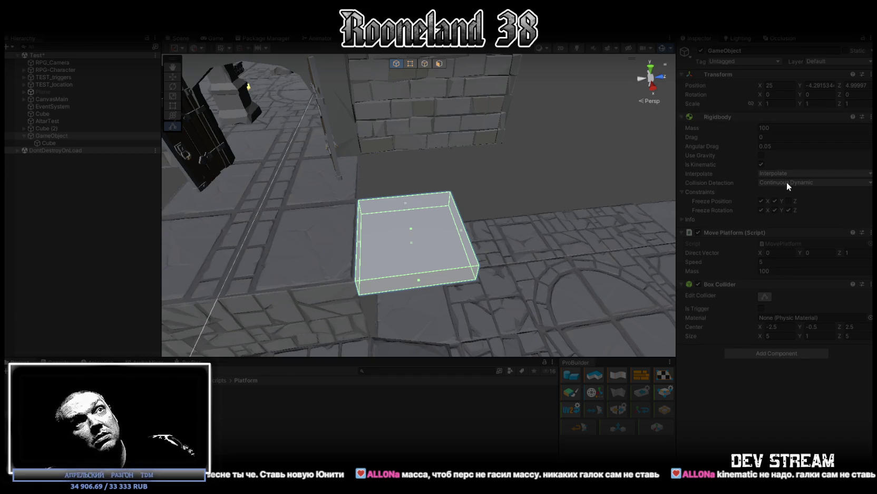
pyautogui.click(763, 164)
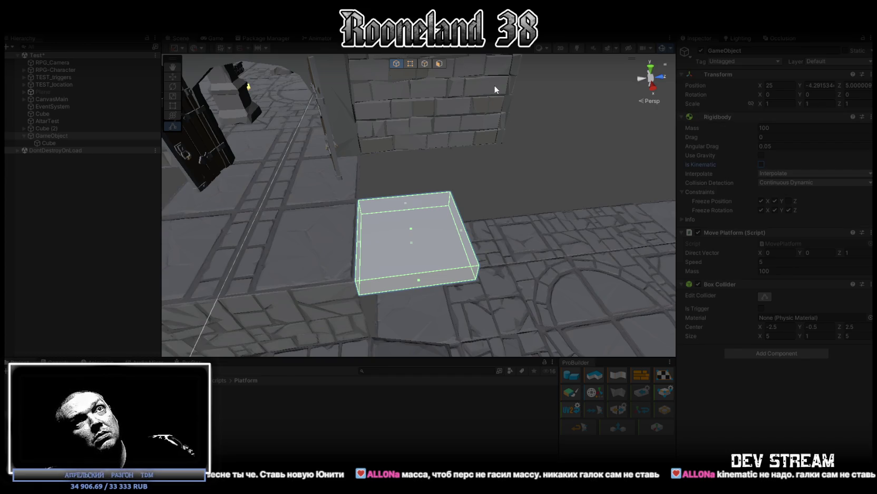
pyautogui.moveTo(491, 143); pyautogui.dragTo(504, 144, button='right')
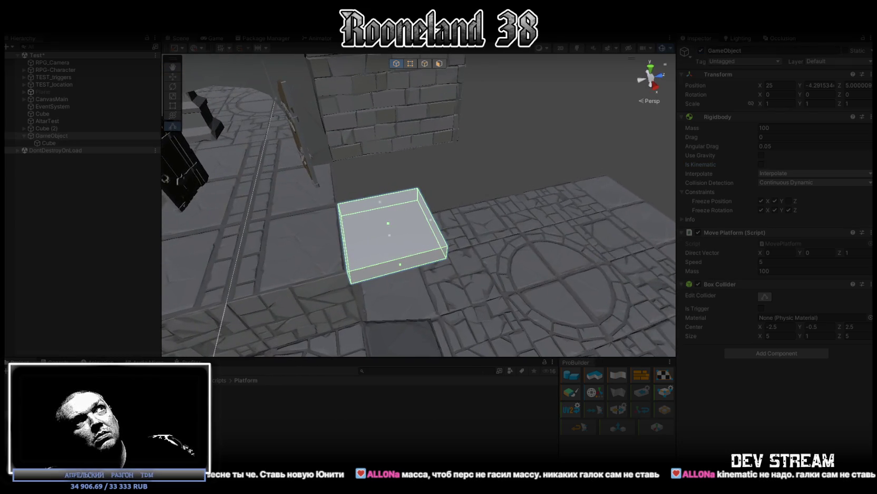
pyautogui.hotkey('ctrl', 'p')
# Set Rigidbody Collision Detection to Discrete and watch the Scene view during play
pyautogui.click(791, 182)
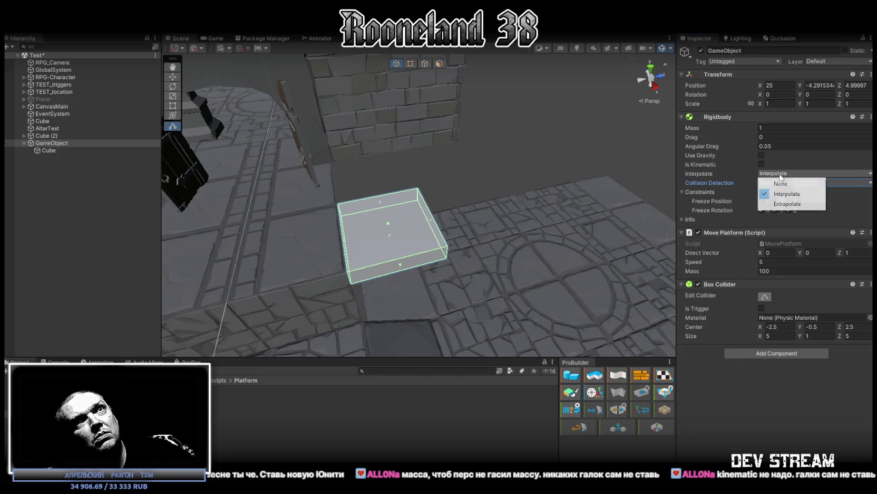
pyautogui.click(784, 193)
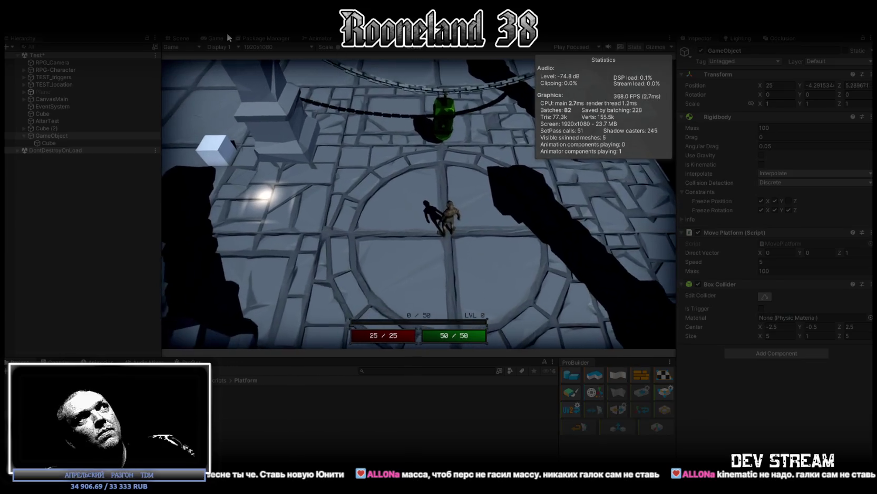
pyautogui.click(179, 38)
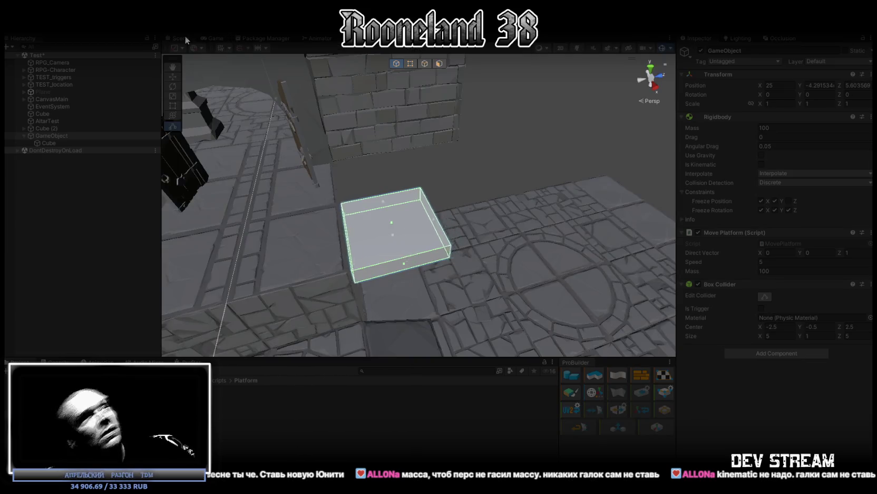
# During play, try Move Platform Speed 1 and Direct Vector Z 15, then stop
pyautogui.click(776, 262)
pyautogui.write('1')
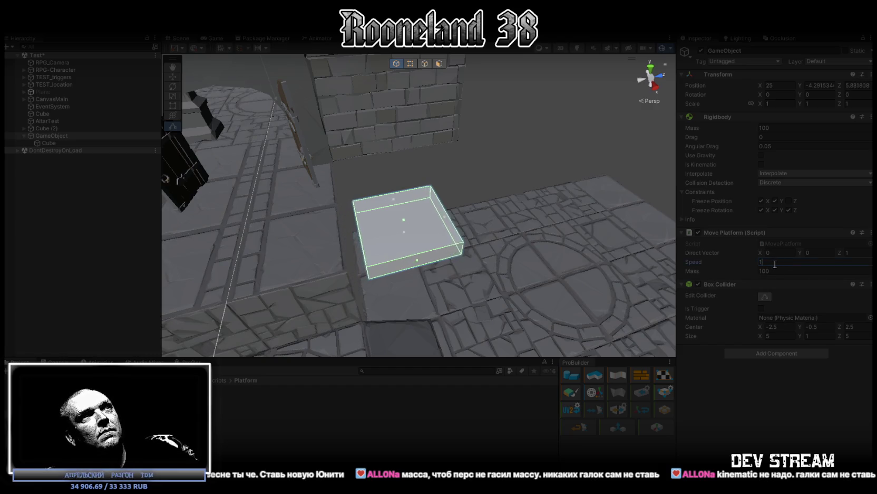
pyautogui.click(860, 253)
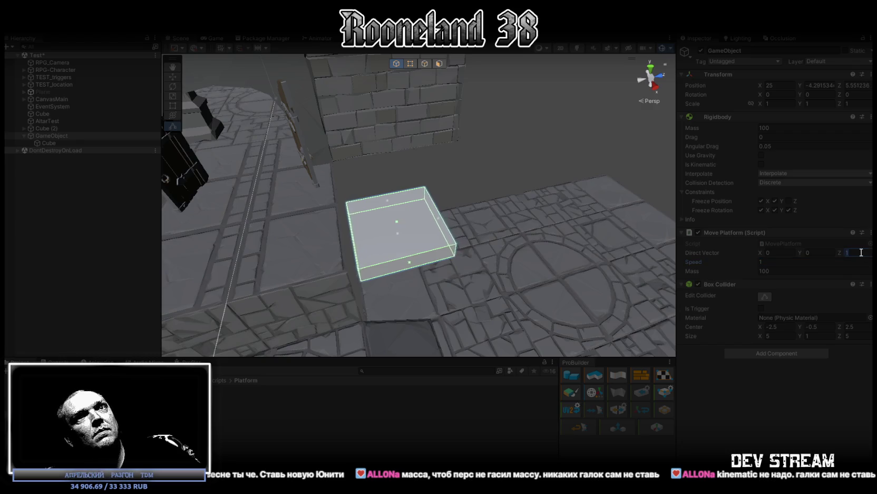
pyautogui.write('5')
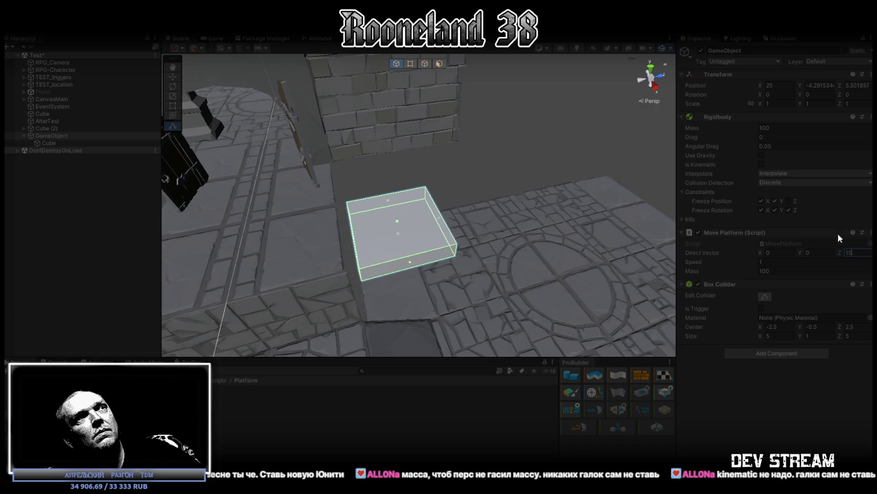
pyautogui.hotkey('ctrl', 'p')
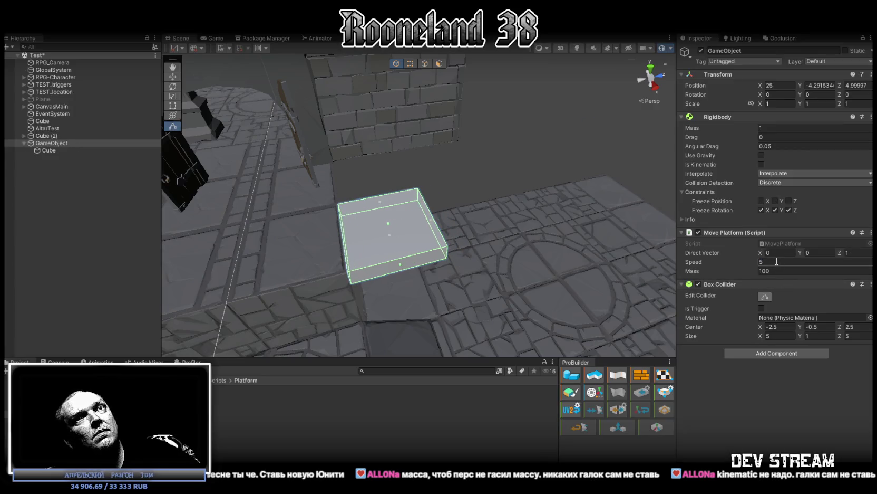
# Play-test the platform, changing its Speed to 5 mid-run, then stop
pyautogui.moveTo(839, 251); pyautogui.dragTo(846, 251)
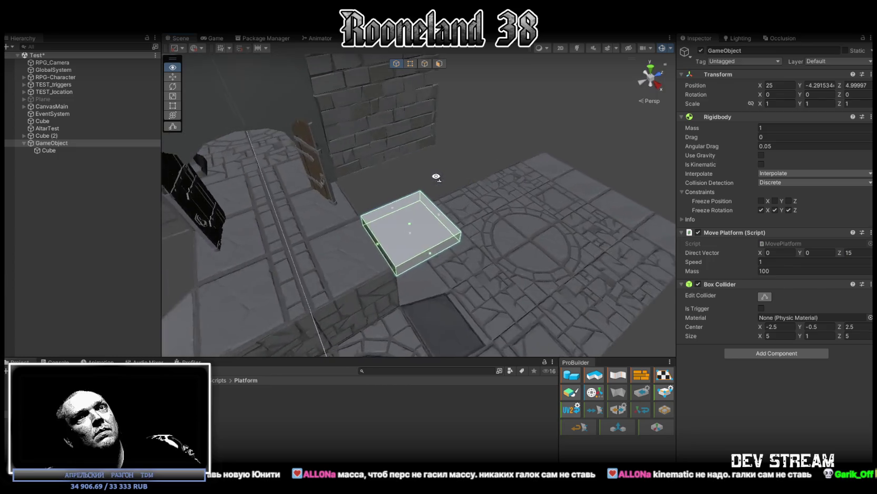
pyautogui.hotkey('ctrl', 'p')
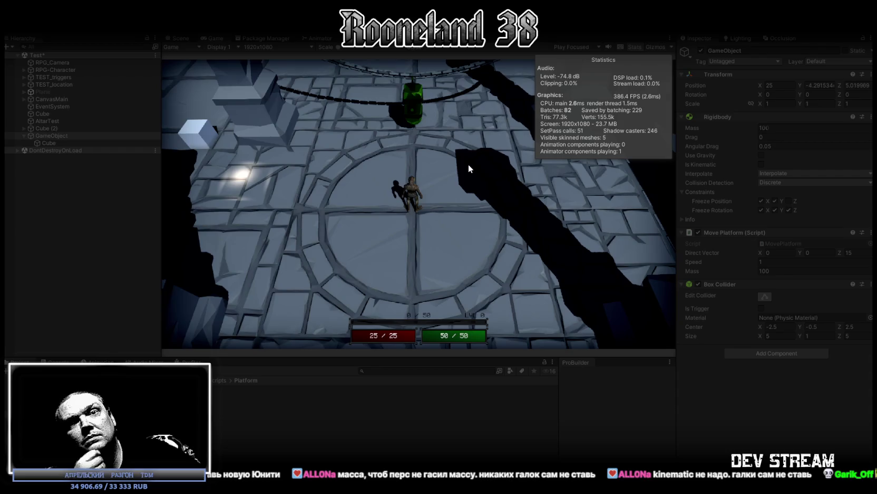
pyautogui.click(589, 152)
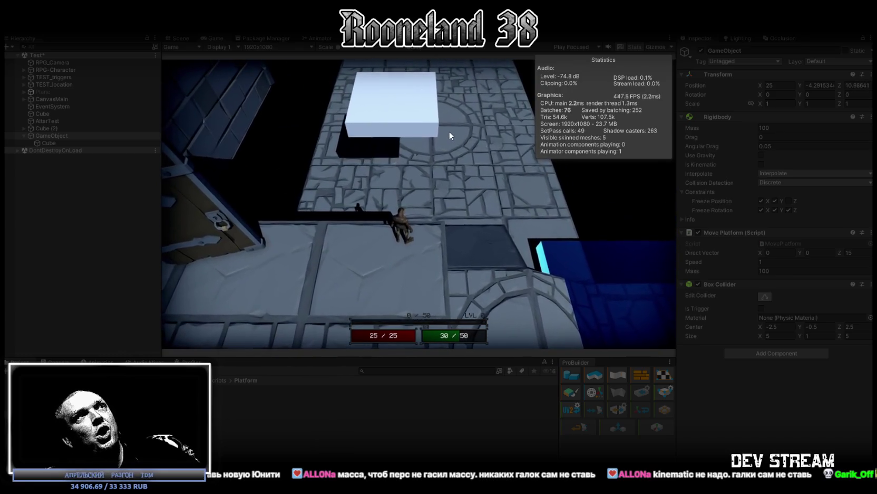
pyautogui.click(773, 262)
pyautogui.write('5')
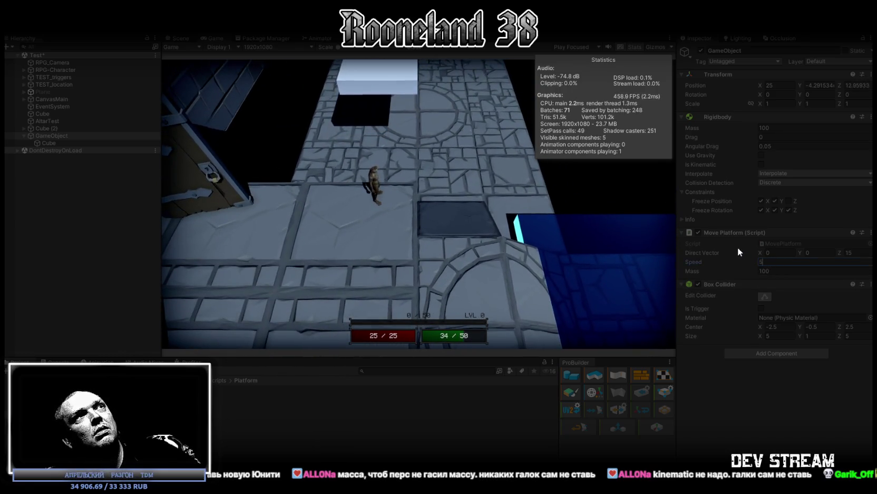
pyautogui.press('Return')
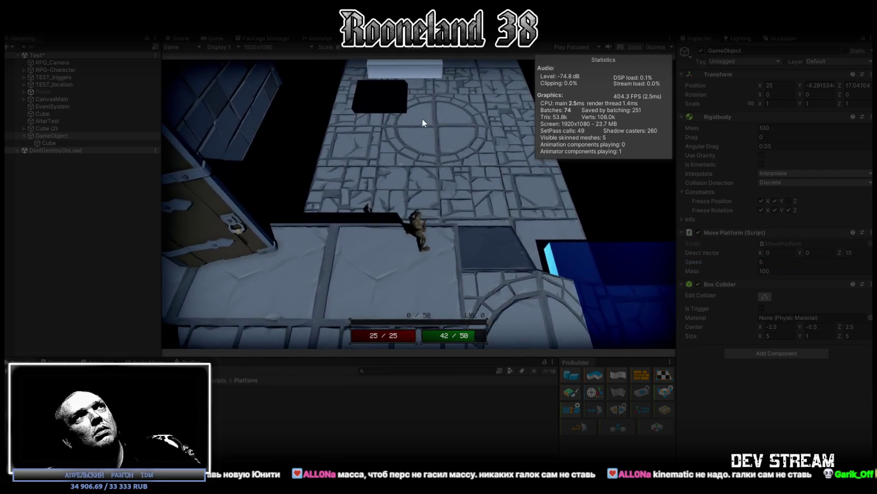
pyautogui.hotkey('ctrl', 'p')
# Place RPG-Character on the white platform and test the ride
pyautogui.keyDown('alt'); pyautogui.moveTo(433, 146); pyautogui.dragTo(131, 132); pyautogui.keyUp('alt')
pyautogui.click(53, 77)
pyautogui.moveTo(354, 140); pyautogui.dragTo(488, 228)
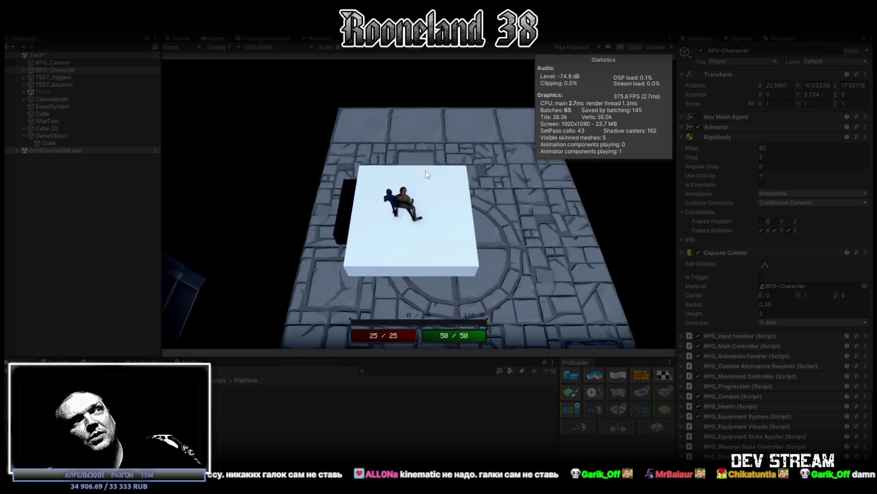
pyautogui.hotkey('ctrl', 'p')
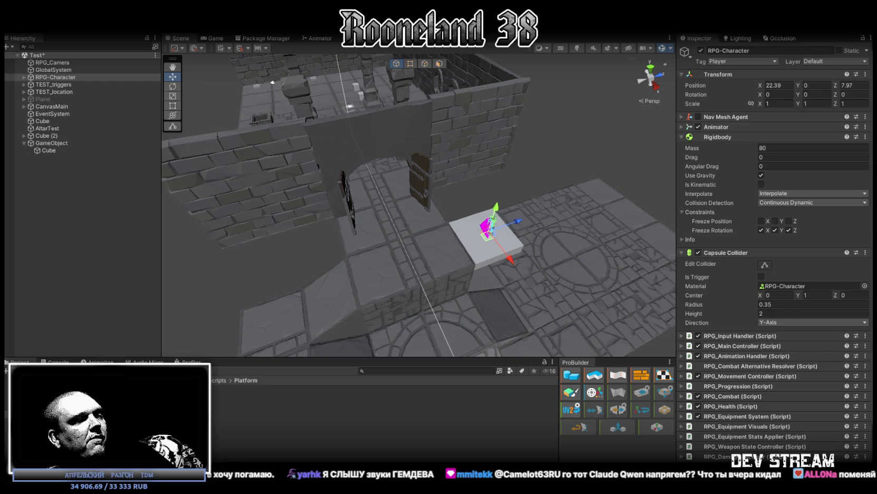
# Switch to Visual Studio showing MovePlatform.cs
pyautogui.hotkey('alt', 'Tab')
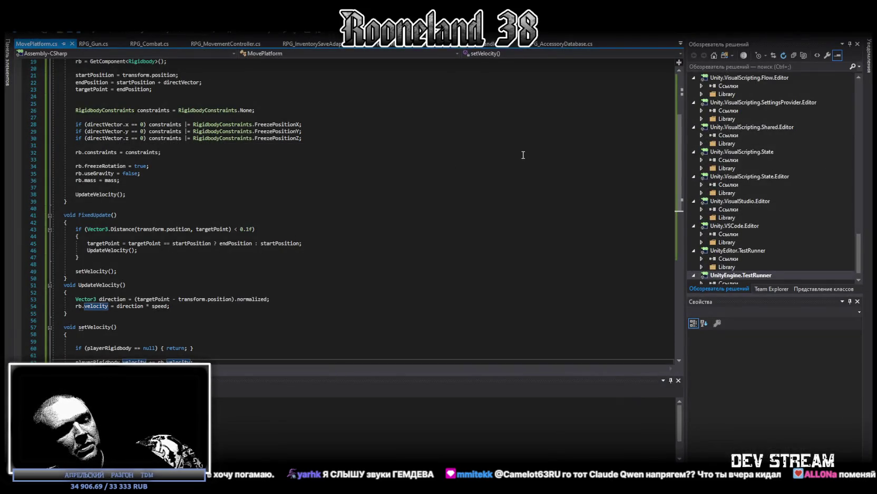
# Search MovePlatform.cs for 'enter' and locate the OnCollisionEnter method name on line 66
pyautogui.click(536, 174)
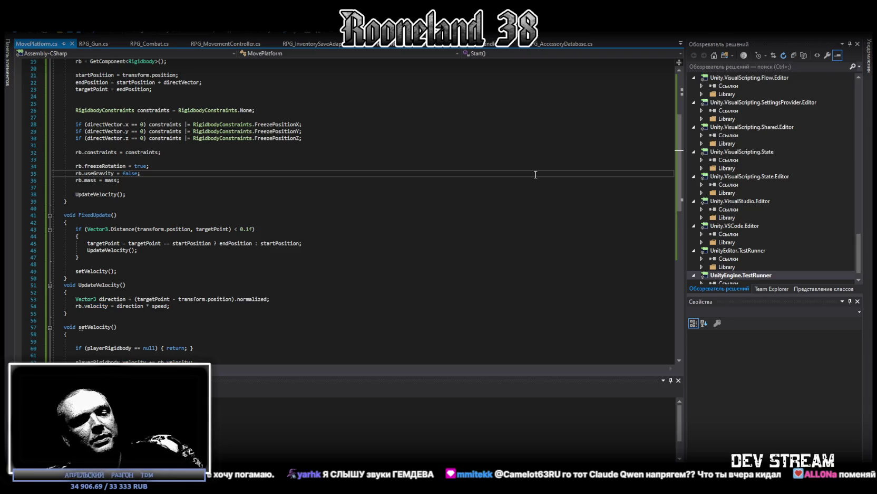
pyautogui.hotkey('ctrl', 'f')
pyautogui.write('enter')
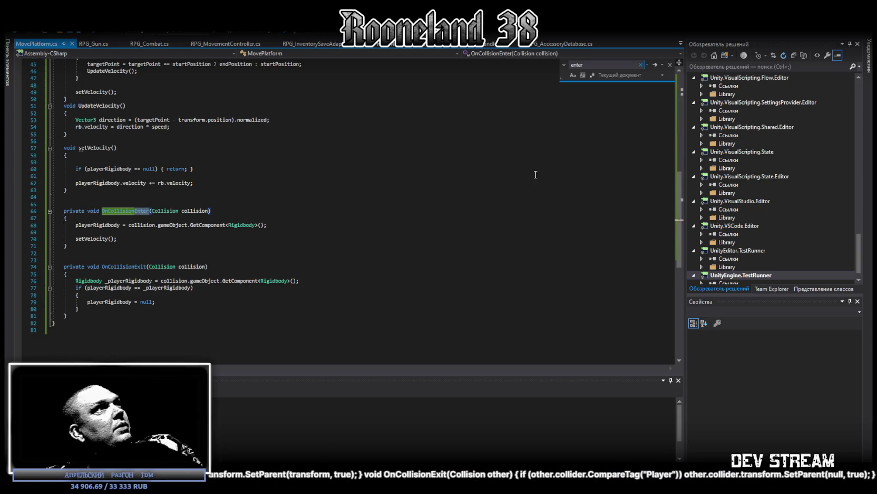
pyautogui.doubleClick(140, 211)
pyautogui.hotkey('ctrl', 'c')
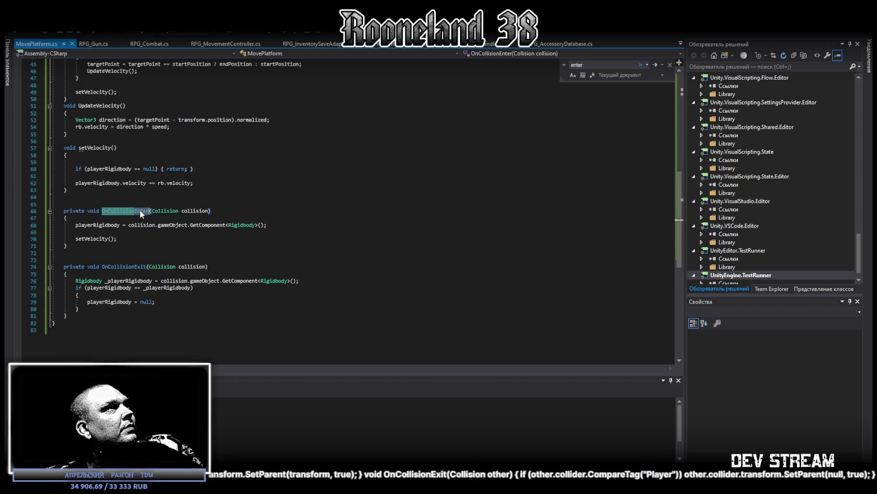
pyautogui.moveTo(125, 210)
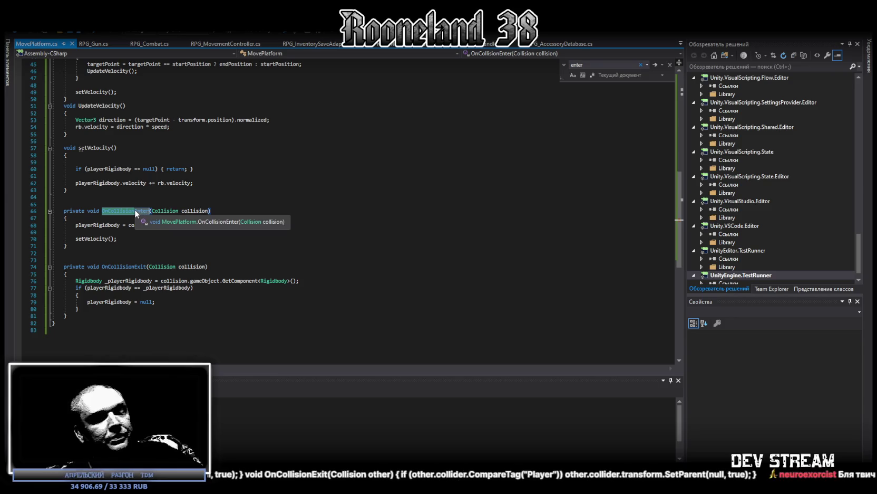
pyautogui.write('O')
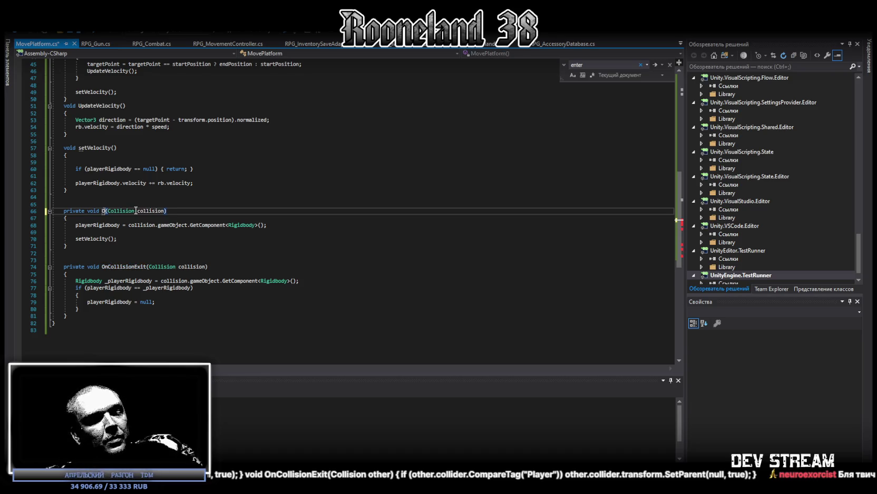
pyautogui.write('nC')
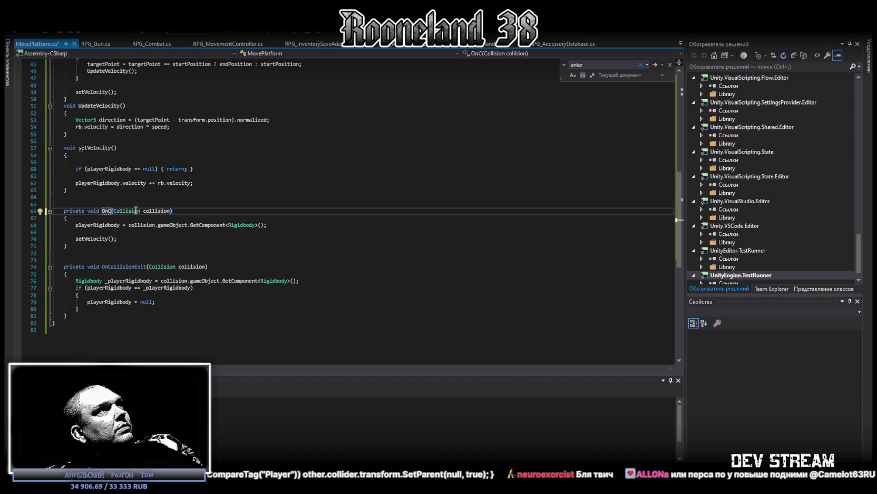
pyautogui.write('o')
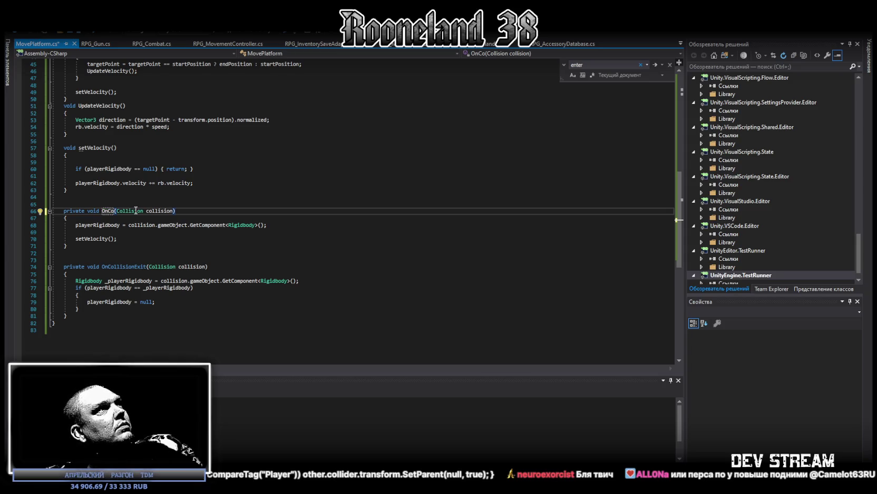
pyautogui.hotkey('ctrl', 'shift', 'Left')
pyautogui.write('Щ')
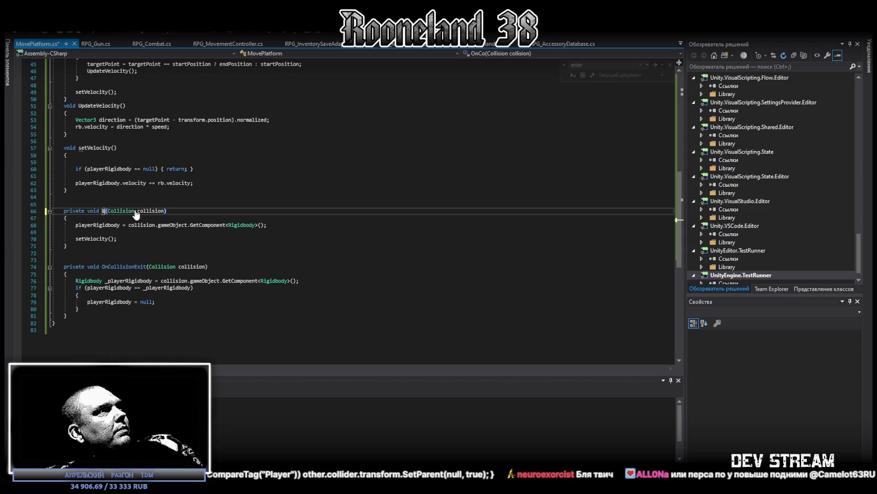
pyautogui.hotkey('ctrl', 'z')
pyautogui.hotkey('ctrl', 'z')
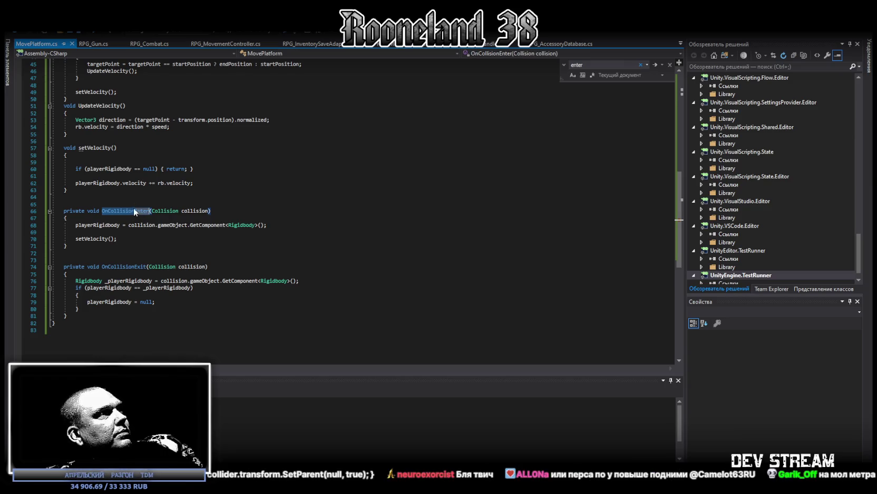
pyautogui.hotkey('ctrl', 'v')
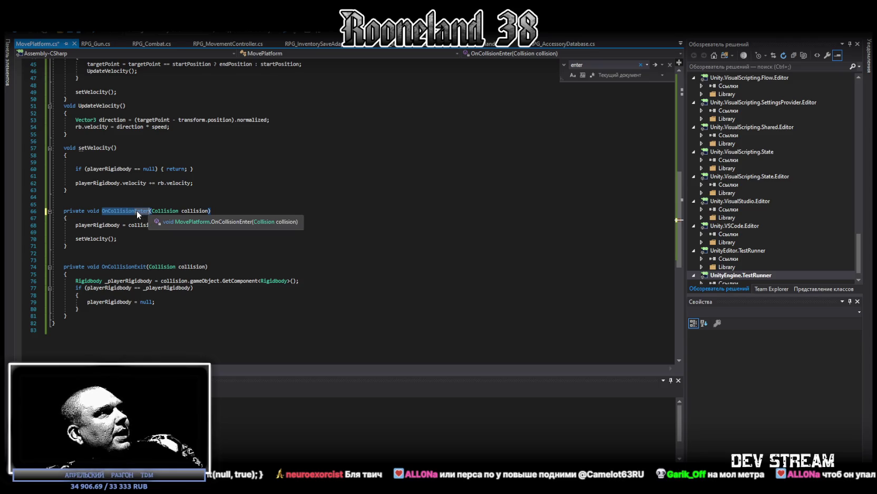
pyautogui.click(138, 209)
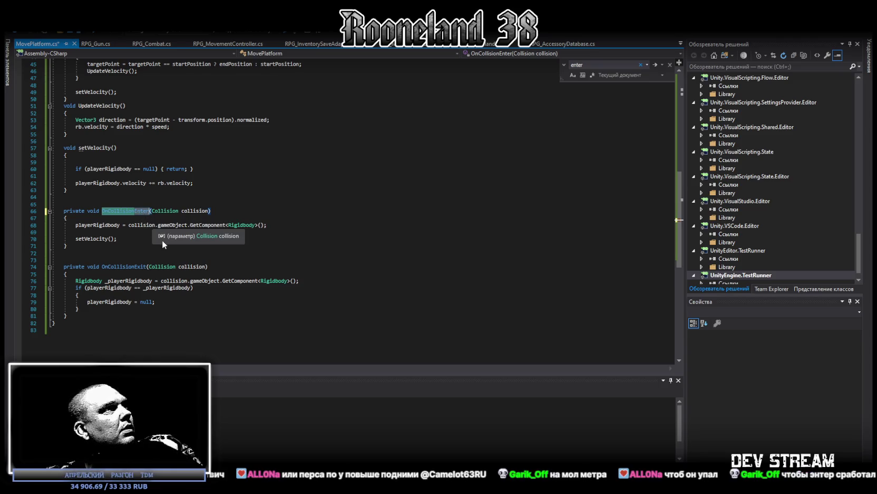
pyautogui.hotkey('ctrl', 'BackSpace')
pyautogui.hotkey('ctrl', 'z')
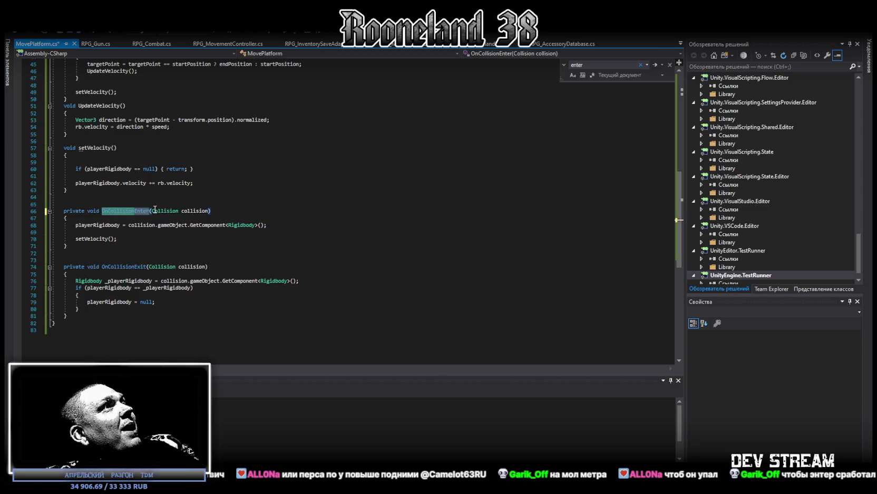
# Rename OnCollisionEnter to OnCollisionStay, save, and return to Unity
pyautogui.moveTo(149, 210); pyautogui.dragTo(141, 212)
pyautogui.write('Stay')
pyautogui.hotkey('ctrl', 's')
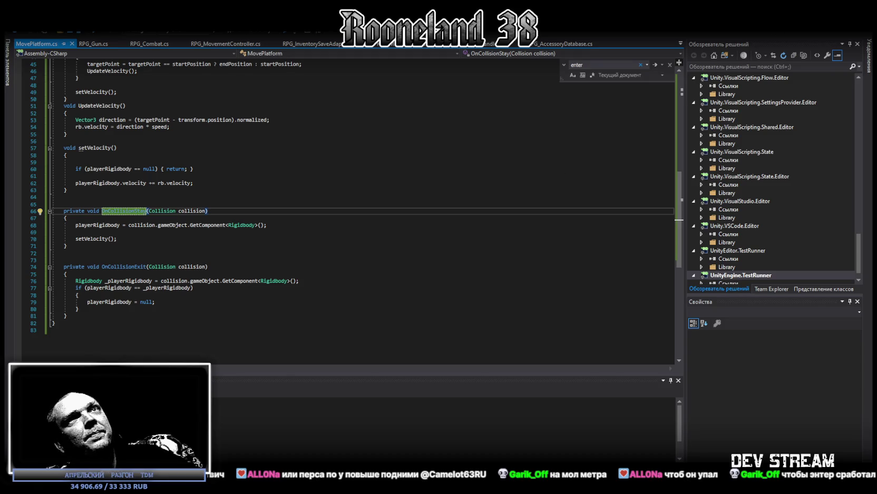
pyautogui.hotkey('alt', 'Tab')
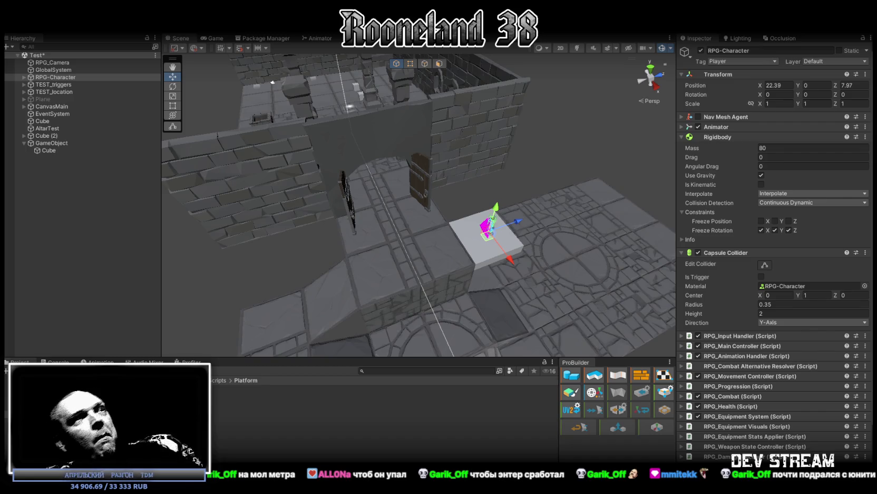
# Raise RPG-Character to Y 2.21 and play-test running across the tiled floor onto the platforms
pyautogui.moveTo(495, 209); pyautogui.dragTo(498, 189)
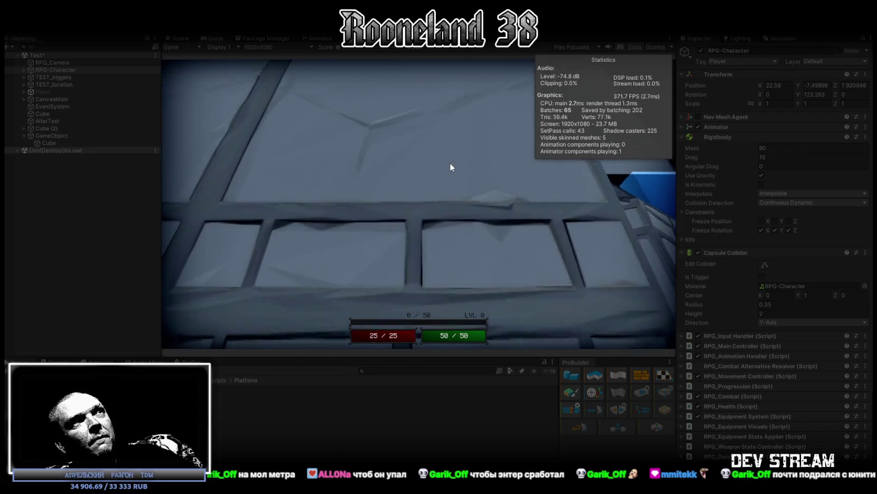
pyautogui.press('w')
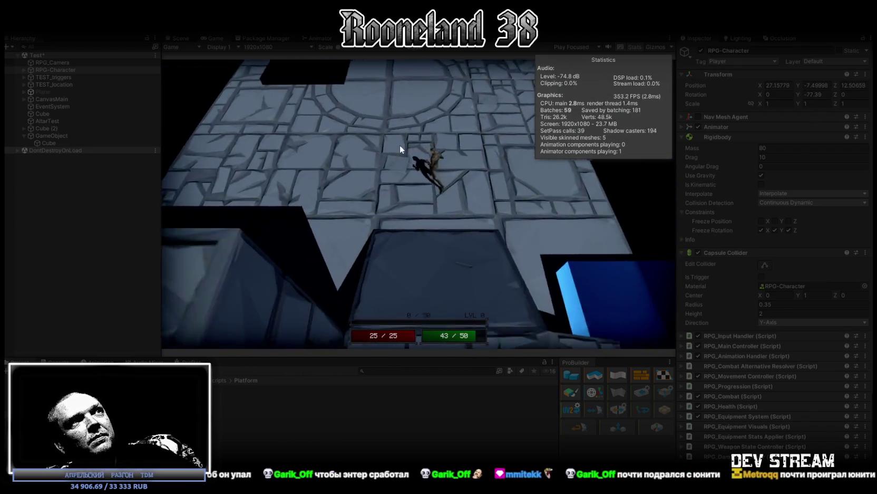
pyautogui.press('w')
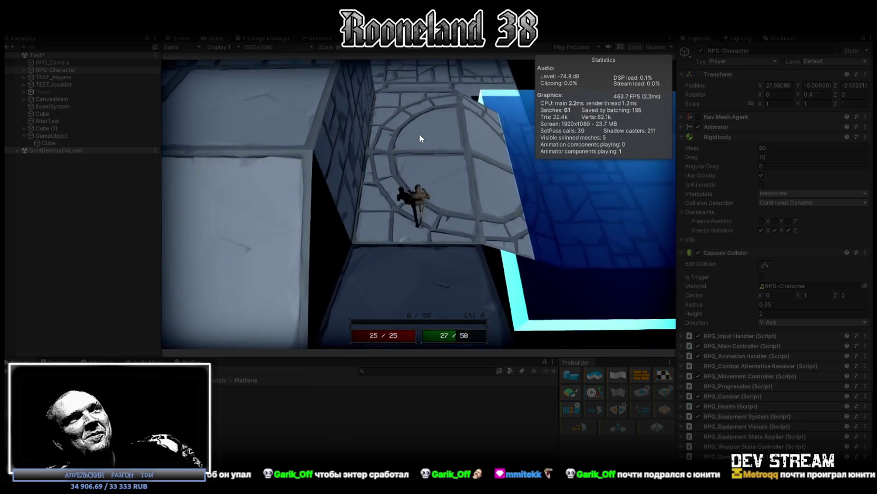
pyautogui.press('w')
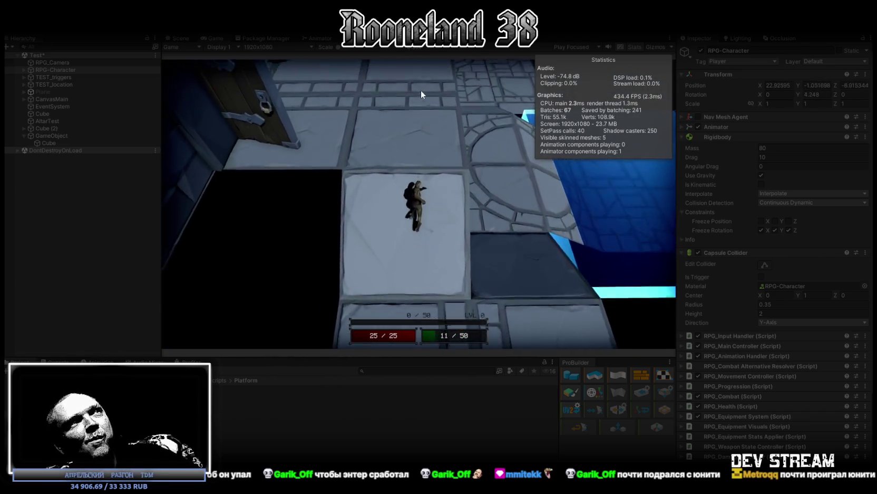
pyautogui.press('w')
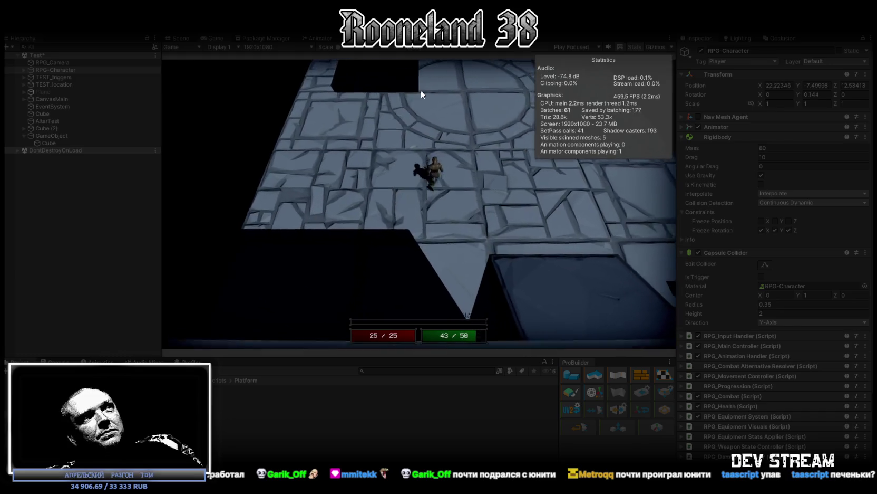
pyautogui.click(437, 24)
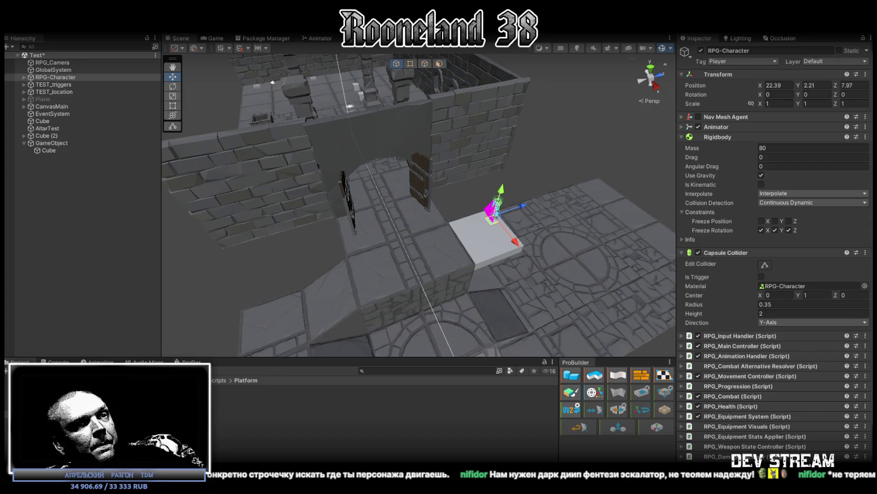
pyautogui.hotkey('alt', 'Tab')
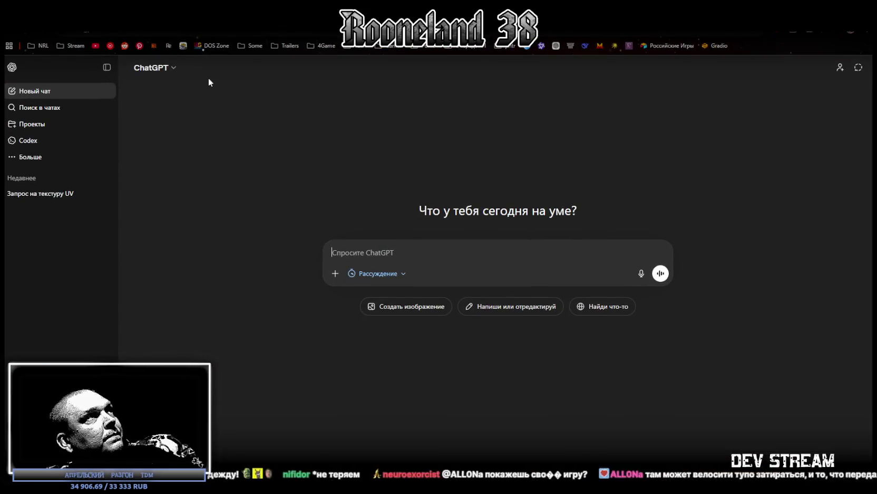
# Collapse the ChatGPT chat history sidebar, then minimize the browser back to Unity
pyautogui.click(105, 68)
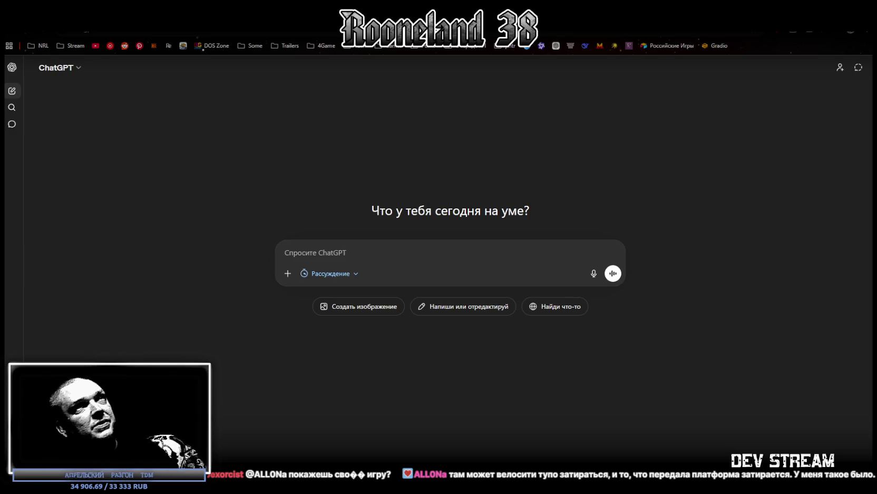
pyautogui.press('super+Down')
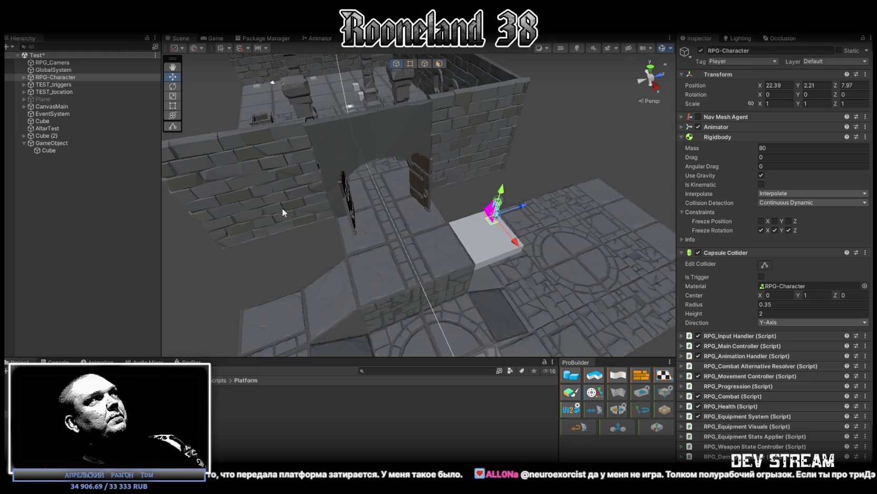
# Expand the RPG_Movement Controller component and open RPG_MovementController.cs in Visual Studio
pyautogui.scroll(-3, 765, 297)
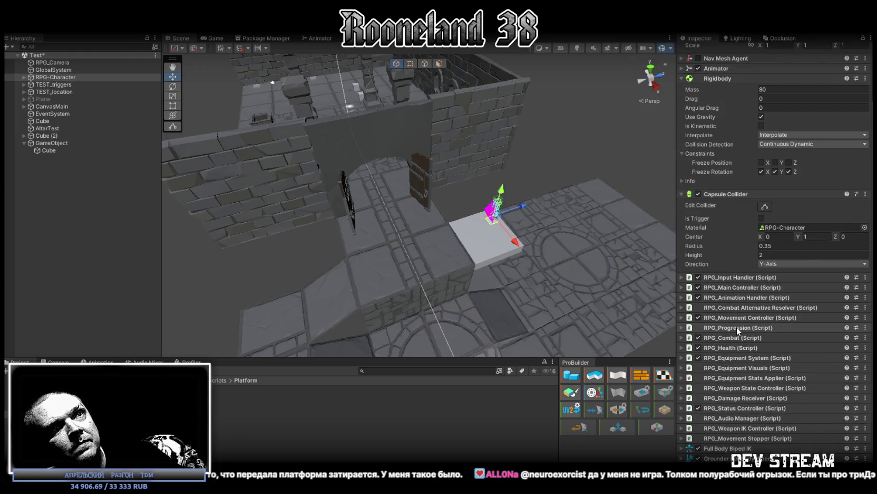
pyautogui.click(683, 317)
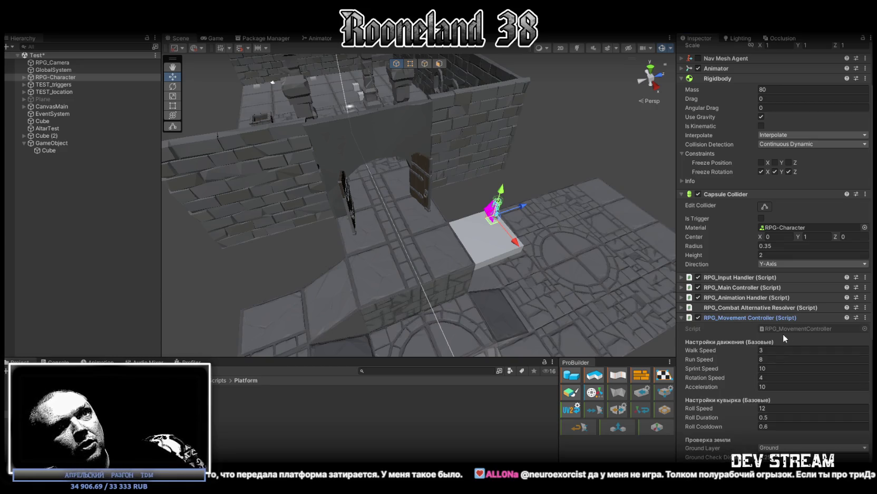
pyautogui.doubleClick(778, 329)
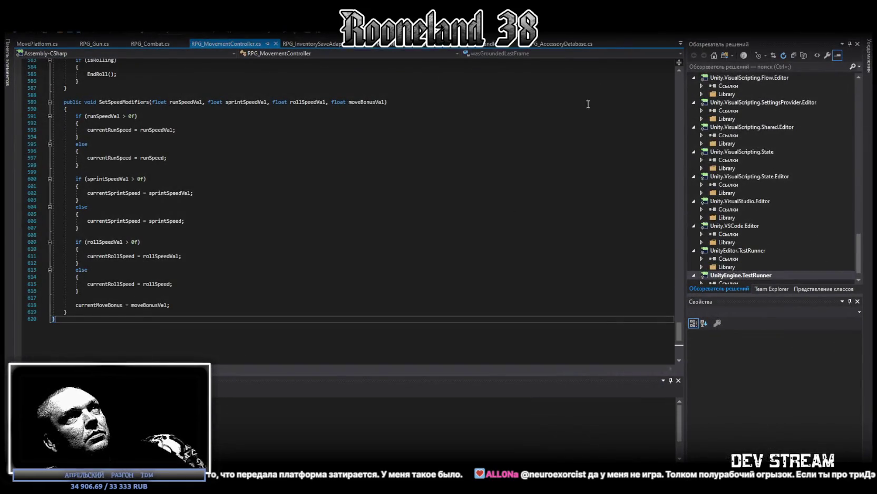
# Search RPG_MovementController.cs for 'veloc' and inspect the LocalVelocity property
pyautogui.click(505, 195)
pyautogui.hotkey('ctrl', 'f')
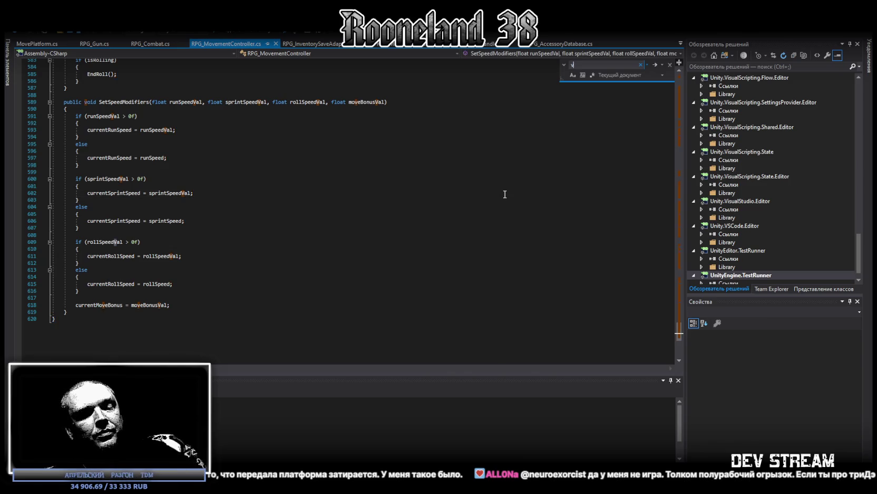
pyautogui.write('veloc')
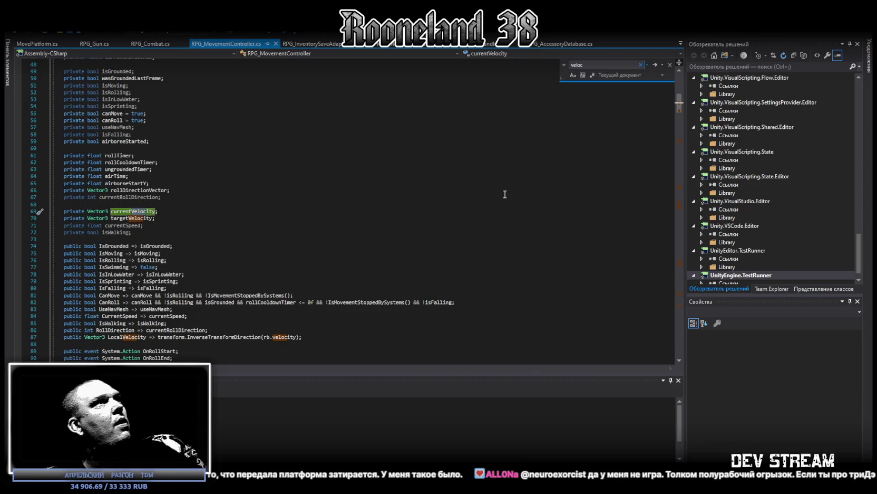
pyautogui.scroll(-3, 331, 210)
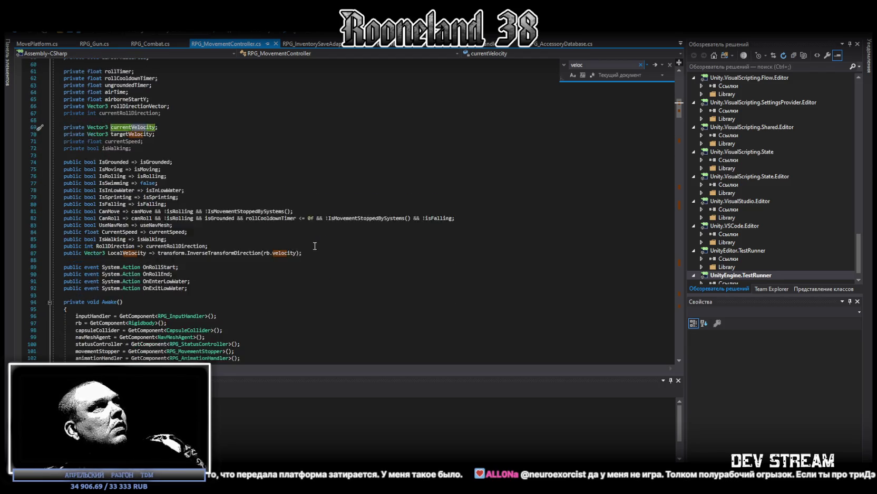
pyautogui.scroll(-2, 311, 242)
pyautogui.click(336, 231)
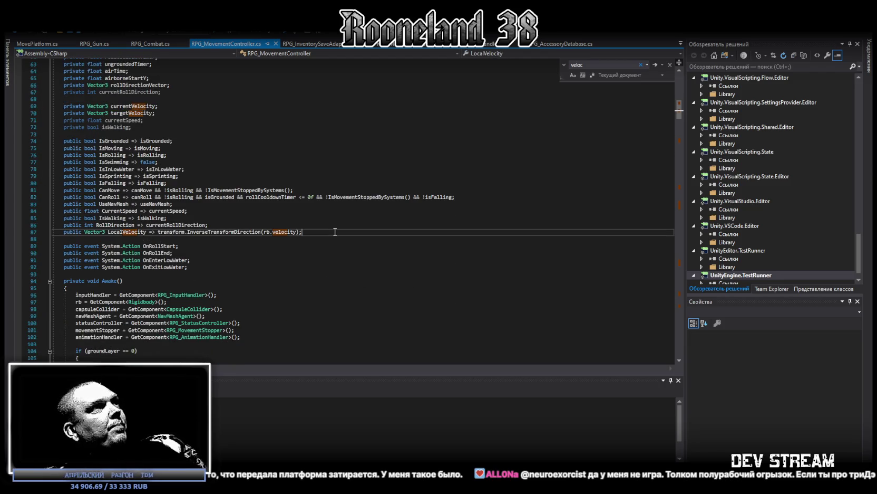
# Scroll through the velocity code in FixedUpdate, HandleMovement, Stop and ApplyKnockback
pyautogui.moveTo(680, 112); pyautogui.dragTo(681, 144)
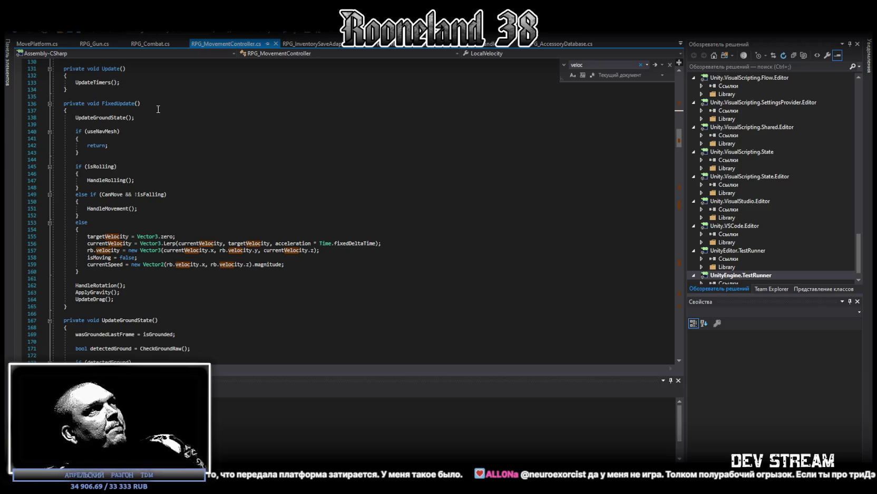
pyautogui.scroll(-1, 338, 270)
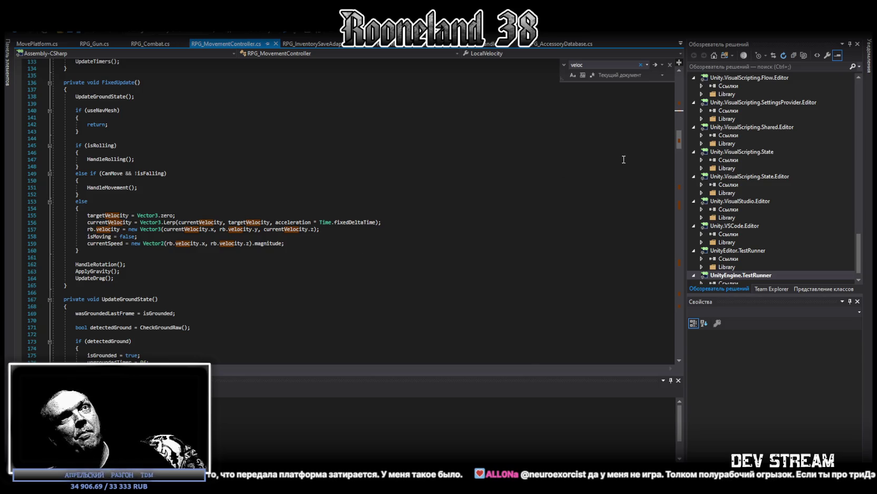
pyautogui.moveTo(680, 136); pyautogui.dragTo(681, 184)
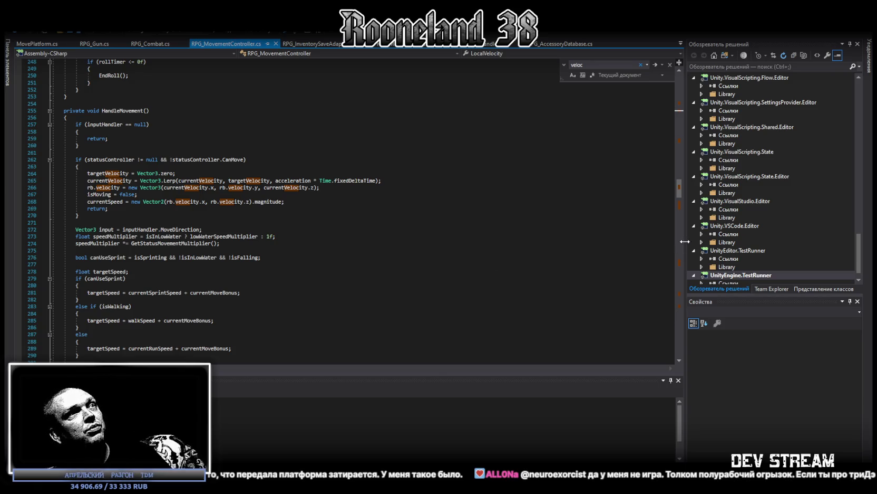
pyautogui.moveTo(680, 186); pyautogui.dragTo(682, 301)
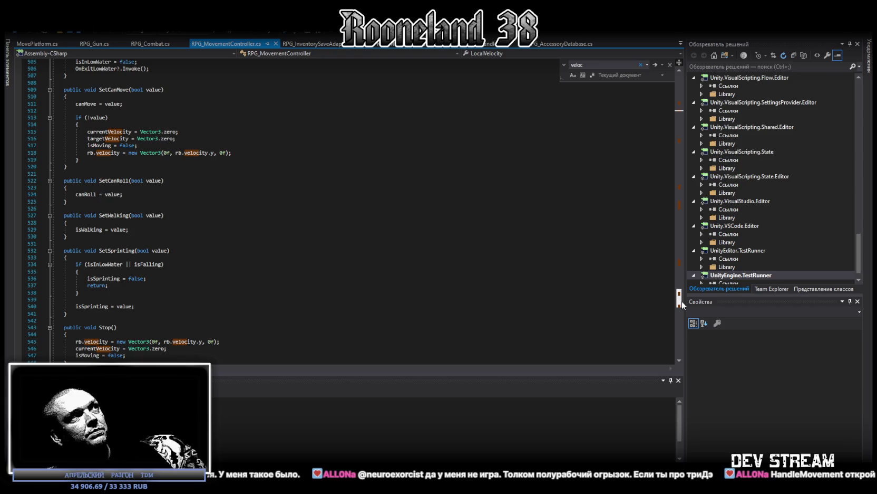
pyautogui.moveTo(682, 300); pyautogui.dragTo(684, 306)
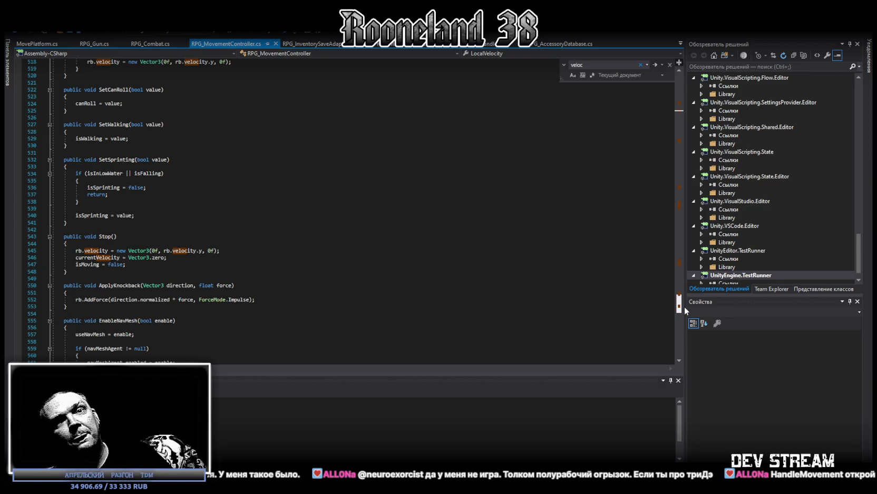
pyautogui.moveTo(684, 305); pyautogui.dragTo(684, 305)
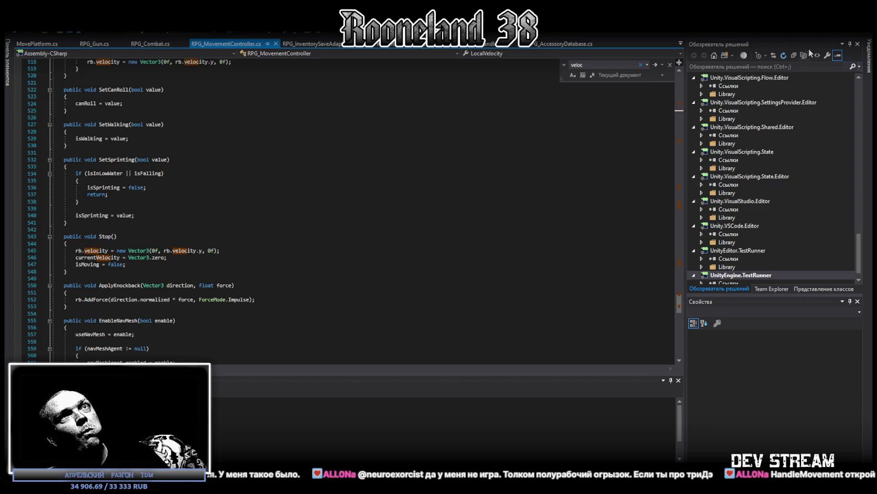
pyautogui.hotkey('alt', 'Tab')
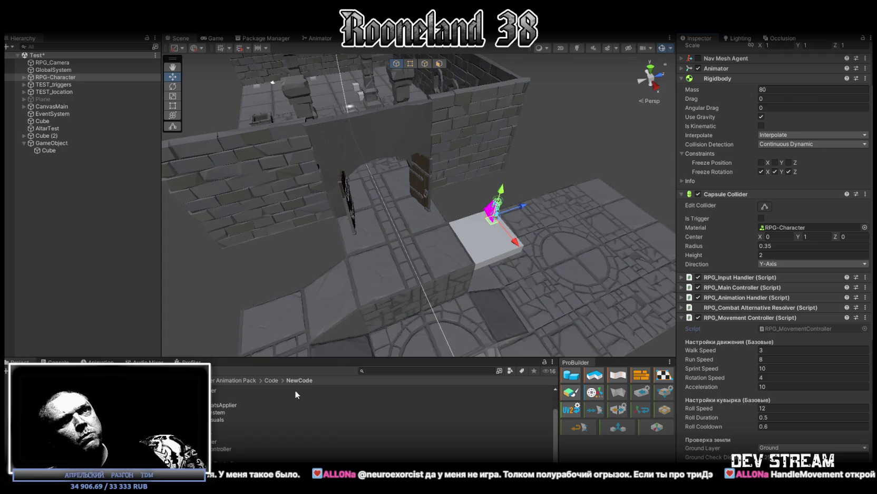
pyautogui.hotkey('alt', 'Tab')
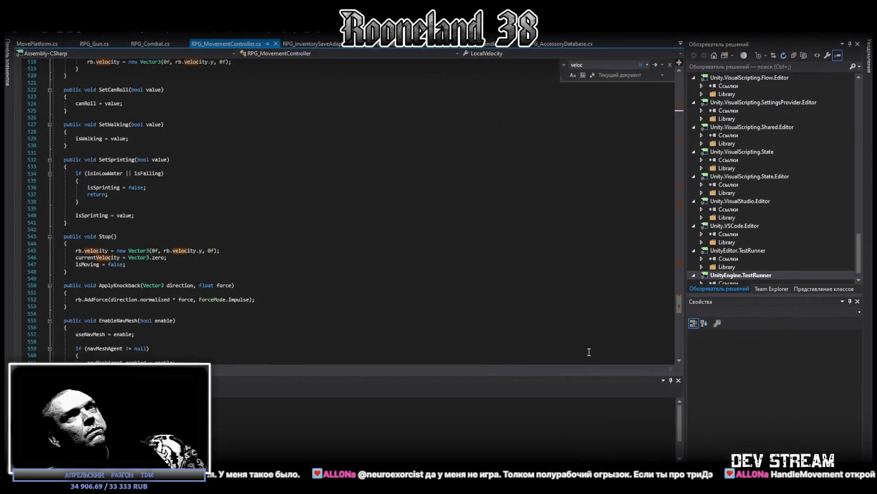
# Scroll up through RPG_MovementController.cs to review how HandleMovement sets velocity
pyautogui.moveTo(679, 305); pyautogui.dragTo(679, 264)
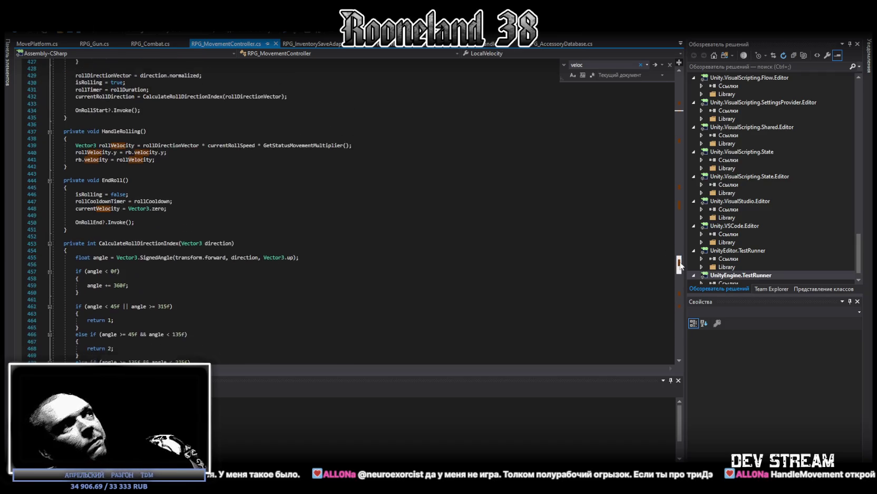
pyautogui.moveTo(680, 264)
pyautogui.mouseDown()
pyautogui.moveTo(684, 181)
pyautogui.moveTo(690, 203)
pyautogui.mouseUp()
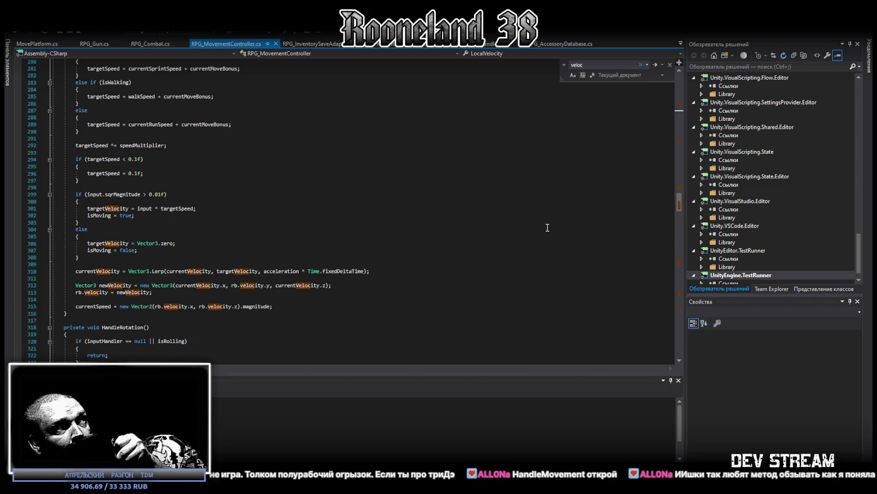
pyautogui.scroll(3, 537, 237)
pyautogui.scroll(4, 537, 236)
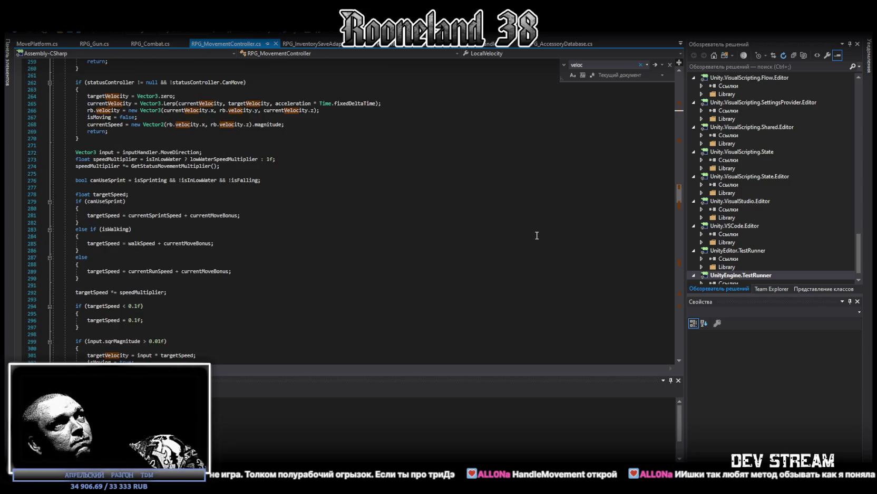
pyautogui.scroll(3, 537, 235)
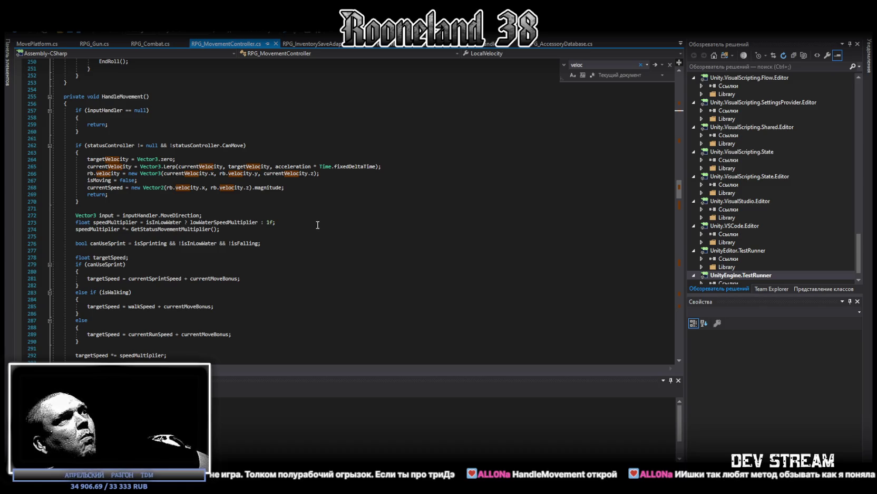
# Scroll back down and select the entire HandleMovement method
pyautogui.scroll(-2, 317, 224)
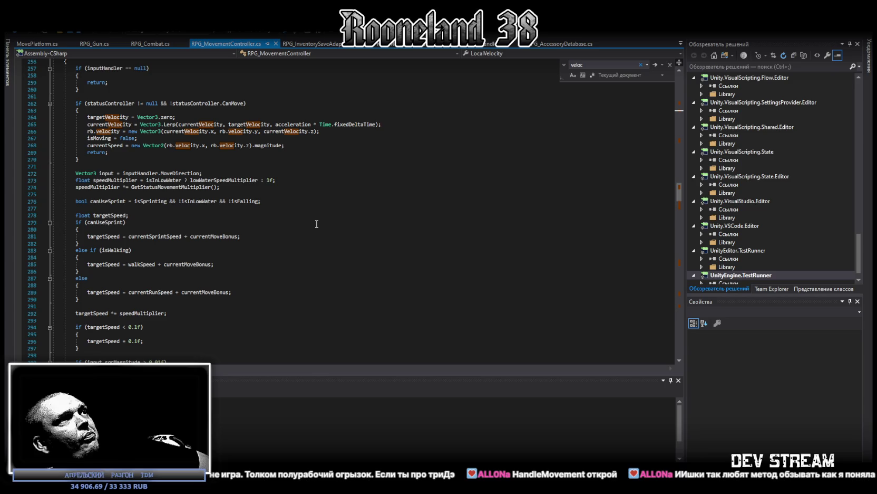
pyautogui.scroll(-2, 314, 222)
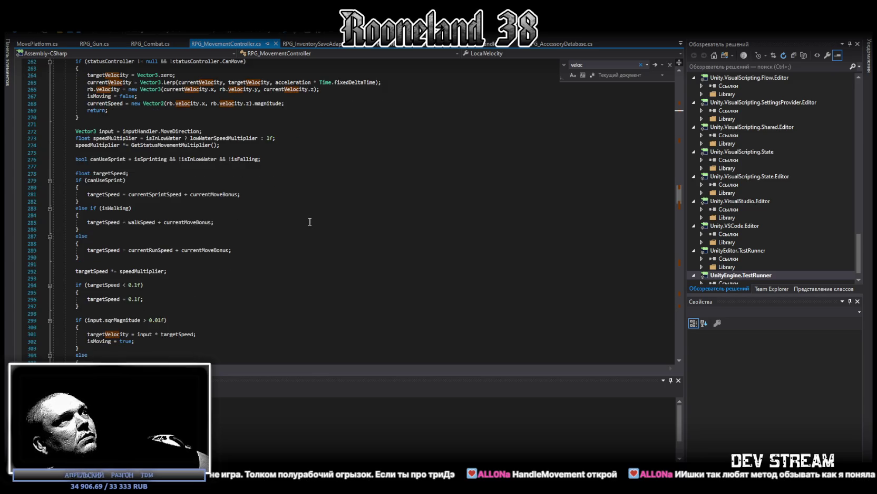
pyautogui.scroll(-1, 310, 221)
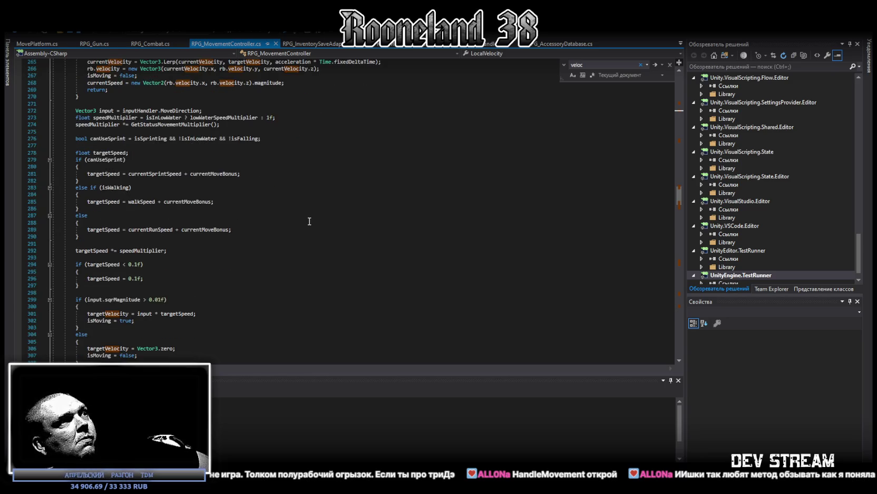
pyautogui.scroll(-1, 309, 221)
pyautogui.scroll(-2, 311, 220)
pyautogui.scroll(-1, 343, 219)
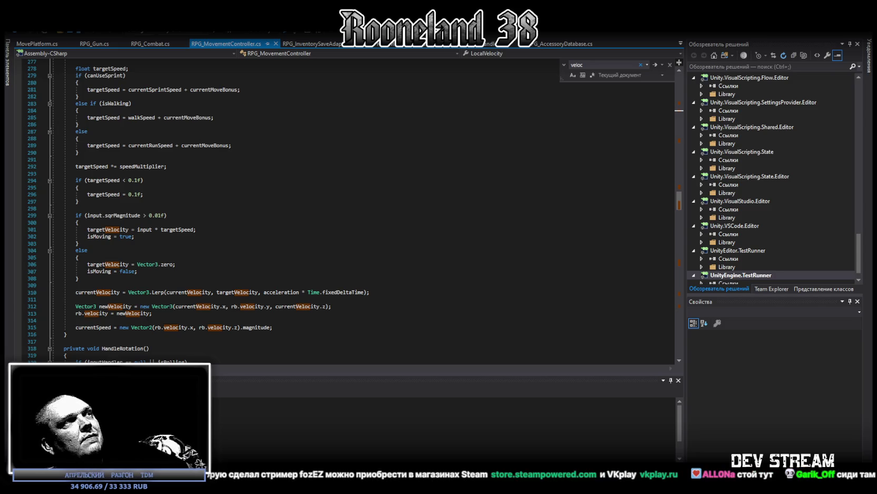
pyautogui.moveTo(80, 334)
pyautogui.mouseDown()
pyautogui.moveTo(72, 327)
pyautogui.moveTo(67, 121)
pyautogui.mouseUp()
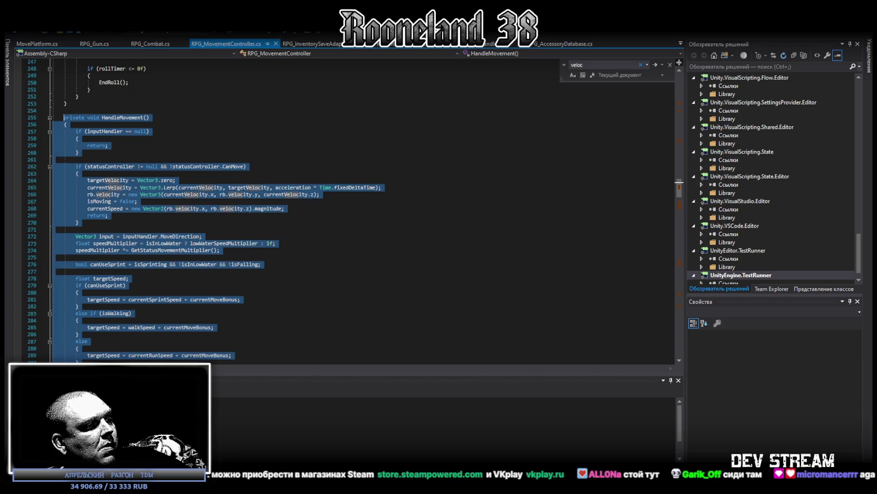
pyautogui.hotkey('alt', 'Tab')
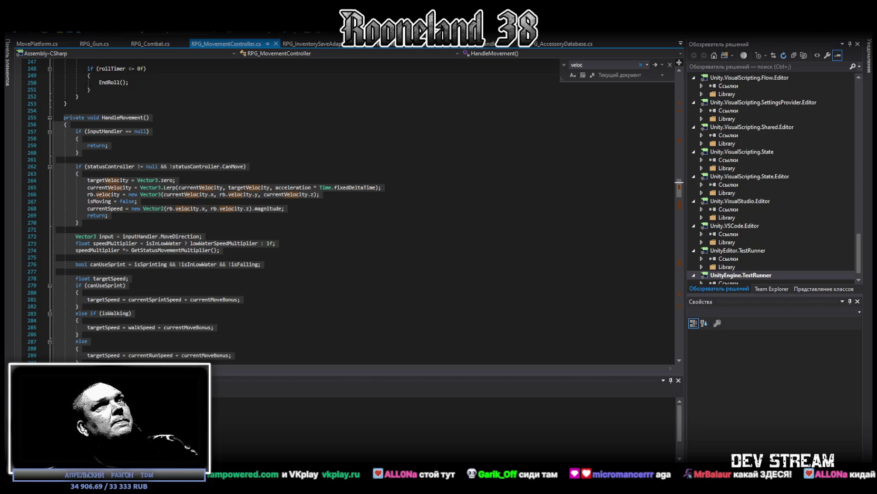
# Switch from Visual Studio via Unity to the blank ChatGPT new-chat page
pyautogui.hotkey('alt', 'Tab')
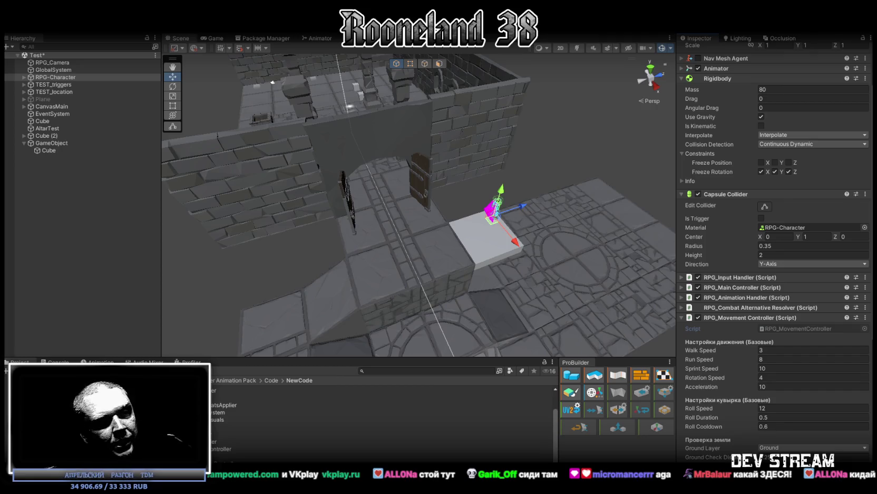
pyautogui.hotkey('alt', 'Tab')
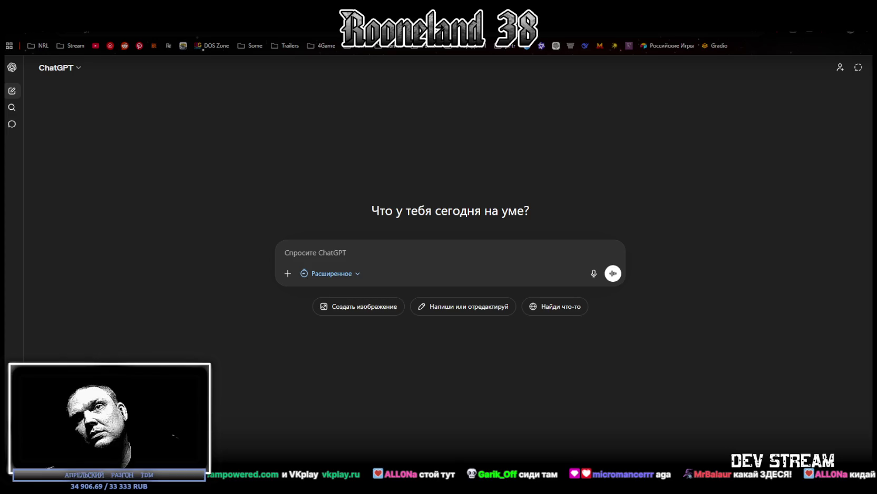
# Paste the AGENTS.md project notes into the ChatGPT prompt and scroll through them
pyautogui.hotkey('ctrl', 'v')
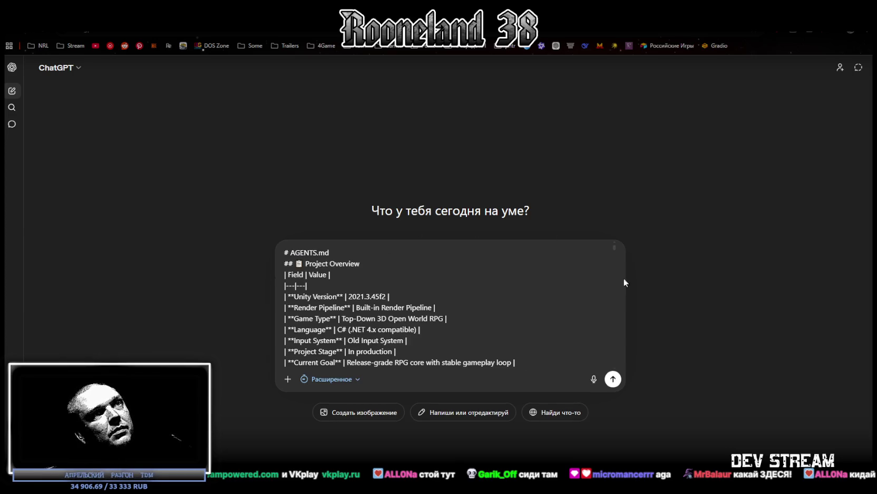
pyautogui.scroll(-5, 524, 319)
pyautogui.scroll(-5, 511, 323)
pyautogui.scroll(-5, 516, 327)
pyautogui.scroll(-5, 477, 333)
pyautogui.scroll(-5, 477, 333)
pyautogui.scroll(-5, 474, 327)
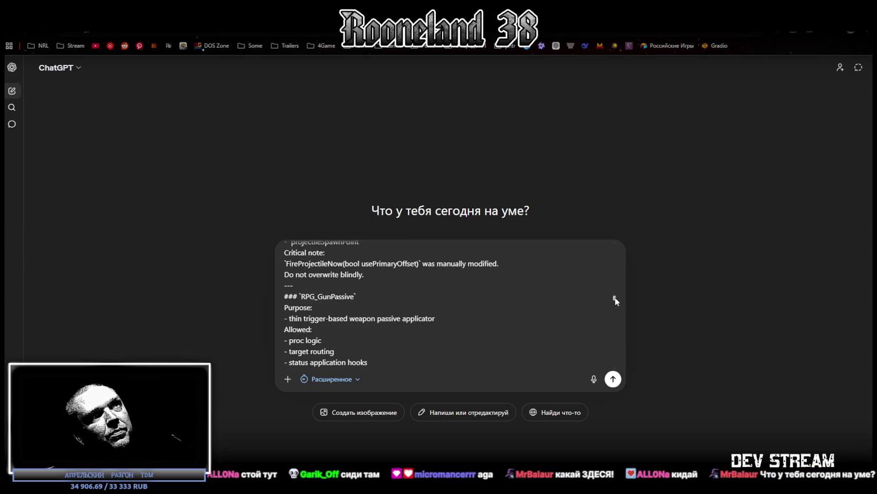
pyautogui.moveTo(615, 297); pyautogui.dragTo(613, 402)
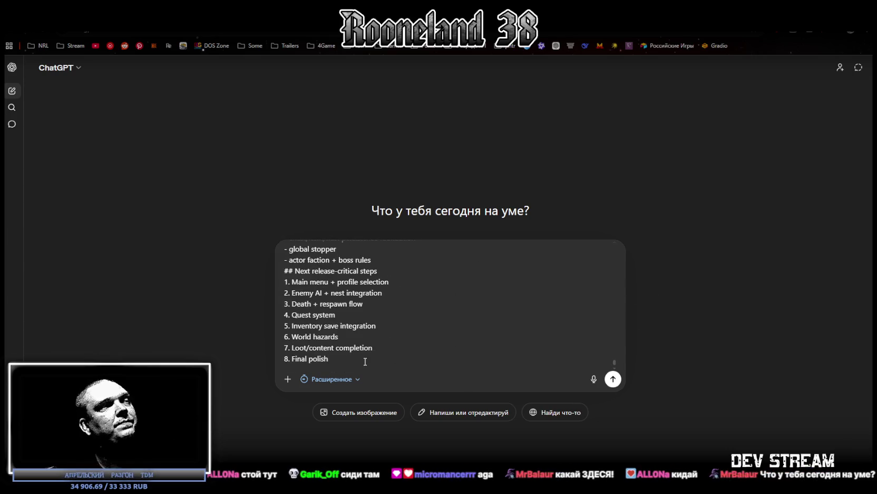
# Add the line 'предварительная задача двигающиеся платформы горизонтальные/вертикальные'
pyautogui.hotkey('shift', 'Return')
pyautogui.hotkey('shift', 'Return')
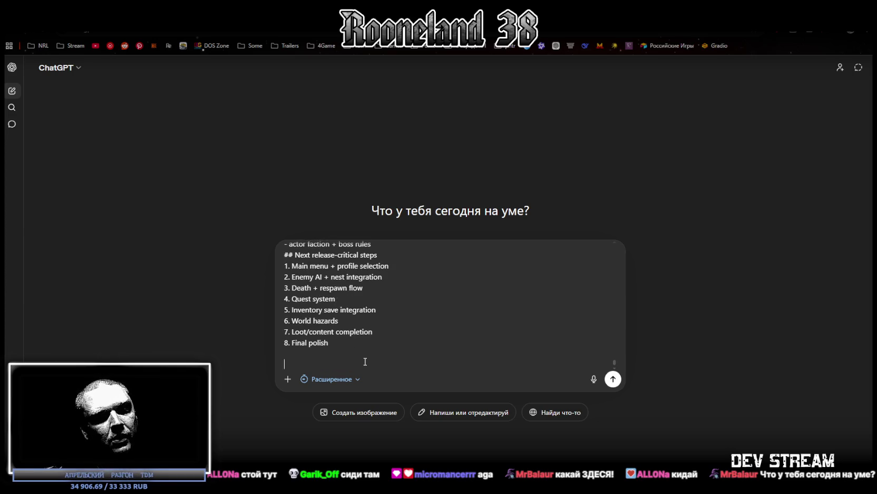
pyautogui.write('lfq rhfnyrbq')
pyautogui.hotkey('shift', 'Home')
pyautogui.write('дай краткий анализ, задача')
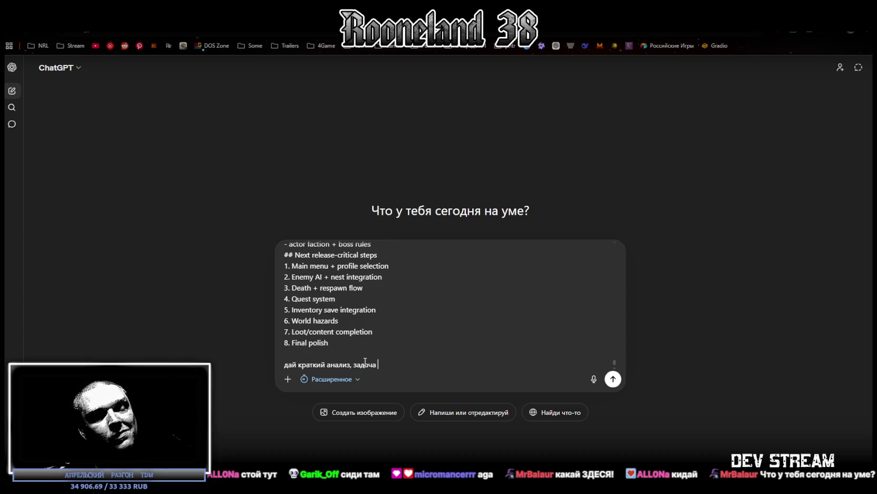
pyautogui.press('BackSpace')
pyautogui.press('BackSpace')
pyautogui.press('BackSpace')
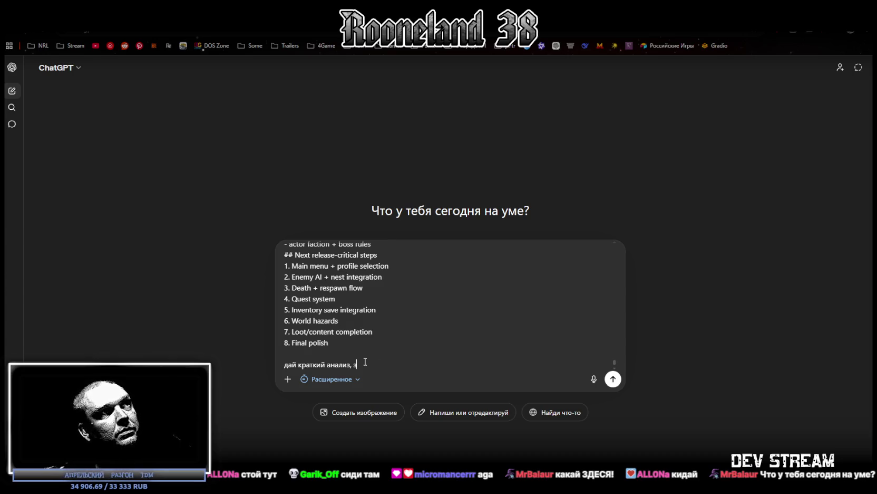
pyautogui.write('предварительная задача')
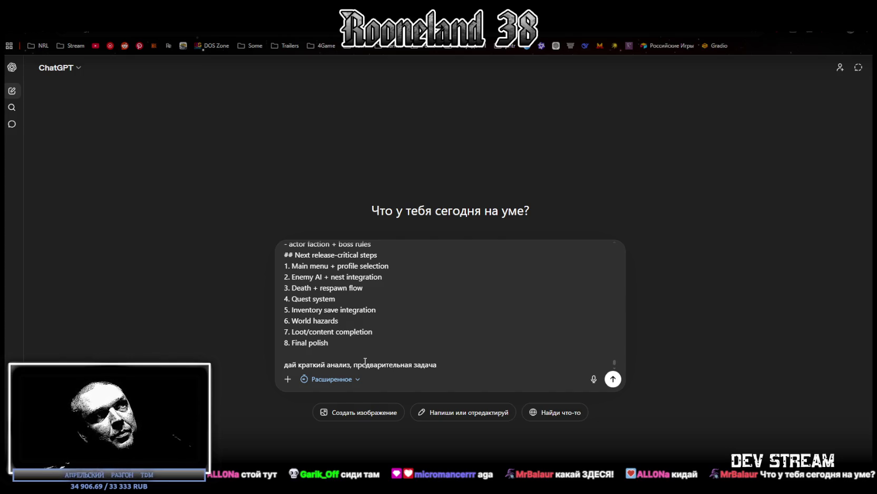
pyautogui.write(' двигающи')
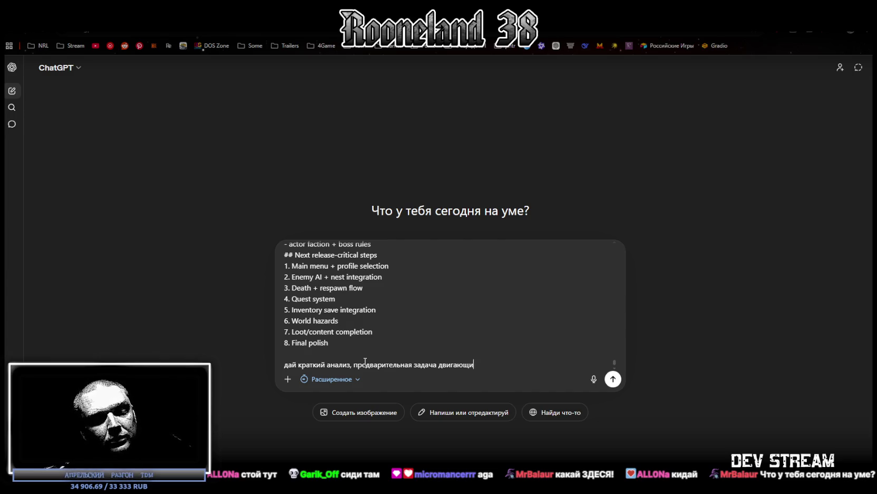
pyautogui.write('еся платформы ')
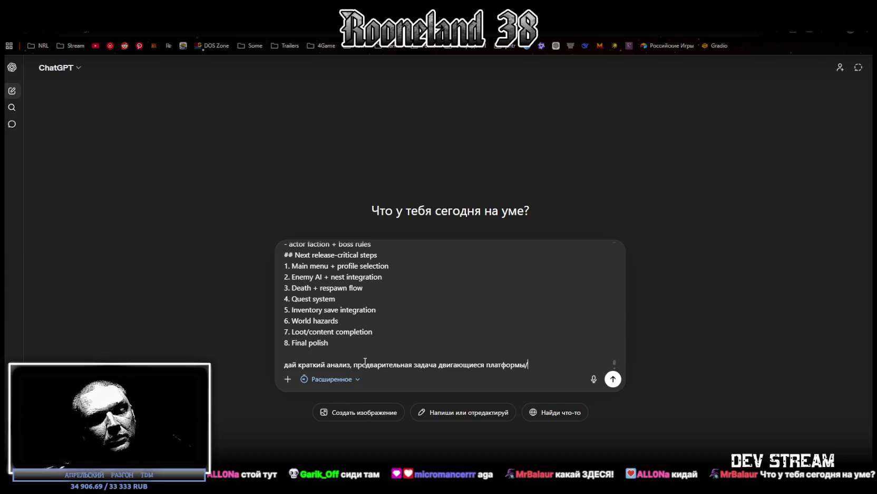
pyautogui.write('л')
pyautogui.press('BackSpace')
pyautogui.press('BackSpace')
pyautogui.write('ве')
pyautogui.press('BackSpace')
pyautogui.press('BackSpace')
pyautogui.write('горизонтальные/вертикальные')
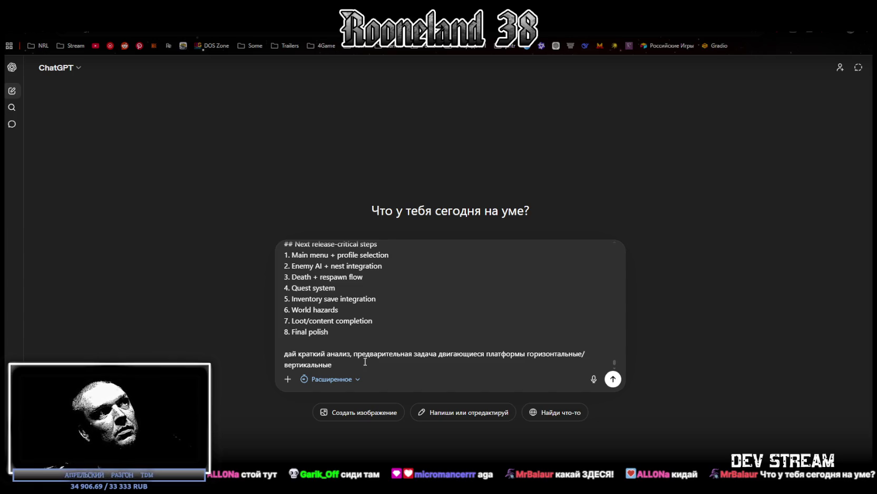
# Add a ``` code block containing the pasted controller script
pyautogui.hotkey('shift', 'Return')
pyautogui.hotkey('shift', 'Return')
pyautogui.write('```')
pyautogui.hotkey('shift', 'Return')
pyautogui.hotkey('shift', 'Return')
pyautogui.write('```')
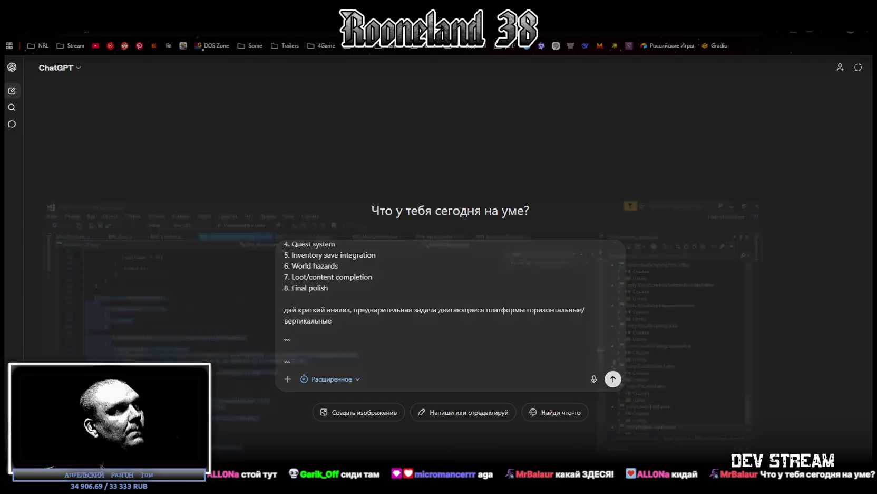
pyautogui.hotkey('alt', 'Tab')
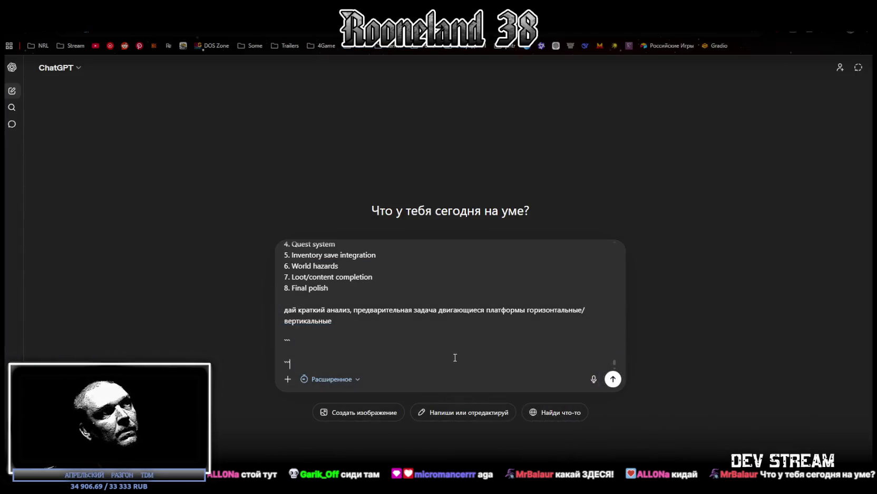
pyautogui.hotkey('alt', 'Tab')
pyautogui.click(282, 348)
pyautogui.hotkey('ctrl', 'v')
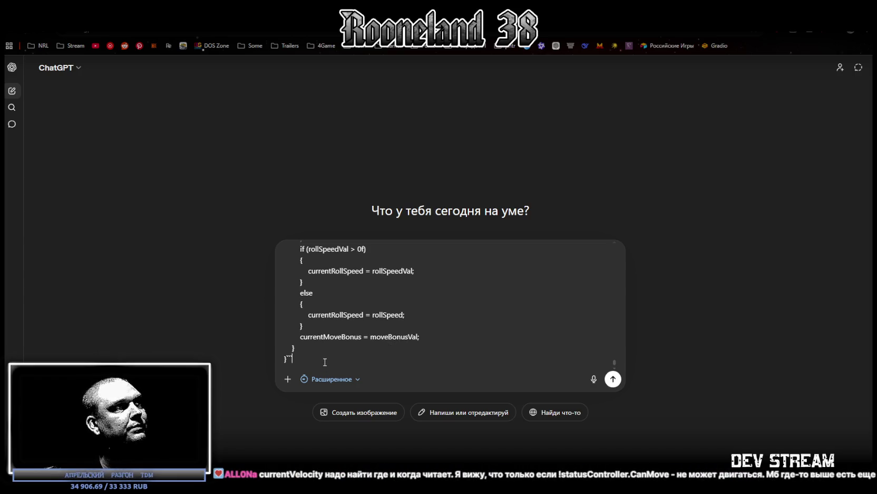
pyautogui.press('Left')
pyautogui.press('Left')
pyautogui.press('Left')
pyautogui.press('Return')
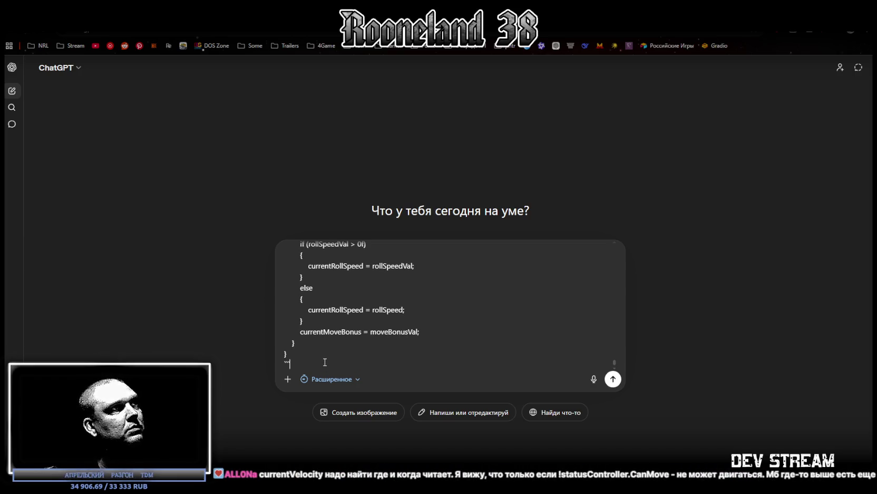
pyautogui.press('Return')
pyautogui.press('Return')
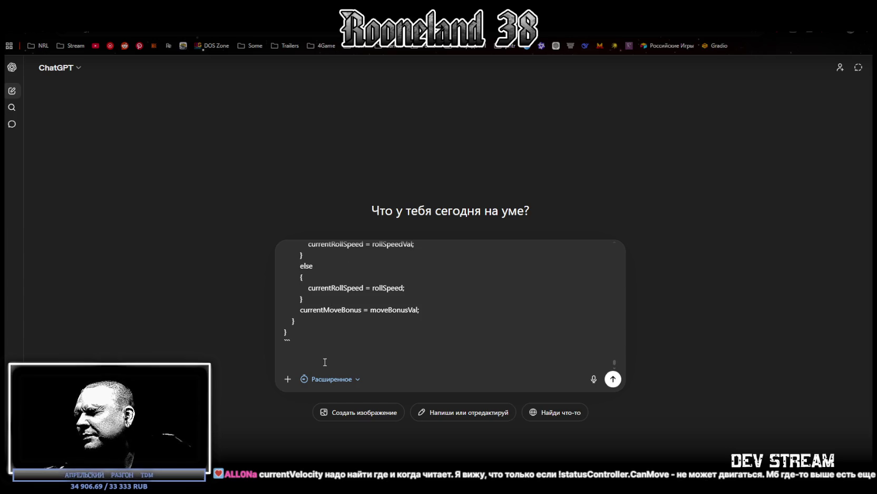
# Add the note 'вот скрипт контроллера' below the code block
pyautogui.write('djn crhbgn')
pyautogui.hotkey('shift', 'Home')
pyautogui.press('BackSpace')
pyautogui.write('вот скрипт ')
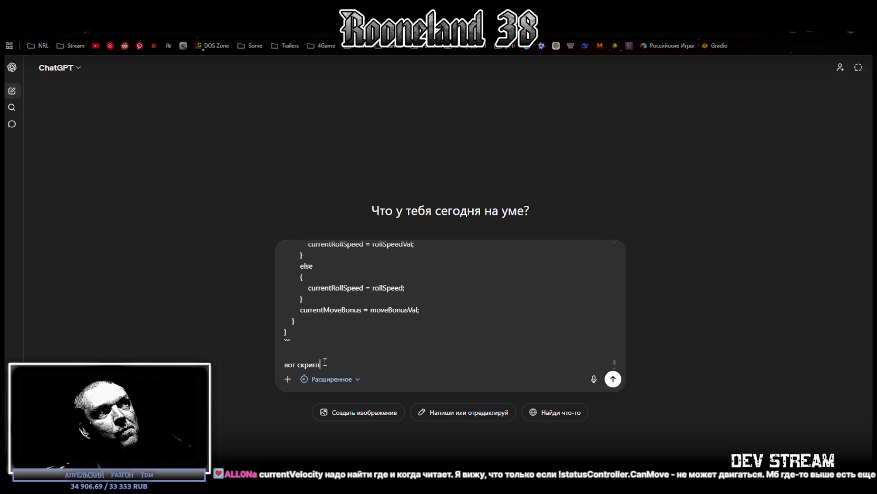
pyautogui.write('контроллера')
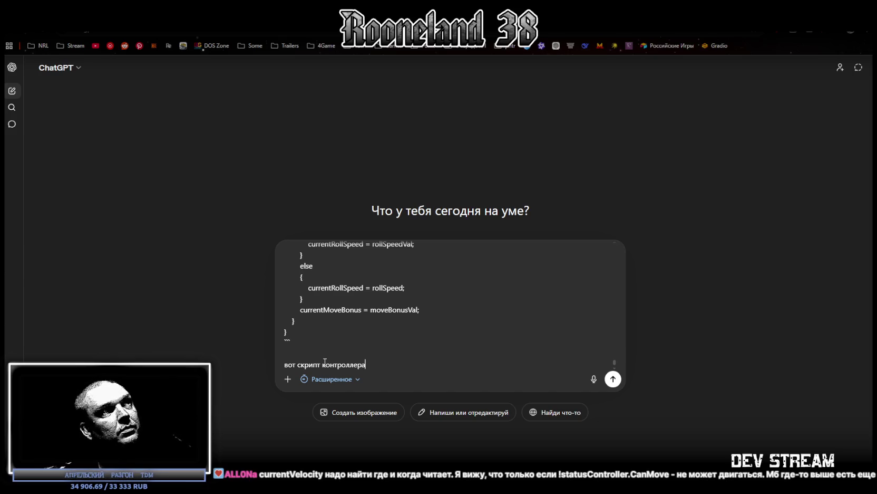
# Ask for the platform scripts to be named RPG_Platform and RPG_PlatformStay
pyautogui.hotkey('shift', 'Return')
pyautogui.hotkey('shift', 'Return')
pyautogui.write('rhbgns')
pyautogui.press('BackSpace')
pyautogui.press('BackSpace')
pyautogui.press('BackSpace')
pyautogui.press('BackSpace')
pyautogui.press('BackSpace')
pyautogui.write('скрипты для платформы ')
pyautogui.write('назови ')
pyautogui.write('RPG_Platform b')
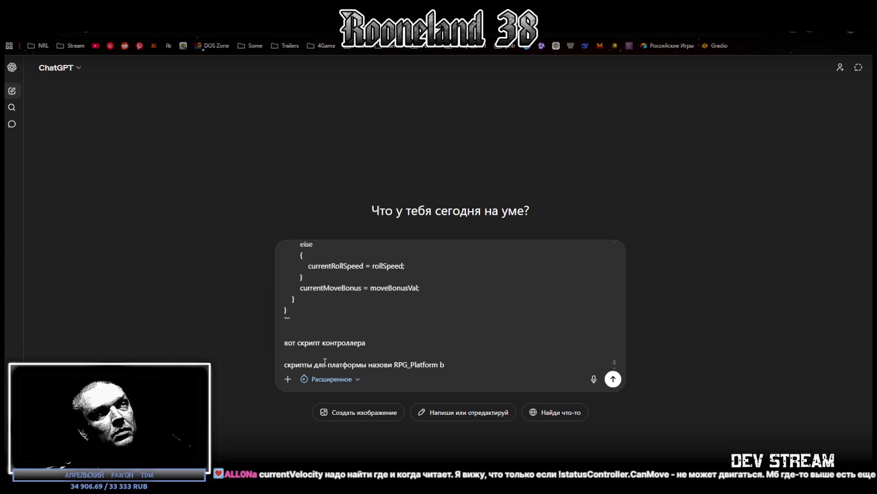
pyautogui.press('BackSpace')
pyautogui.write('и P')
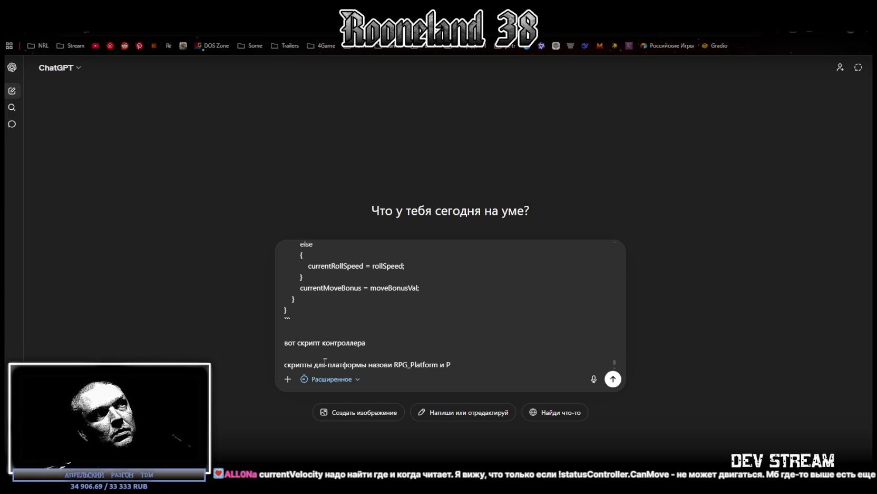
pyautogui.press('BackSpace')
pyautogui.write('RPG_')
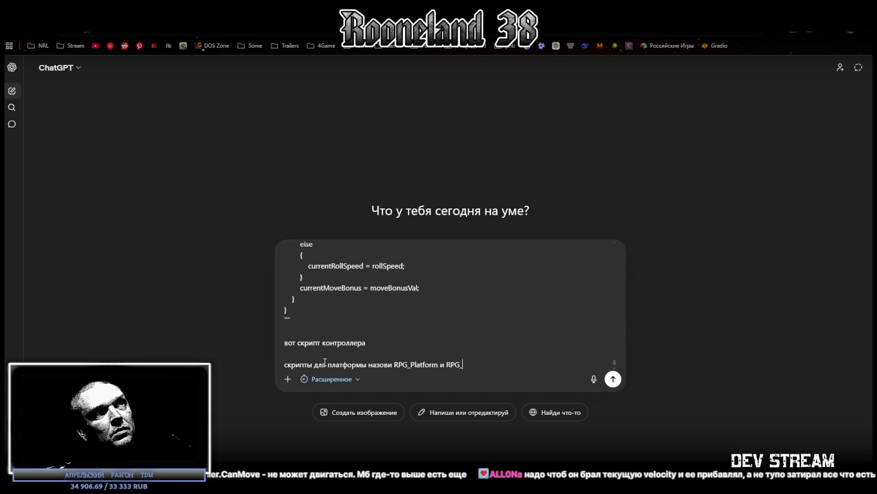
pyautogui.write('Срфкф')
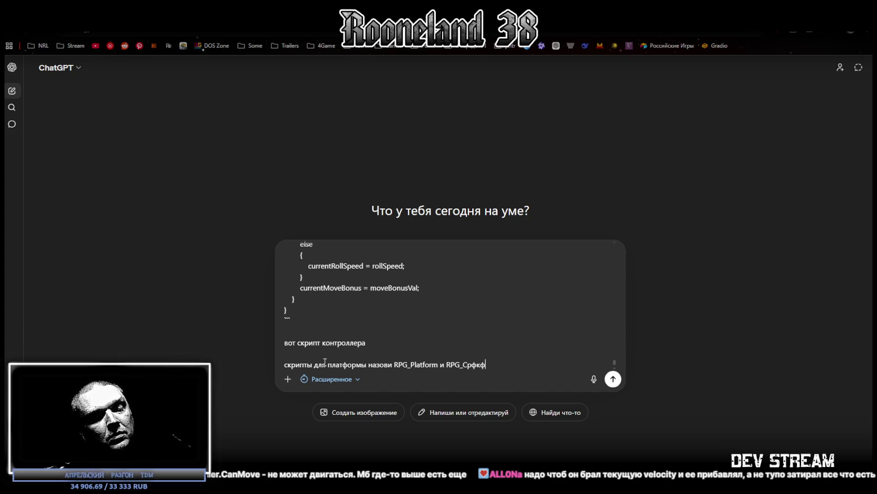
pyautogui.press('BackSpace')
pyautogui.press('BackSpace')
pyautogui.press('BackSpace')
pyautogui.press('BackSpace')
pyautogui.press('BackSpace')
pyautogui.write('Player')
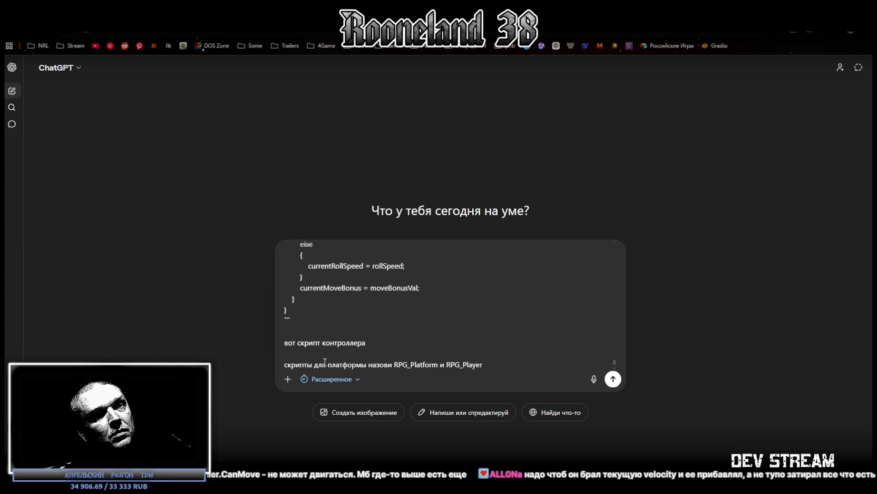
pyautogui.write('Pla')
pyautogui.press('BackSpace')
pyautogui.press('BackSpace')
pyautogui.press('BackSpace')
pyautogui.press('BackSpace')
pyautogui.press('BackSpace')
pyautogui.press('BackSpace')
pyautogui.press('BackSpace')
pyautogui.press('BackSpace')
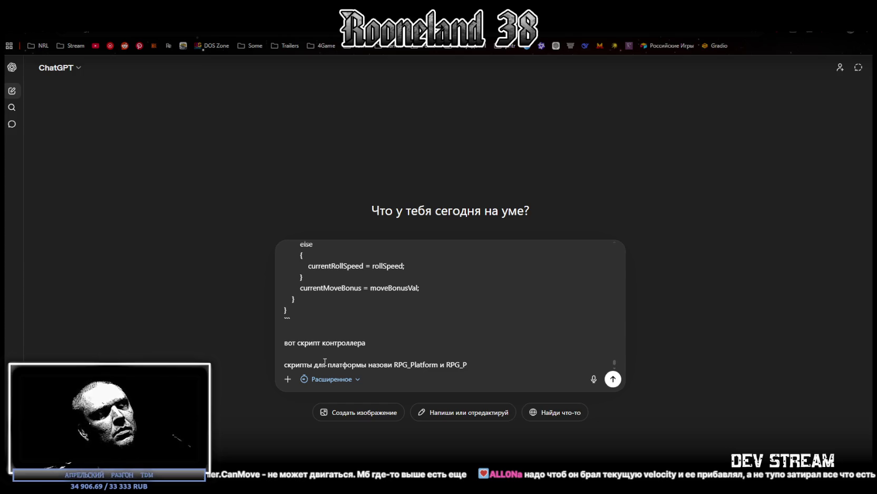
pyautogui.write('lat')
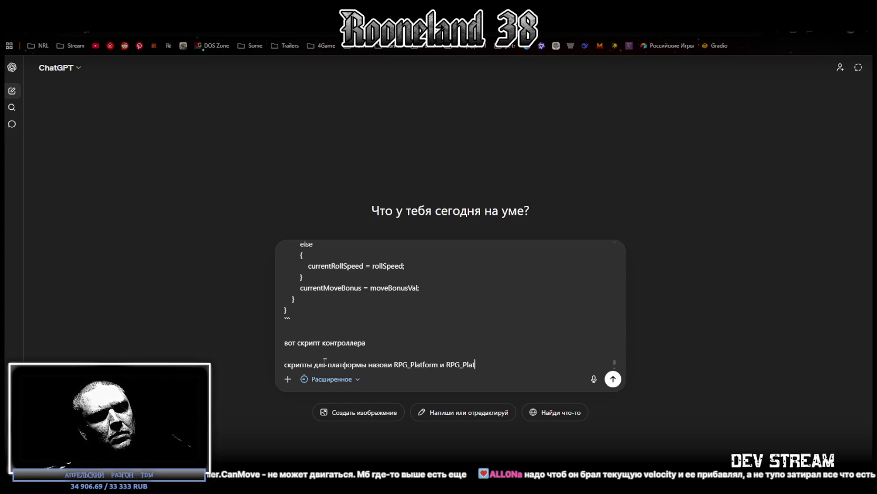
pyautogui.write('form')
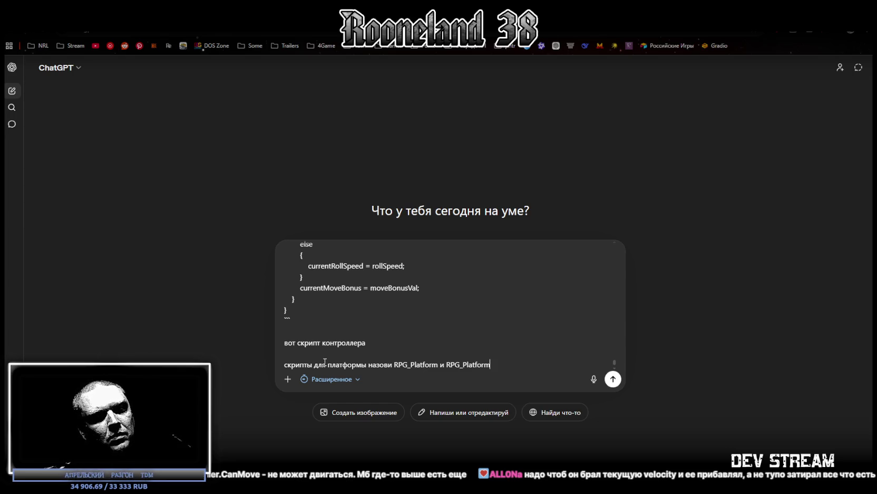
pyautogui.write('S')
pyautogui.press('BackSpace')
pyautogui.write('mStay')
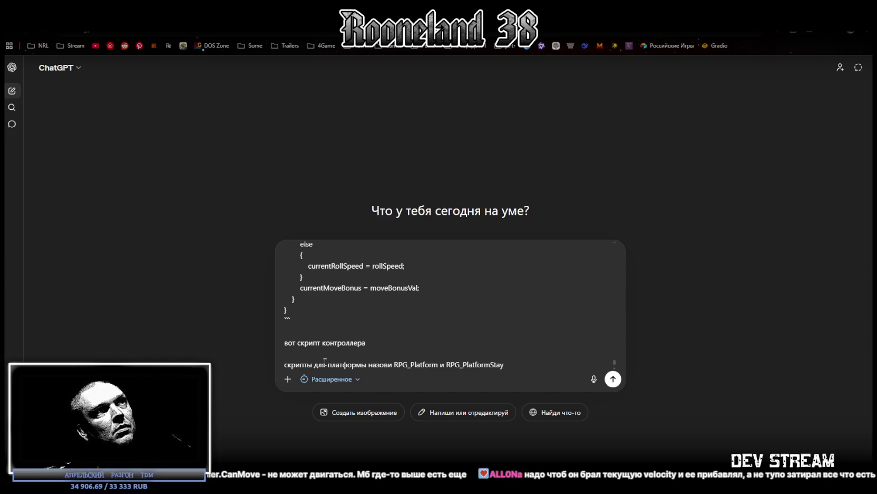
# Request a preliminary action plan first, 'пока скрипты не пиши.', and send the prompt
pyautogui.hotkey('shift', 'Return')
pyautogui.hotkey('shift', 'Return')
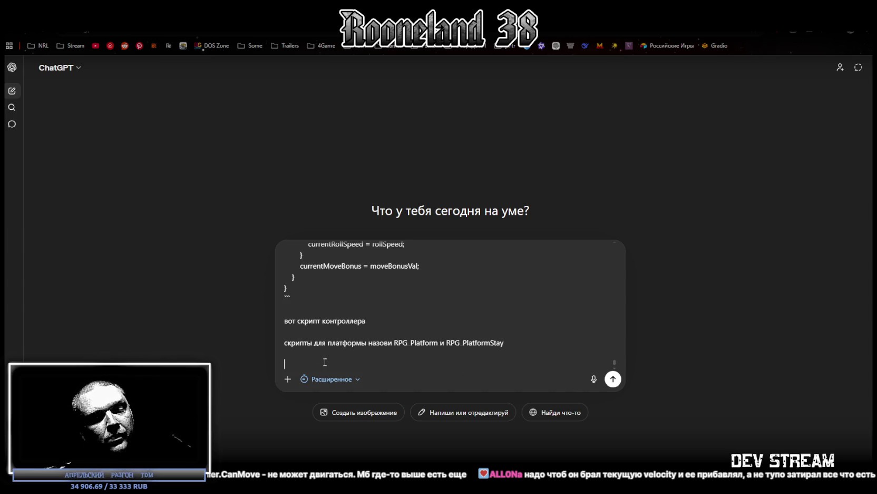
pyautogui.write('дай предварительный план дейс')
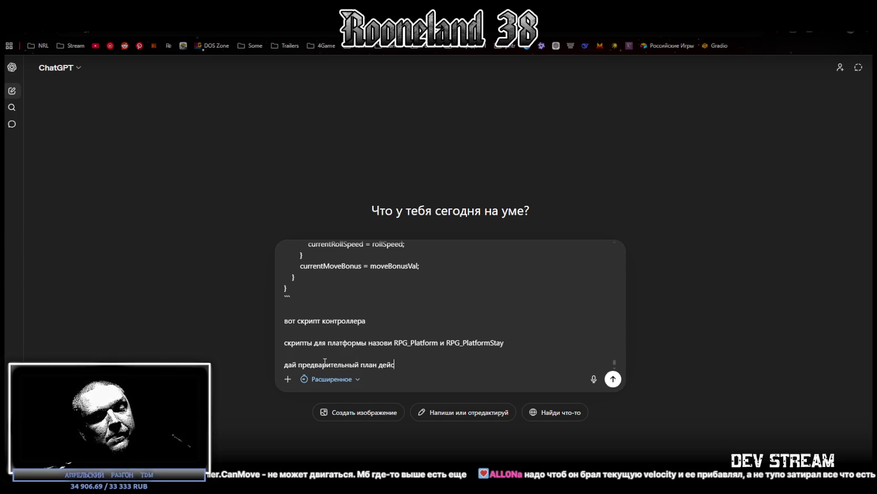
pyautogui.write('твий ')
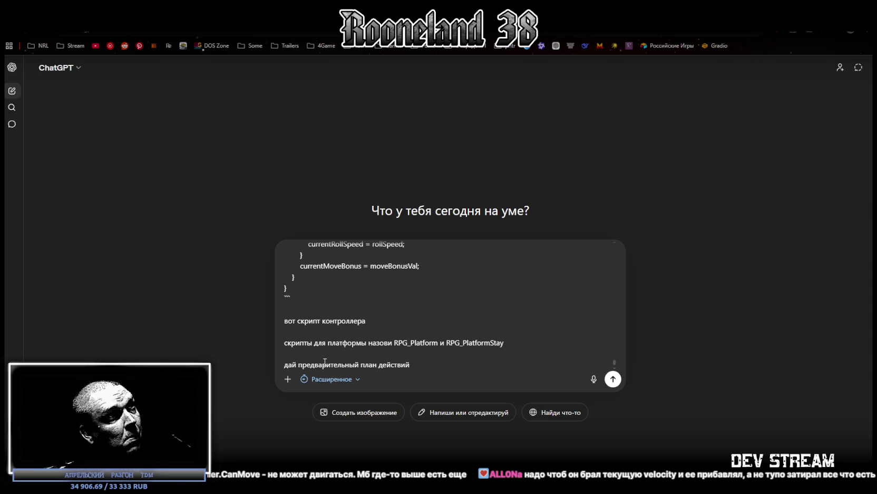
pyautogui.write('после чего приступим к написанию скриптов.')
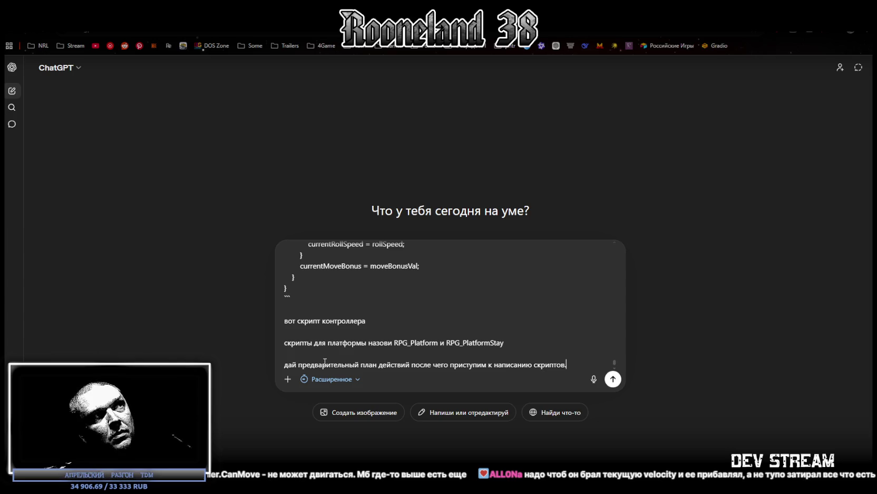
pyautogui.hotkey('shift', 'Return')
pyautogui.write('пока скрипты не пиши.')
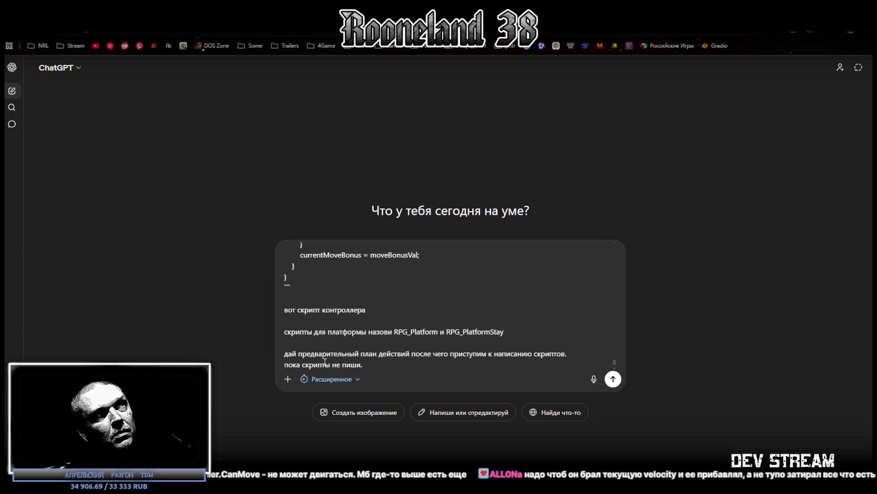
pyautogui.press('Return')
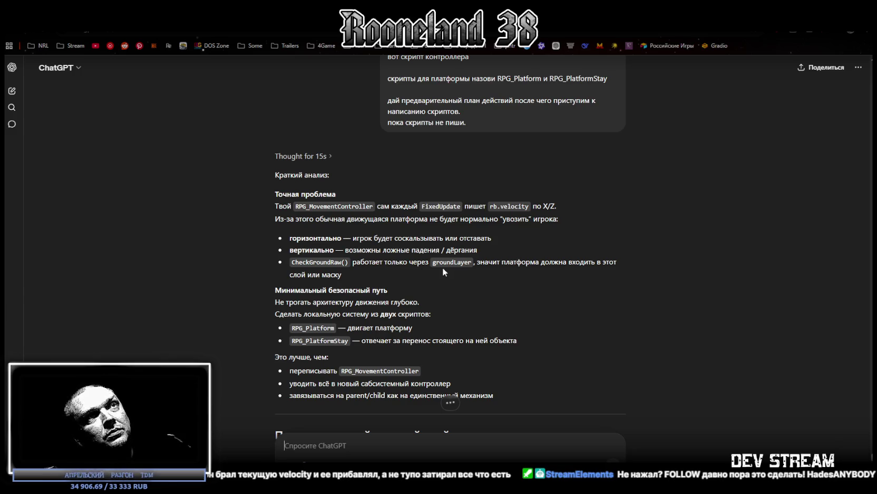
# Read through ChatGPT's numbered plan for the platform scripts
pyautogui.scroll(-1, 440, 267)
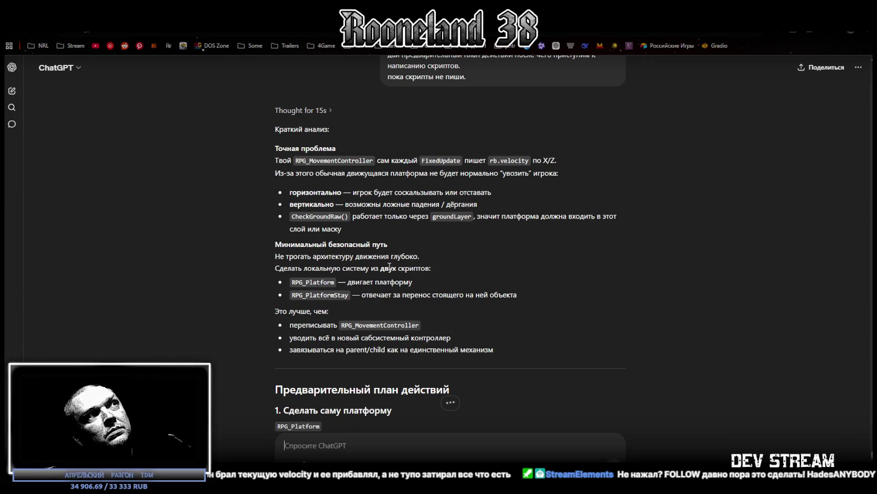
pyautogui.scroll(-1, 397, 272)
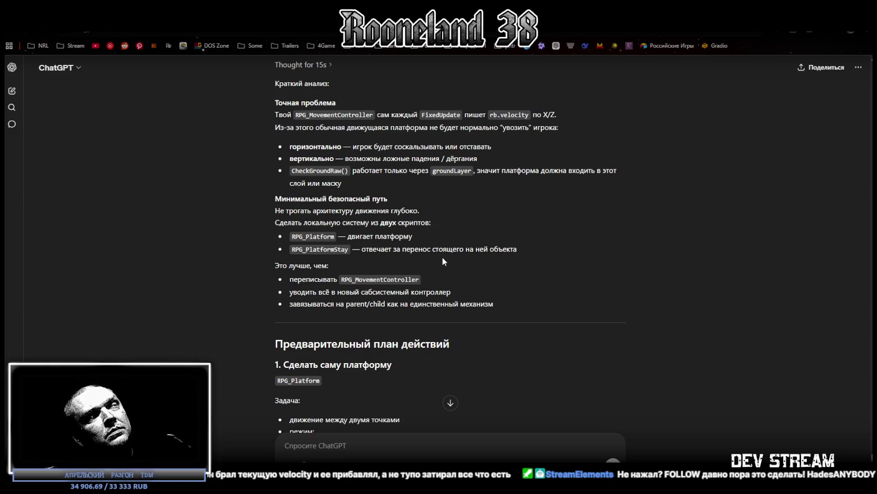
pyautogui.scroll(-1, 436, 255)
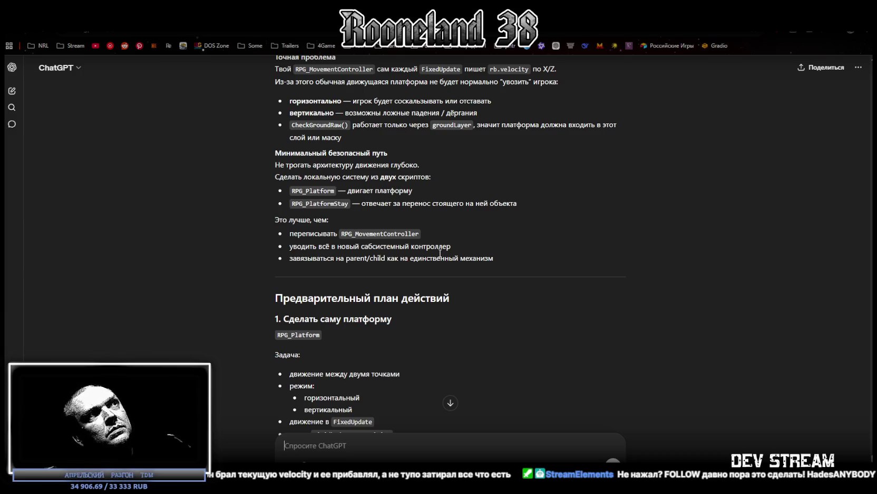
pyautogui.scroll(-2, 515, 271)
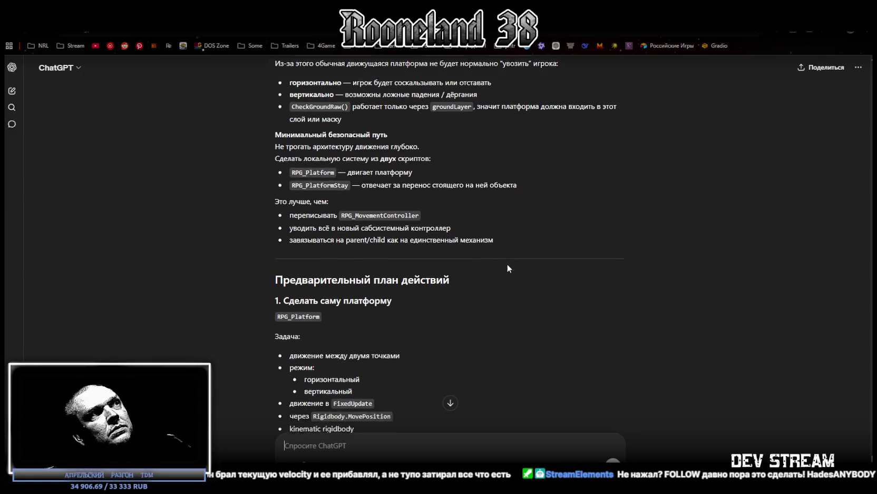
pyautogui.scroll(-1, 449, 243)
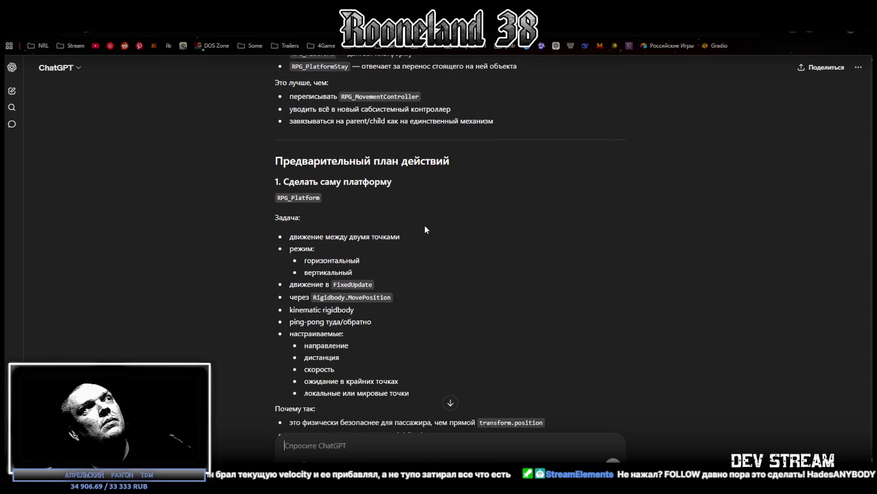
pyautogui.scroll(-1, 426, 222)
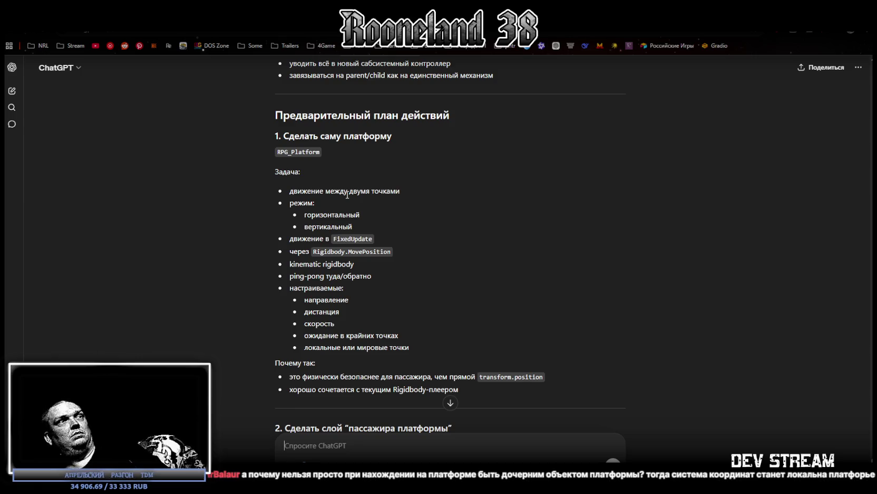
pyautogui.scroll(-2, 348, 195)
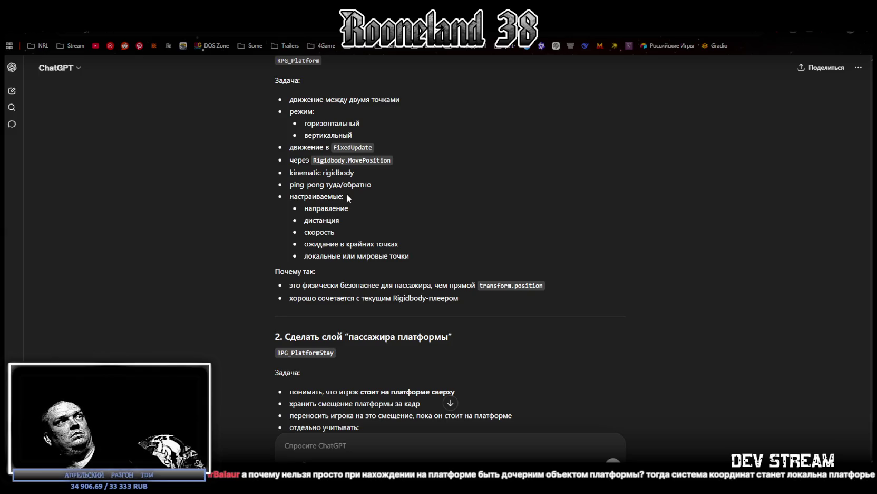
# Highlight the kinematic rigidbody note, read the rest of the plan, and return to Unity
pyautogui.moveTo(293, 172); pyautogui.dragTo(339, 173)
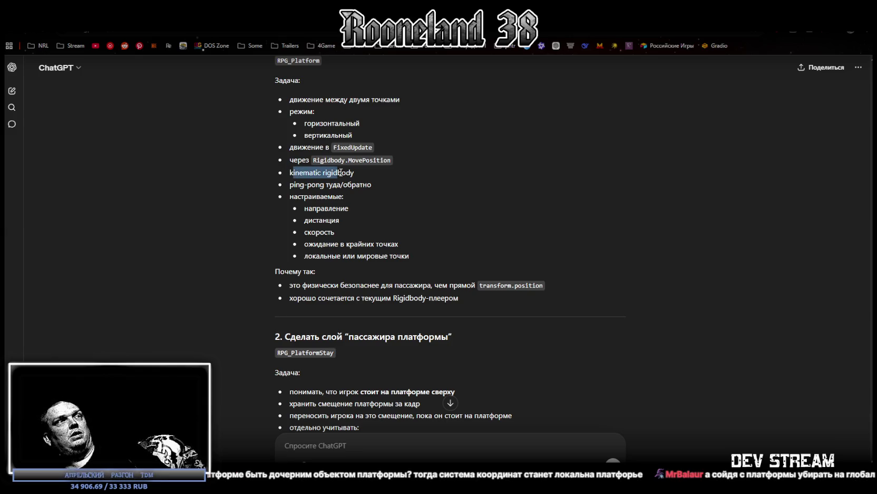
pyautogui.click(367, 202)
pyautogui.scroll(-1, 391, 221)
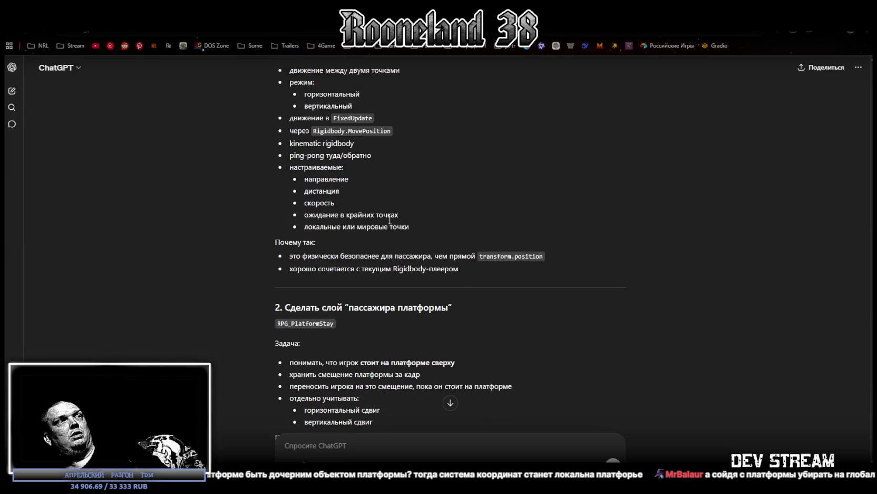
pyautogui.scroll(-2, 387, 221)
pyautogui.scroll(-4, 367, 330)
pyautogui.scroll(-2, 368, 321)
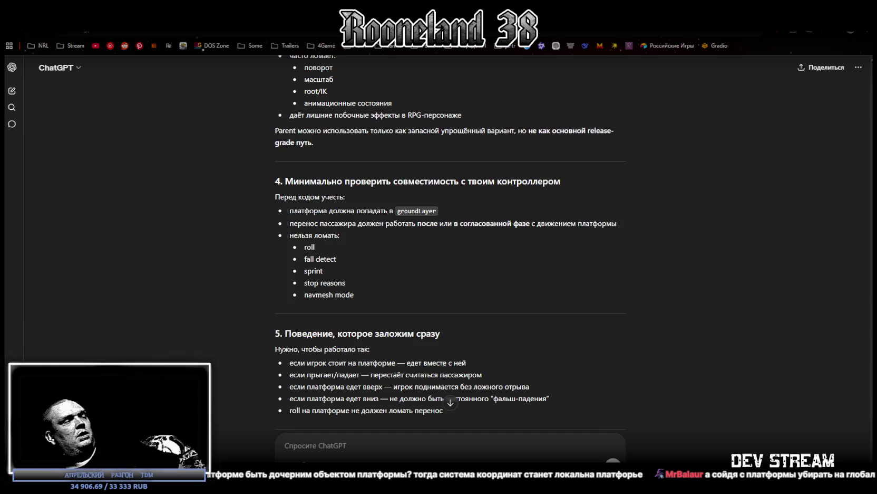
pyautogui.hotkey('alt', 'Tab')
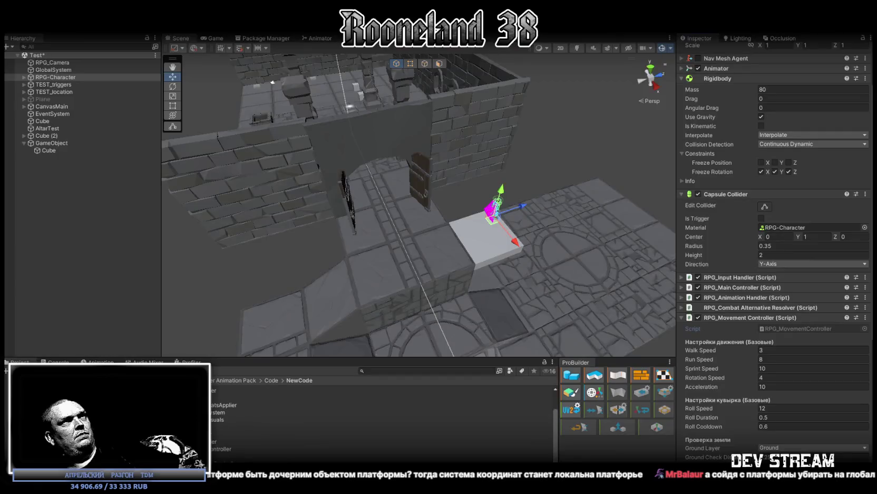
# Put the moving platform GameObject and its children on the Ground layer and play-test it
pyautogui.click(51, 143)
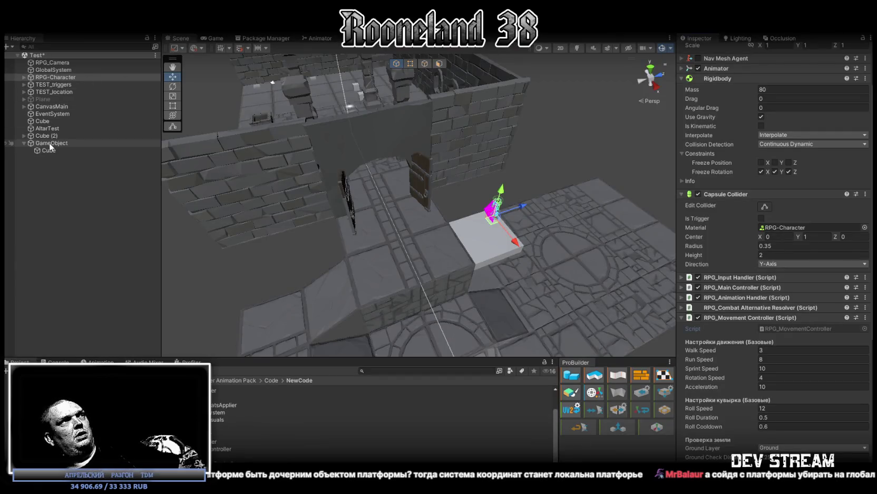
pyautogui.click(837, 60)
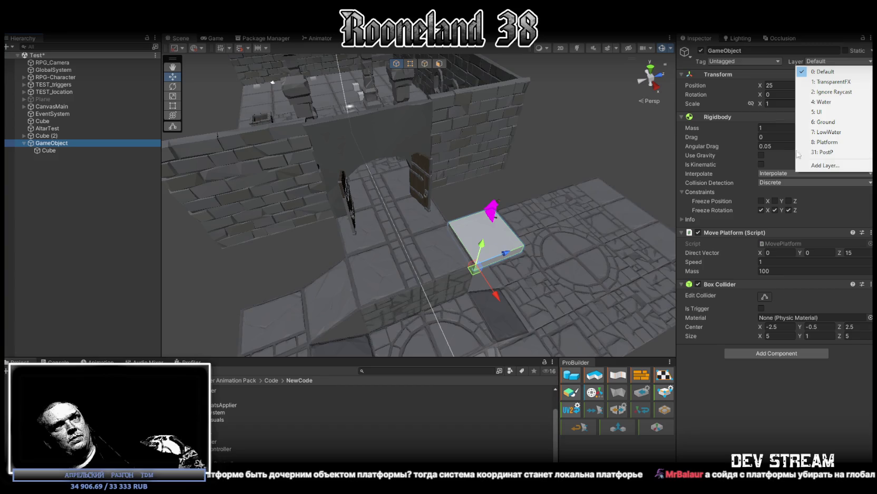
pyautogui.click(823, 122)
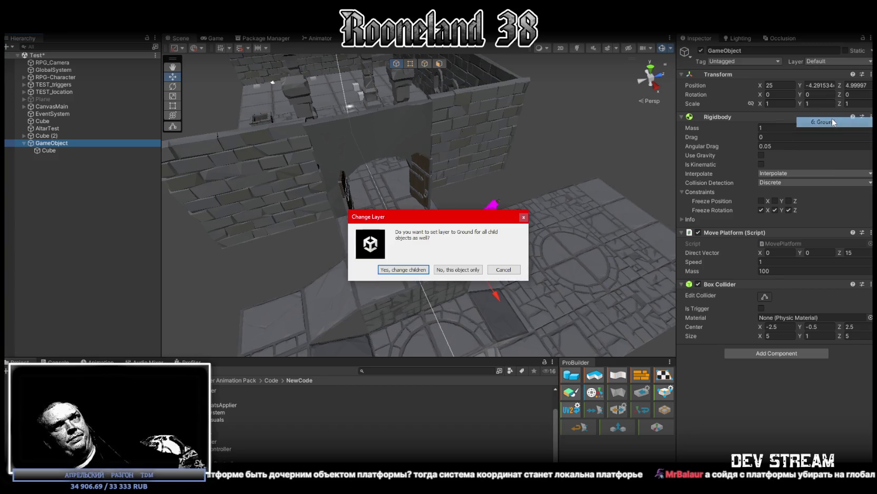
pyautogui.click(416, 271)
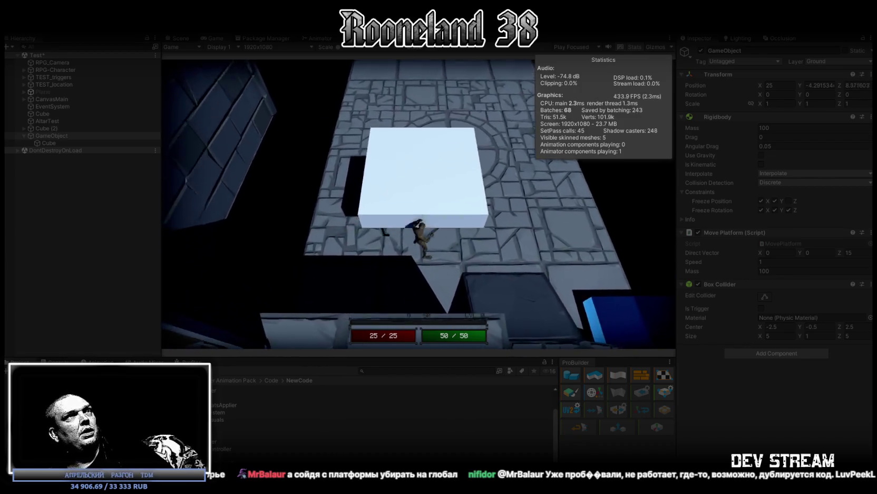
pyautogui.hotkey('ctrl', 'p')
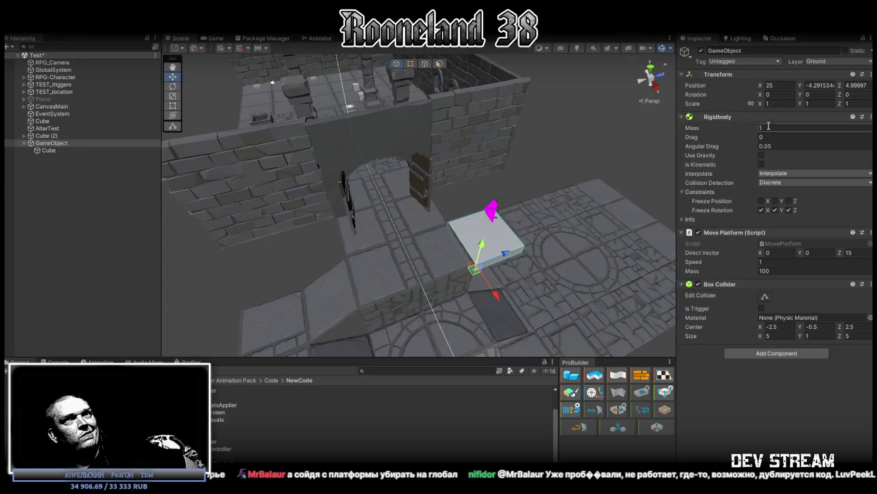
pyautogui.hotkey('alt', 'Tab')
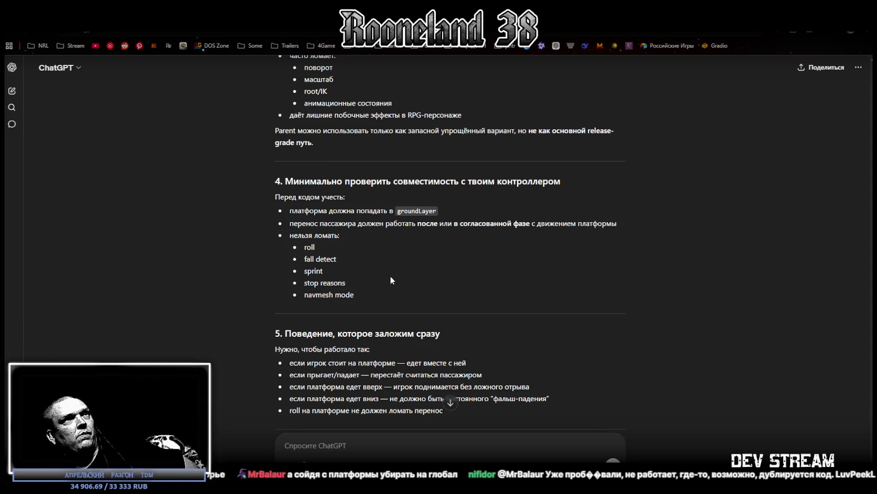
pyautogui.scroll(-3, 392, 269)
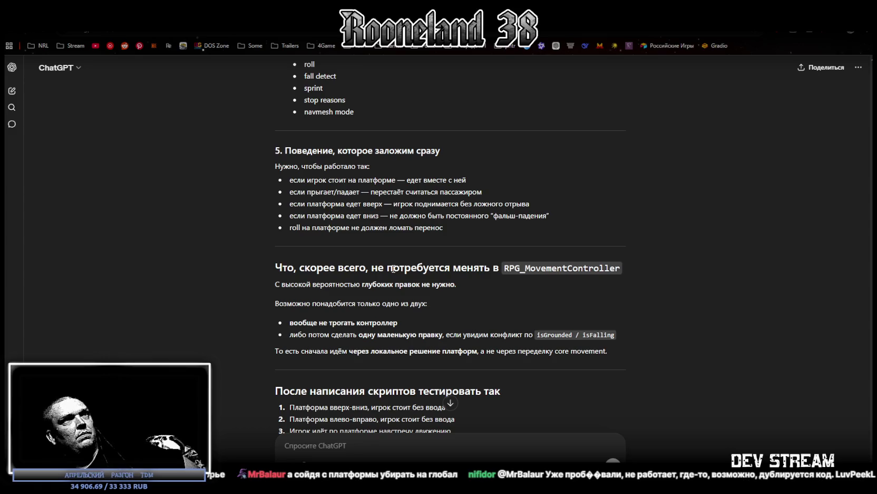
pyautogui.scroll(-1, 393, 269)
pyautogui.scroll(-1, 393, 271)
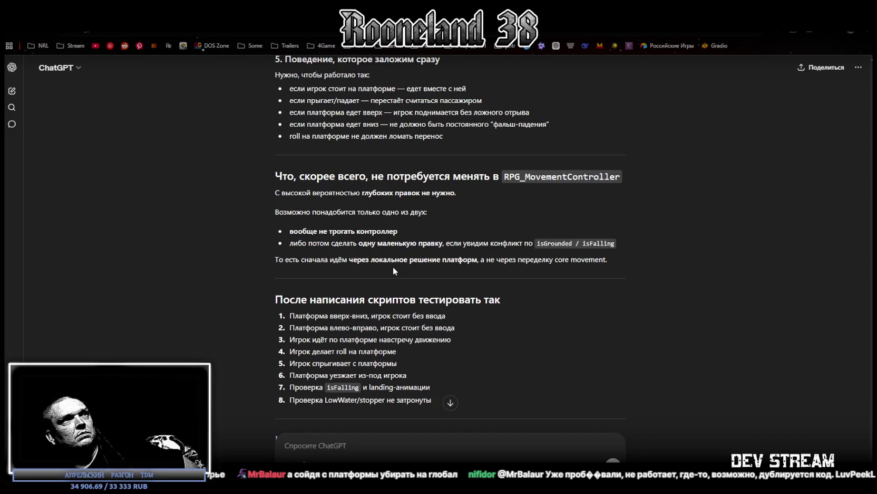
pyautogui.scroll(-3, 393, 270)
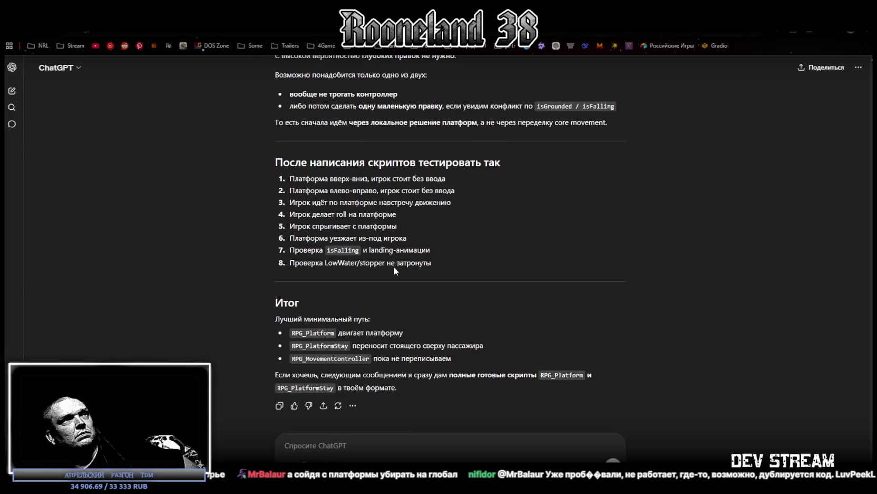